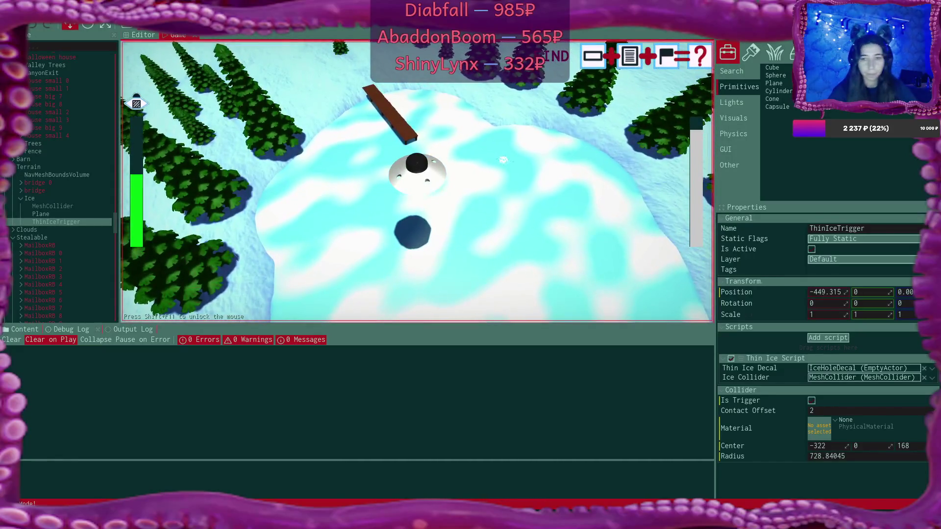
Step: Leave the running game for the scene editor, fly over the frozen lake and select IceHoleDecal
{"action": "left_click", "coordinate": [130, 33]}
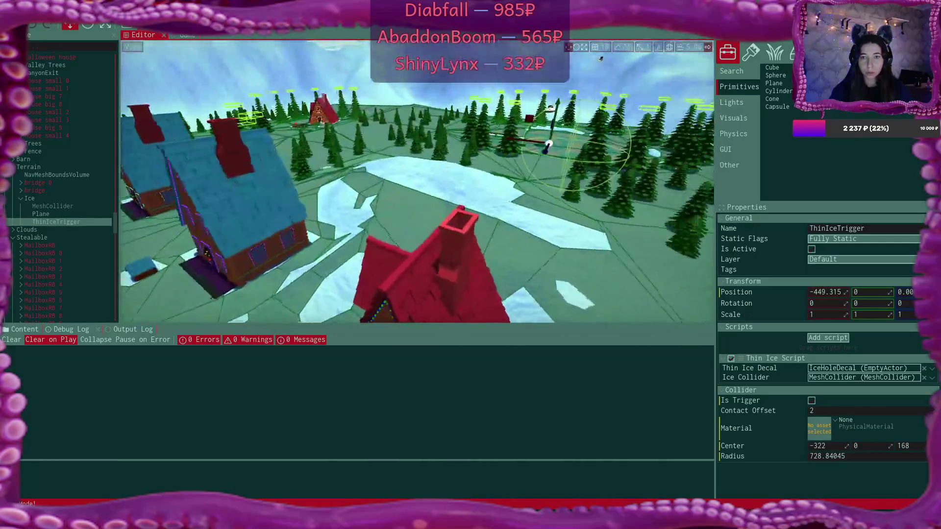
{"action": "key", "text": "w"}
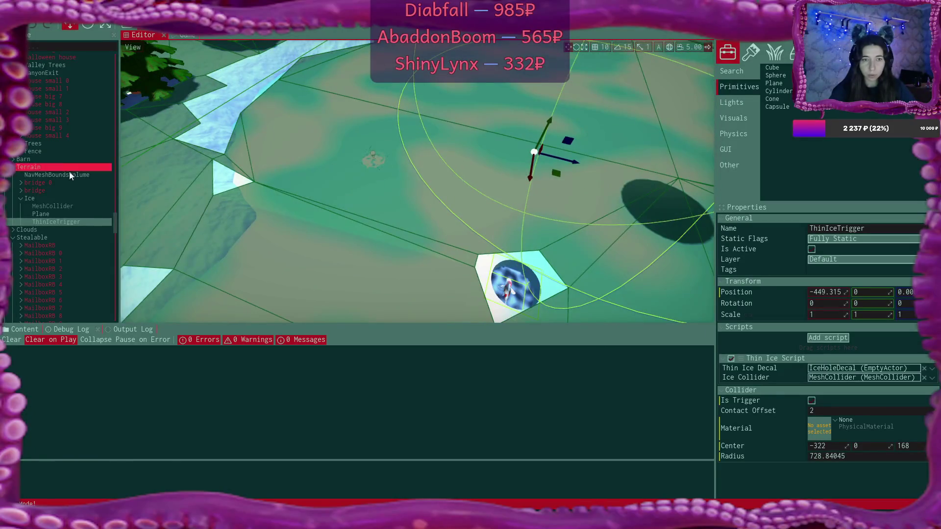
{"action": "scroll", "coordinate": [62, 174], "scroll_direction": "down", "scroll_amount": 10}
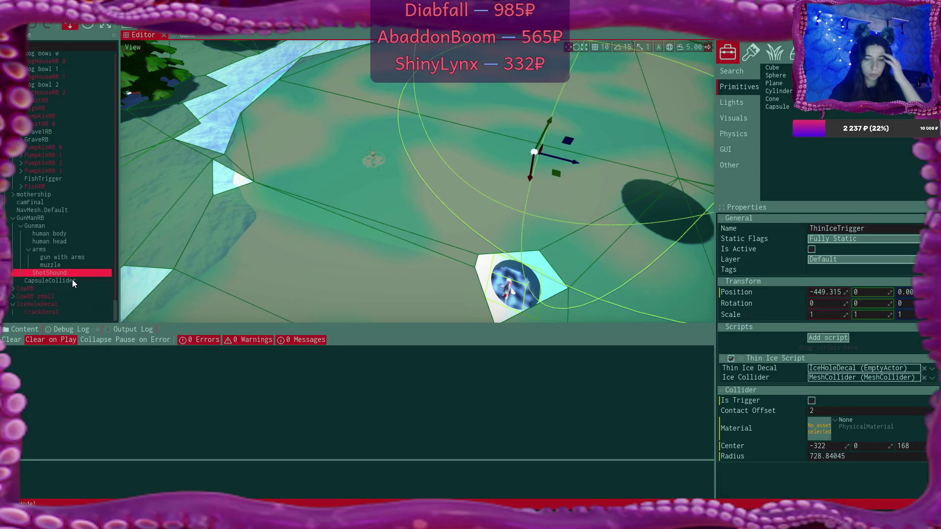
{"action": "left_click", "coordinate": [63, 301]}
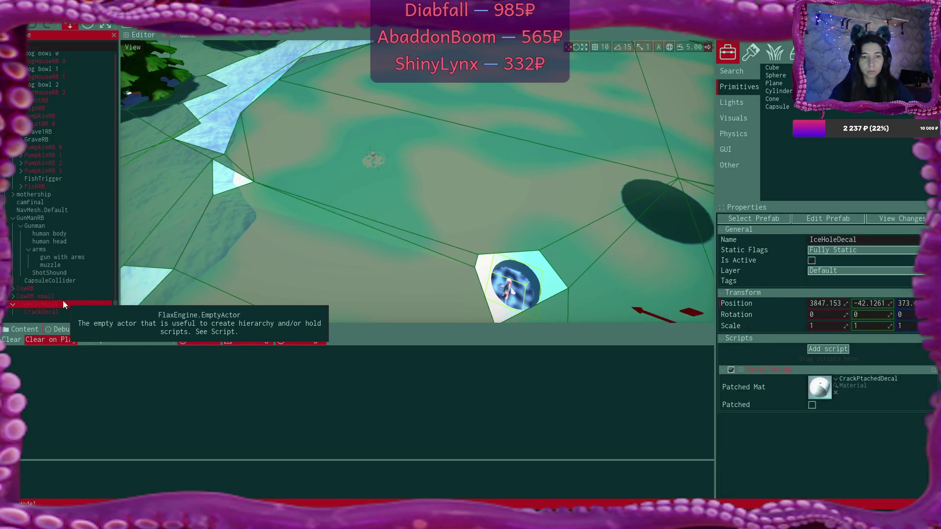
Step: Focus the view on IceHoleDecal and compare the CrackDecal, IceHoleDecal and ThinIceTrigger actors
{"action": "key", "text": "f"}
{"action": "left_click_drag", "start_coordinate": [417, 195], "coordinate": [345, 203]}
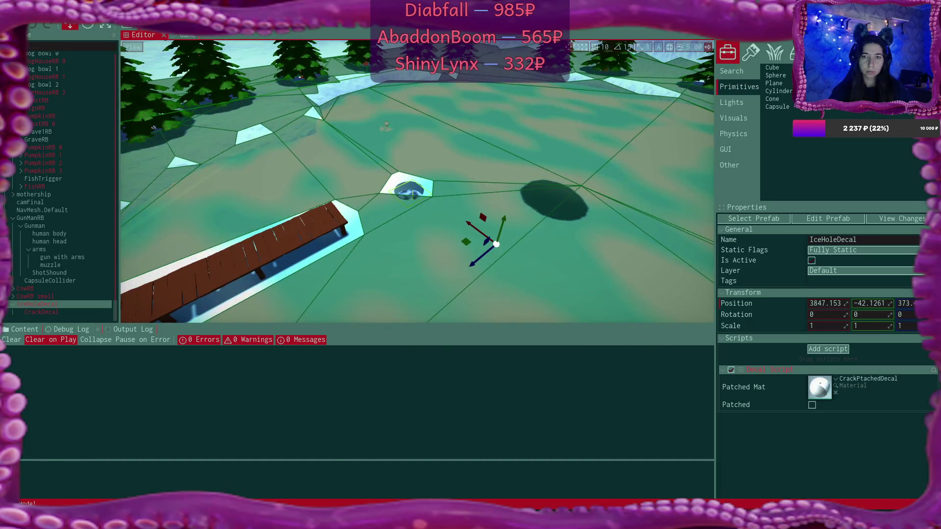
{"action": "left_click", "coordinate": [49, 312]}
{"action": "left_click", "coordinate": [46, 305]}
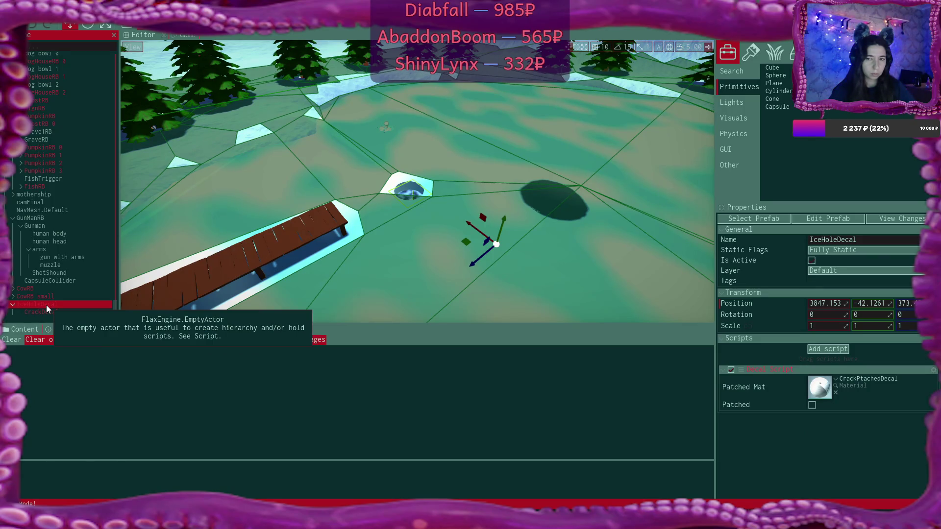
{"action": "left_click", "coordinate": [49, 313]}
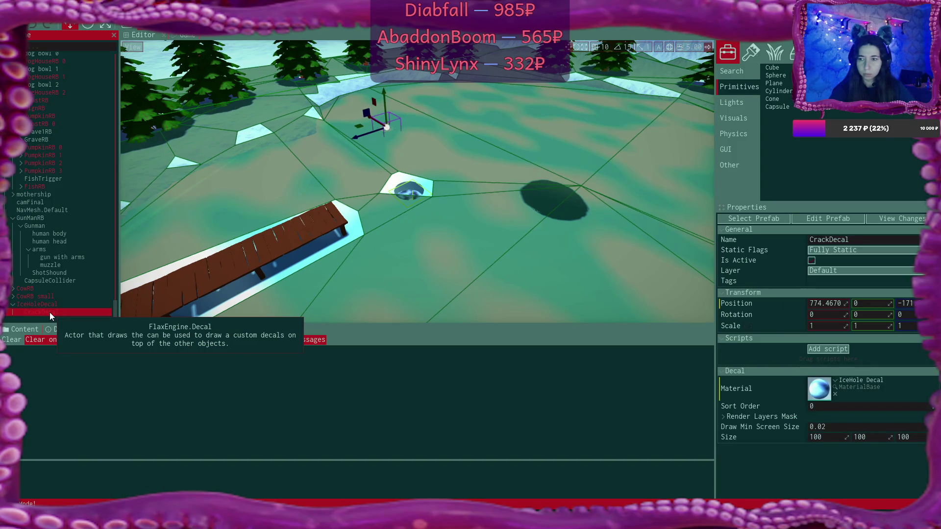
{"action": "left_click", "coordinate": [84, 290]}
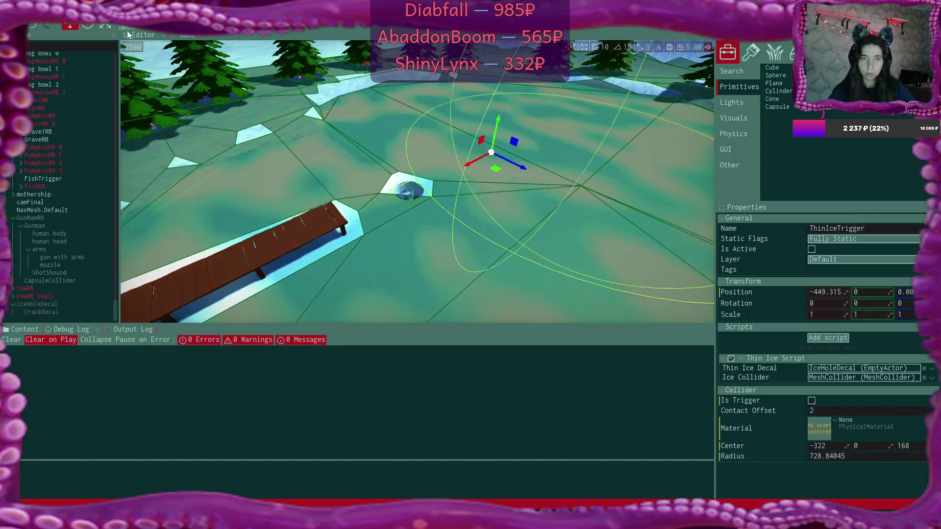
{"action": "left_click", "coordinate": [59, 304]}
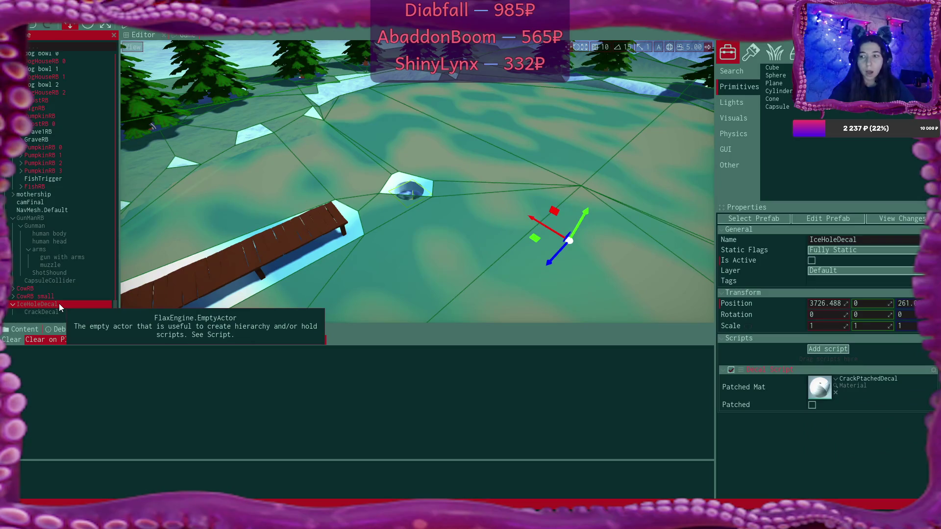
Step: Set CrackDecal's Position X and Z to 0 in Properties
{"action": "left_click", "coordinate": [62, 313]}
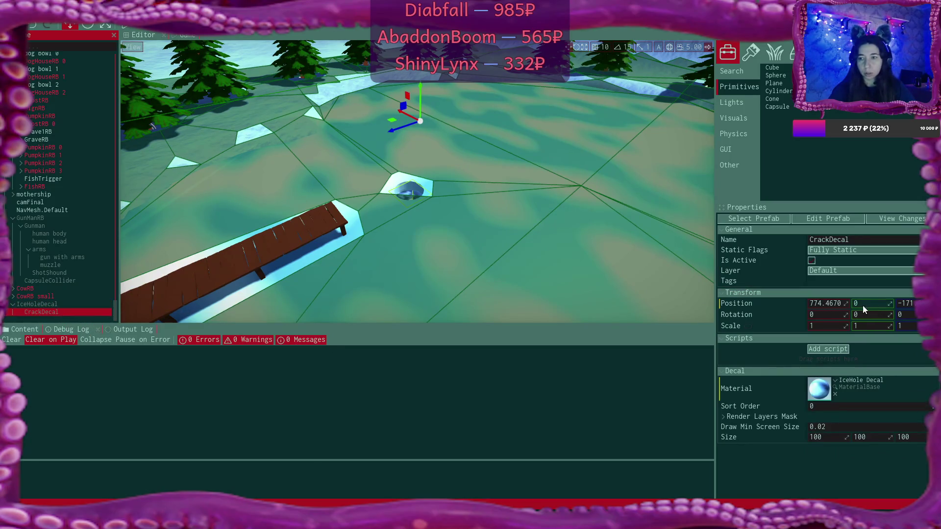
{"action": "left_click", "coordinate": [831, 304]}
{"action": "type", "text": "0"}
{"action": "key", "text": "Tab"}
{"action": "key", "text": "Tab"}
{"action": "type", "text": "0"}
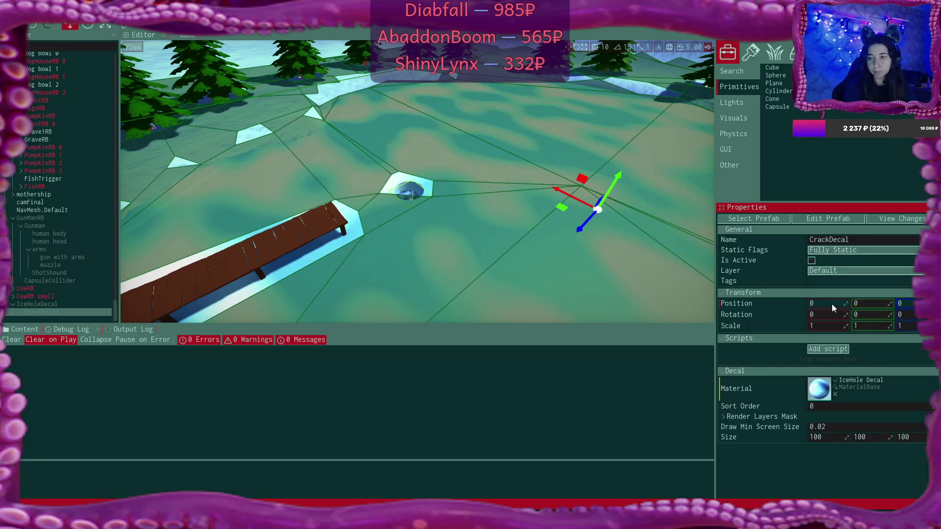
{"action": "key", "text": "Return"}
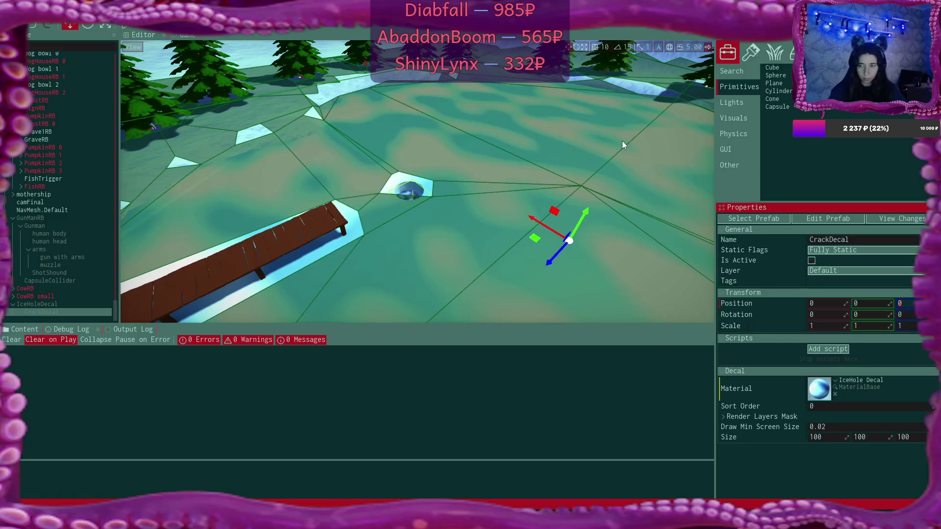
Step: Fly the viewport camera above the trees and across the village houses, then switch to ThinIceScript.cs
{"action": "right_click", "coordinate": [524, 196]}
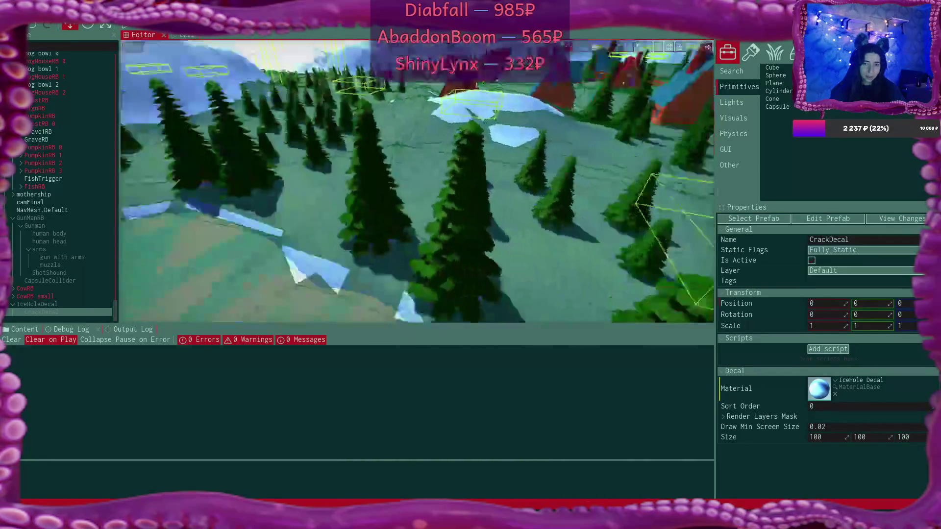
{"action": "right_click", "coordinate": [212, 180]}
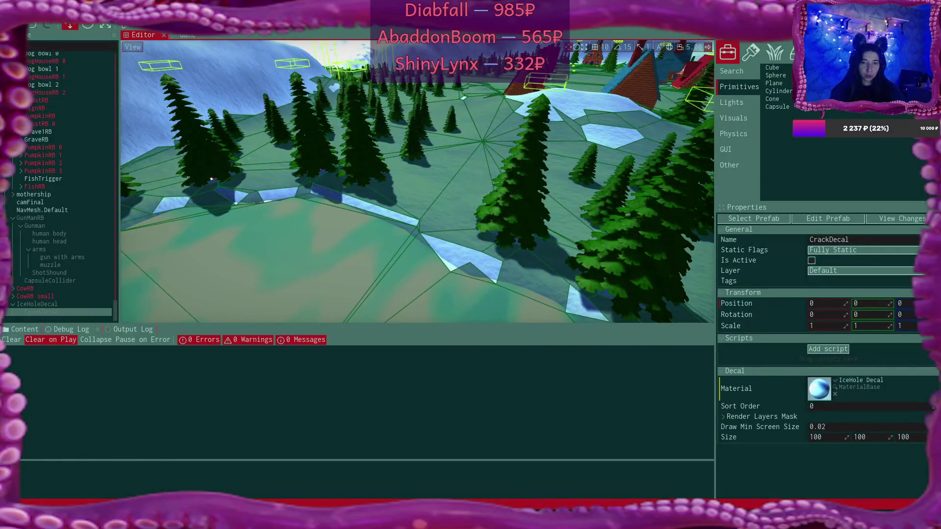
{"action": "right_click", "coordinate": [211, 179]}
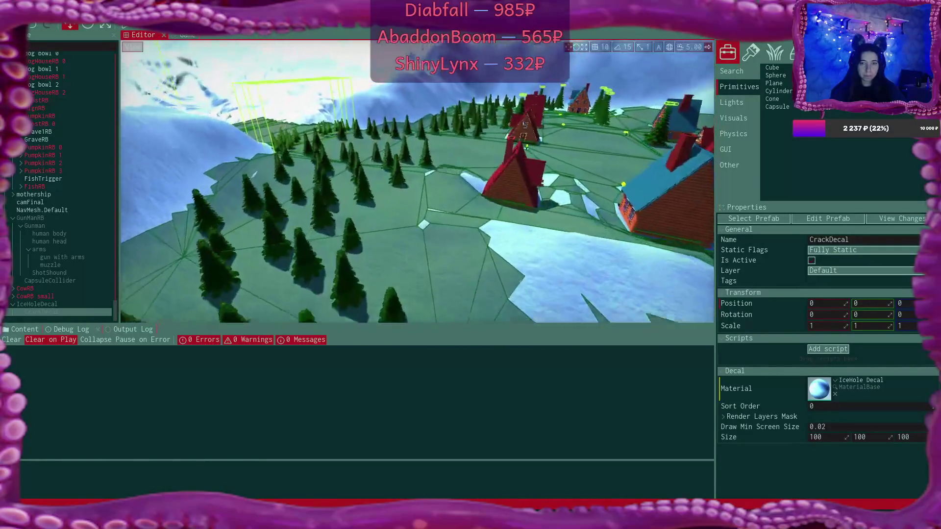
{"action": "right_click", "coordinate": [212, 179]}
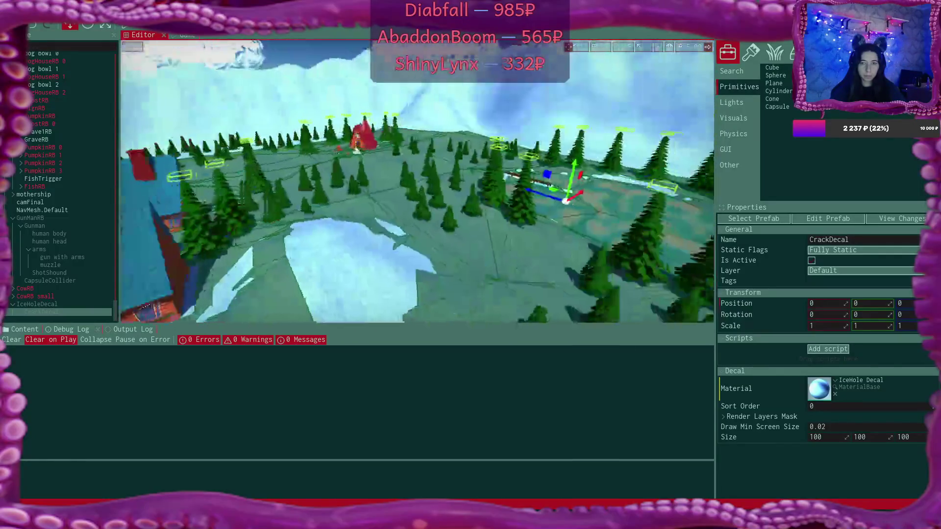
{"action": "right_click", "coordinate": [211, 179]}
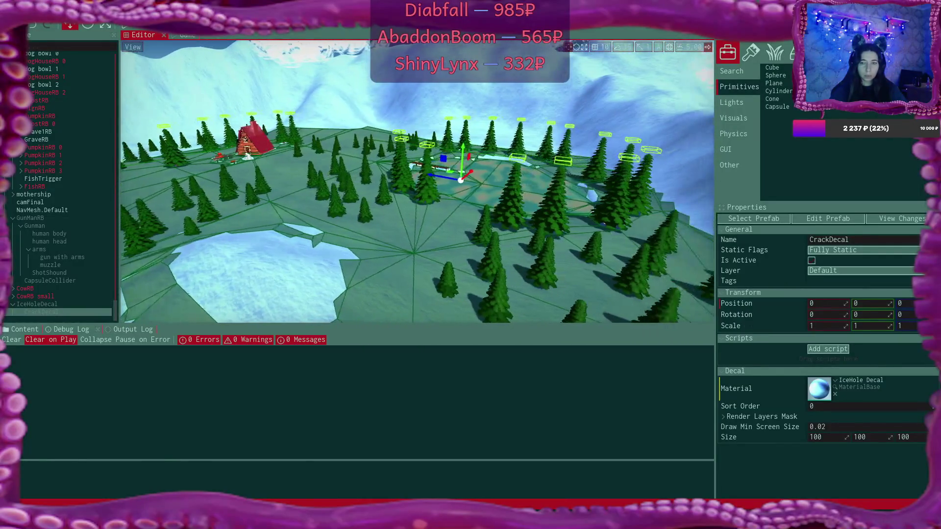
{"action": "key", "text": "w"}
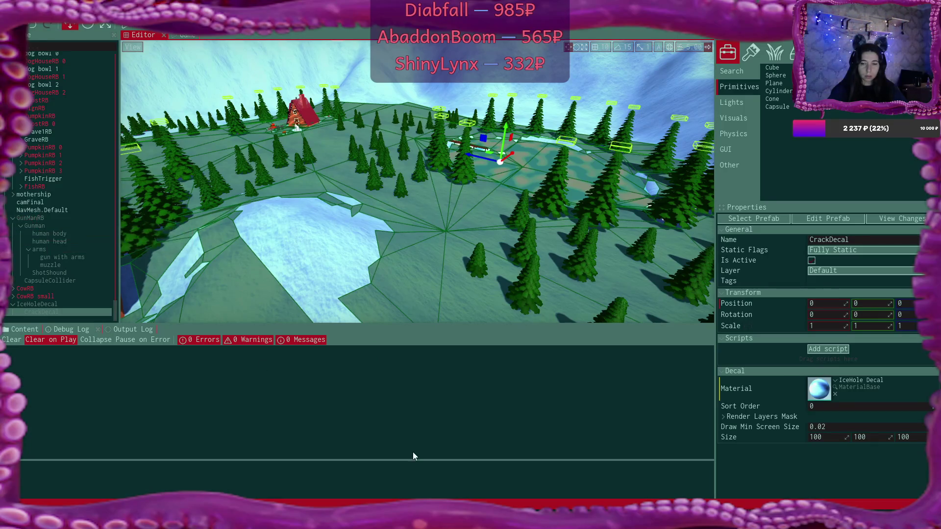
{"action": "key", "text": "alt+Tab"}
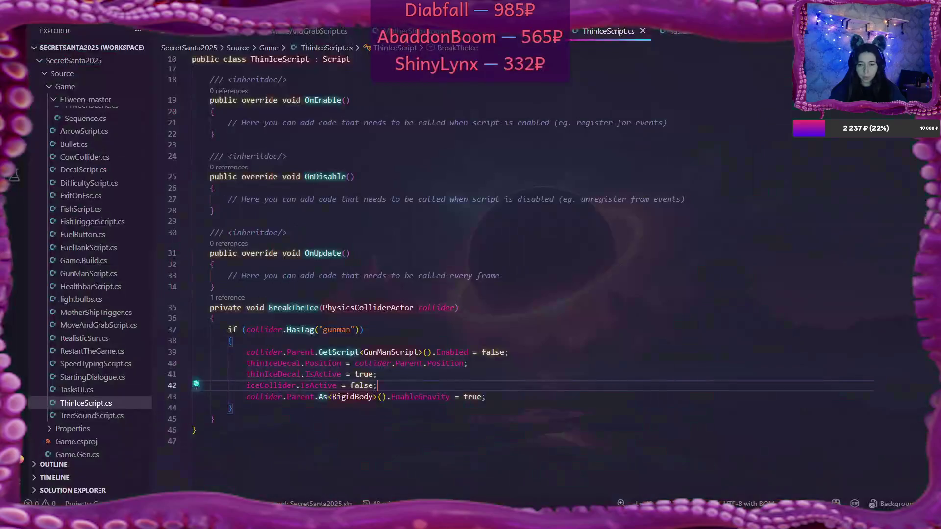
Step: Switch to MoveAndGrabScript.cs and scroll to its crackDecal and allCracks field declarations
{"action": "left_click", "coordinate": [317, 31]}
{"action": "scroll", "coordinate": [489, 271], "scroll_direction": "up", "scroll_amount": 10}
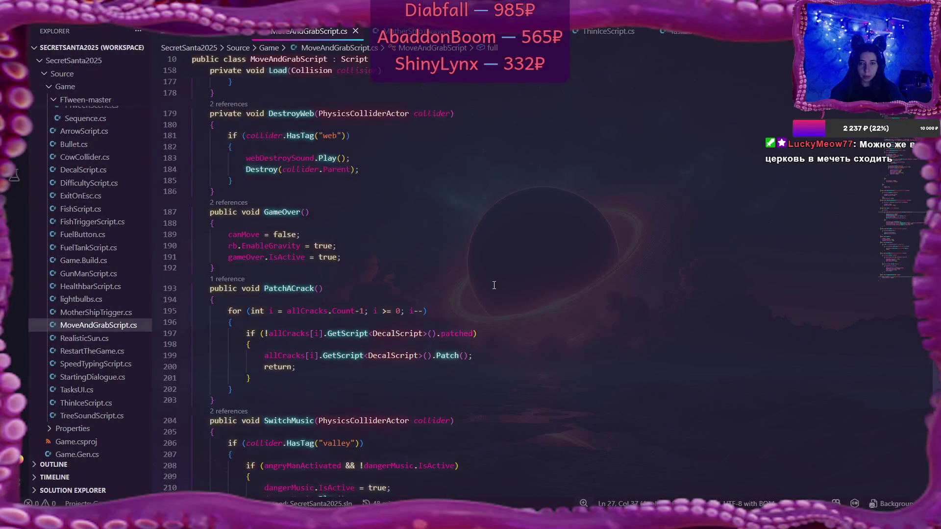
{"action": "left_click_drag", "start_coordinate": [897, 220], "coordinate": [897, 64]}
{"action": "scroll", "coordinate": [372, 275], "scroll_direction": "down", "scroll_amount": 3}
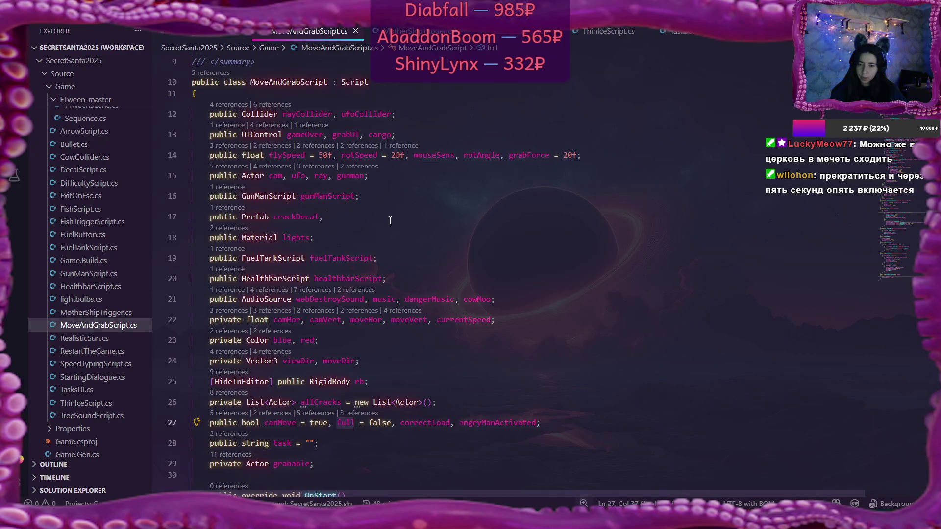
{"action": "scroll", "coordinate": [390, 220], "scroll_direction": "down", "scroll_amount": 2}
Step: Highlight angryManActivated and follow its uses down to SwitchMusic, then return to the Flax editor
{"action": "double_click", "coordinate": [497, 299]}
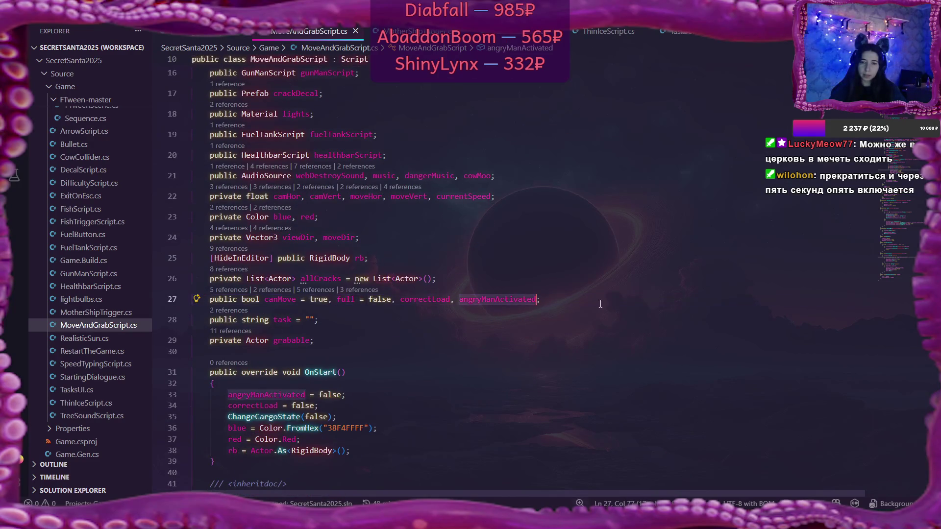
{"action": "scroll", "coordinate": [613, 301], "scroll_direction": "down", "scroll_amount": 5}
{"action": "scroll", "coordinate": [624, 300], "scroll_direction": "down", "scroll_amount": 13}
{"action": "scroll", "coordinate": [624, 301], "scroll_direction": "down", "scroll_amount": 20}
{"action": "scroll", "coordinate": [623, 300], "scroll_direction": "down", "scroll_amount": 14}
{"action": "scroll", "coordinate": [624, 301], "scroll_direction": "down", "scroll_amount": 9}
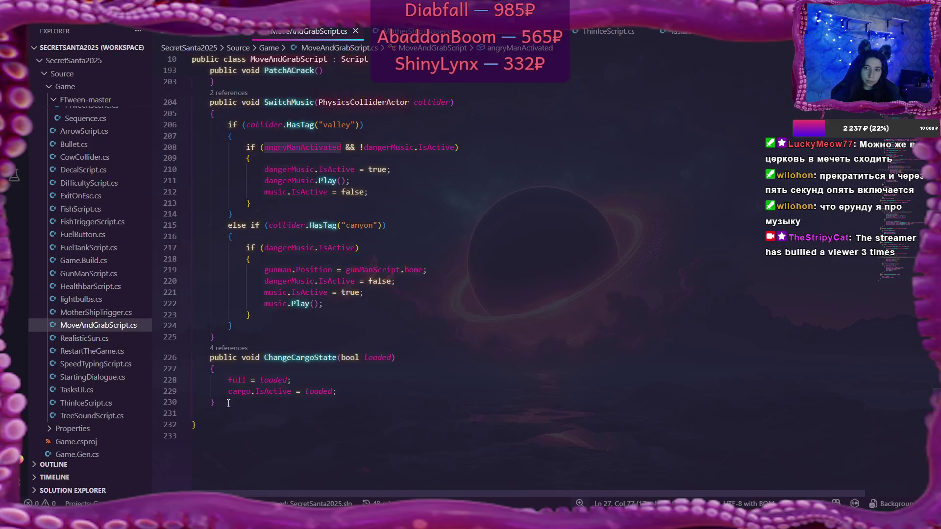
{"action": "scroll", "coordinate": [890, 364], "scroll_direction": "up", "scroll_amount": 8}
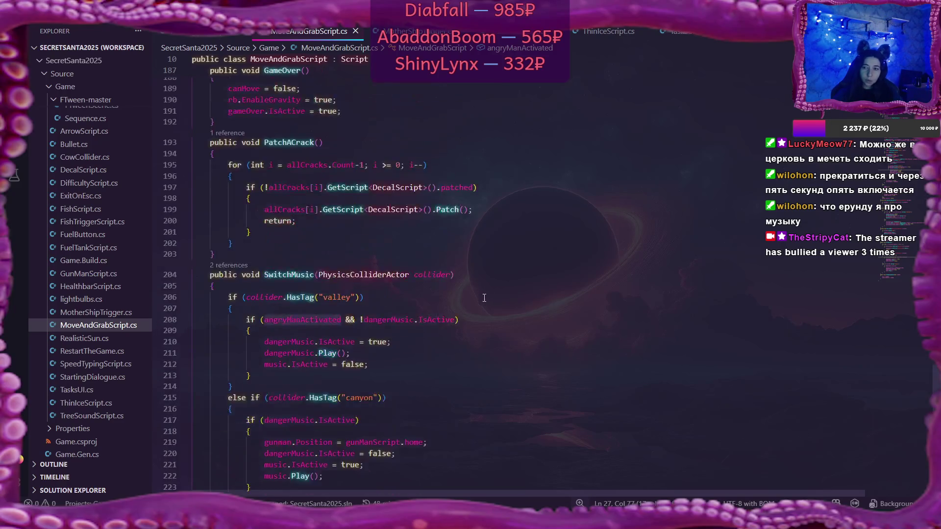
{"action": "scroll", "coordinate": [891, 364], "scroll_direction": "up", "scroll_amount": 20}
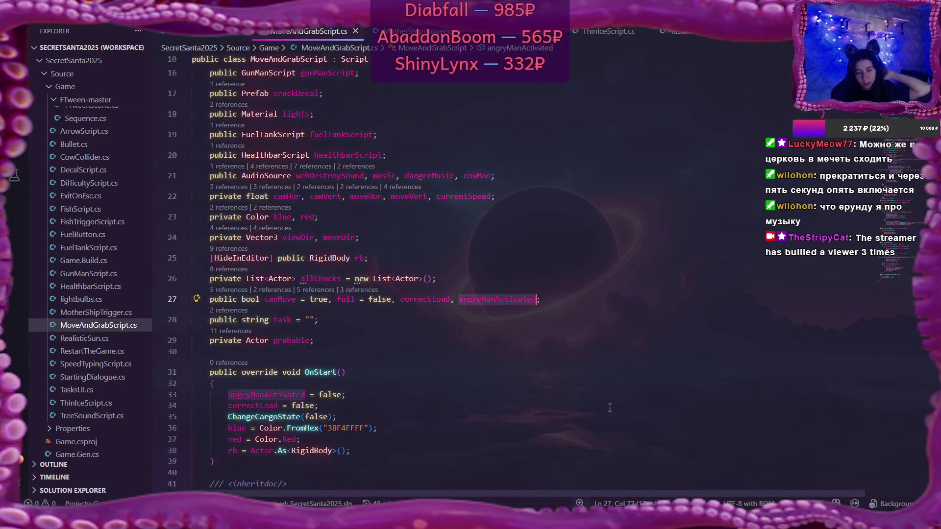
{"action": "key", "text": "alt+Tab"}
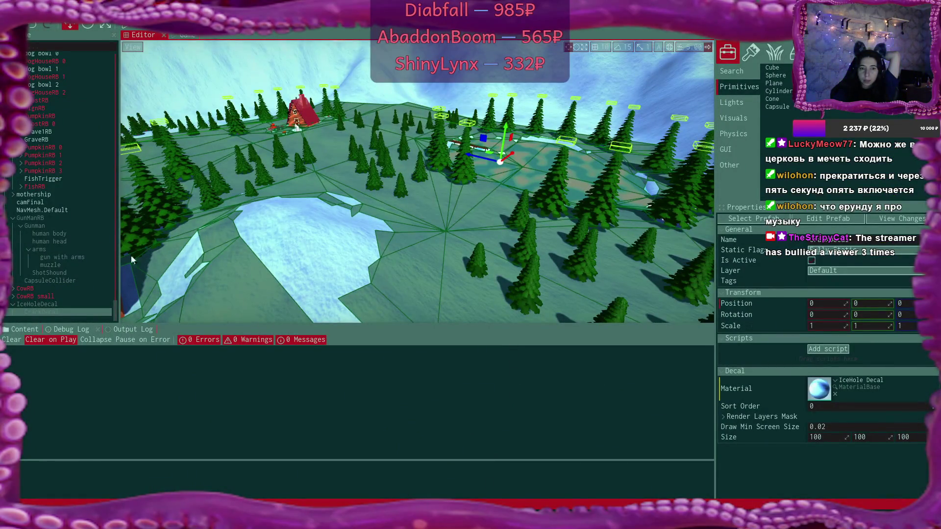
Step: Inspect GunManRB's gun script and Rigid Body settings, then return to MoveAndGrabScript.cs
{"action": "left_click", "coordinate": [60, 219]}
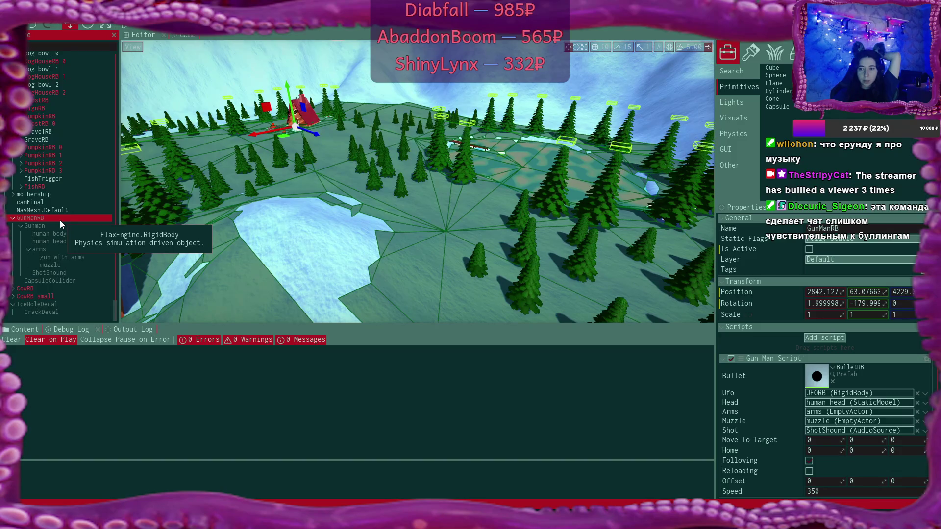
{"action": "scroll", "coordinate": [842, 230], "scroll_direction": "down", "scroll_amount": 4}
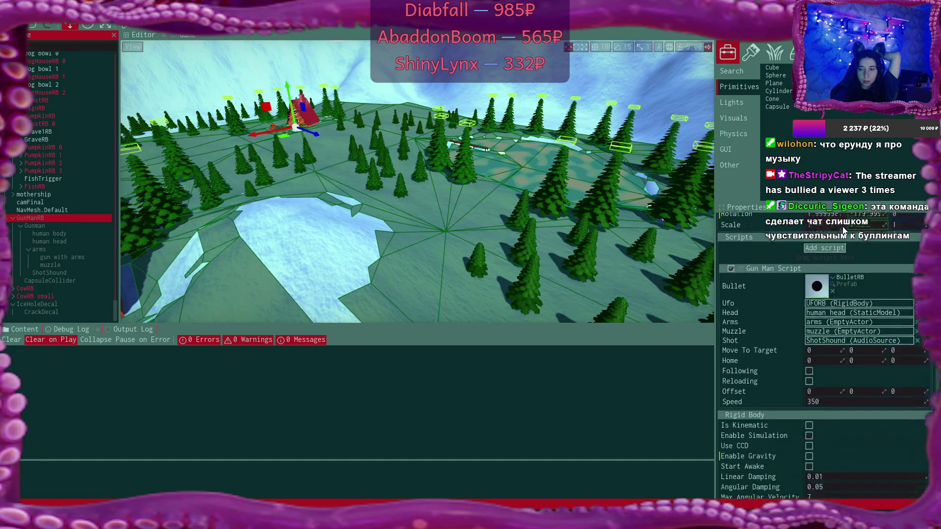
{"action": "key", "text": "alt+Tab"}
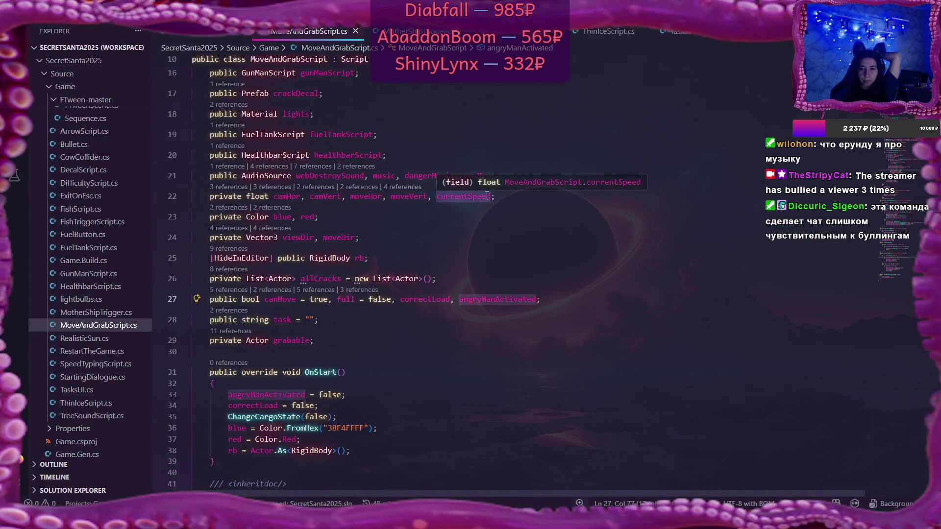
Step: Comment out line 219 'gunman.Position = gunManScript.home;' and save MoveAndGrabScript.cs
{"action": "scroll", "coordinate": [486, 196], "scroll_direction": "down", "scroll_amount": 20}
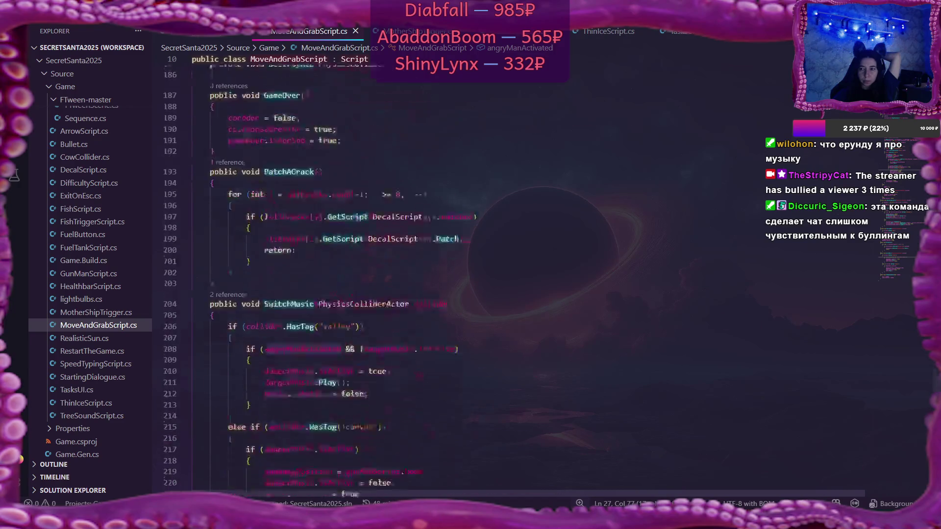
{"action": "scroll", "coordinate": [661, 303], "scroll_direction": "down", "scroll_amount": 5}
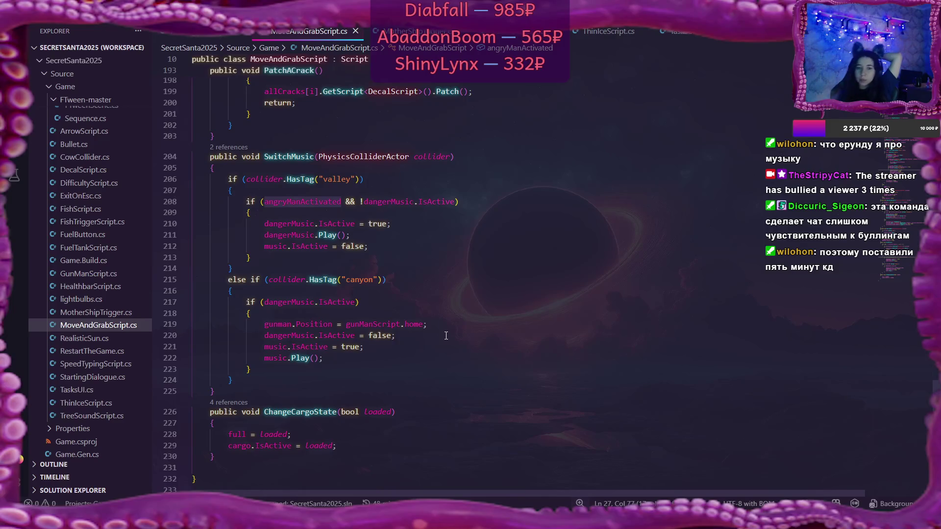
{"action": "double_click", "coordinate": [273, 320]}
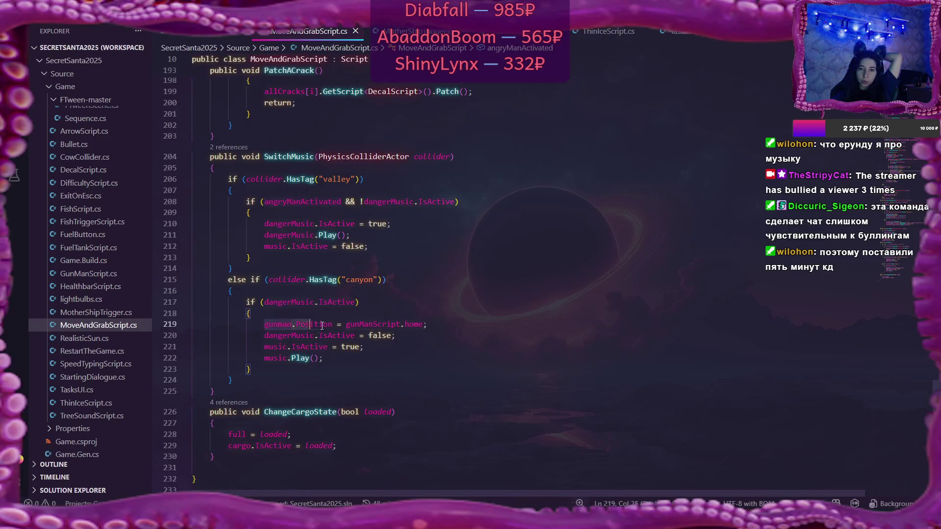
{"action": "key", "text": "shift+End"}
{"action": "left_click", "coordinate": [265, 324]}
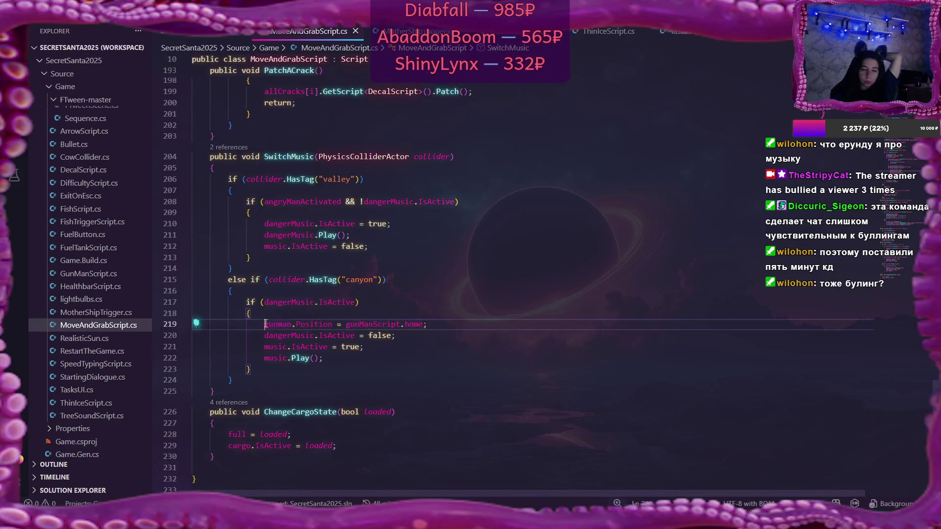
{"action": "type", "text": "//"}
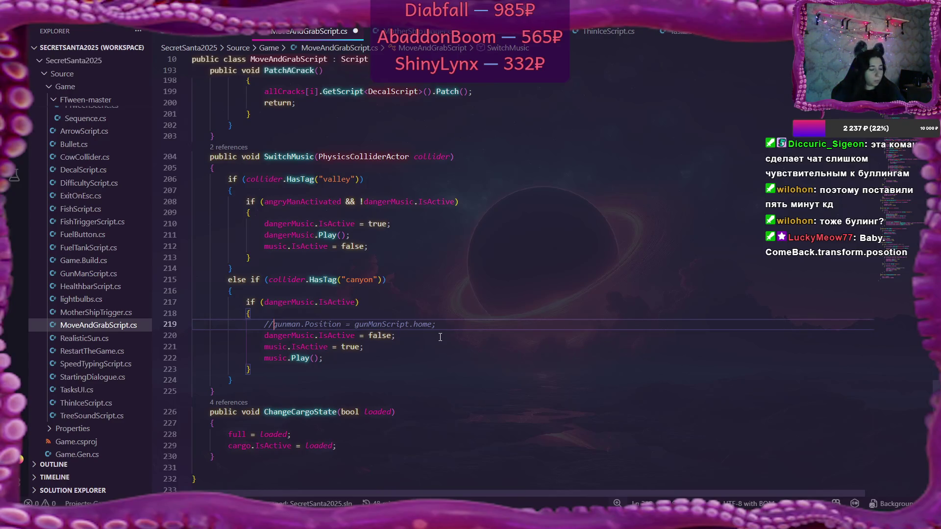
{"action": "key", "text": "ctrl+s"}
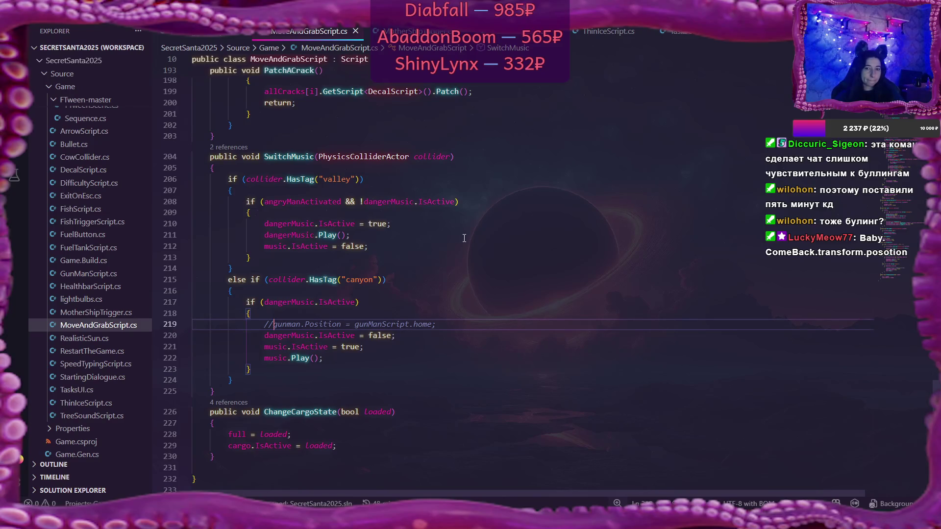
Step: Scroll back up through MoveAndGrabScript.cs and switch to ThinIceScript.cs
{"action": "scroll", "coordinate": [464, 238], "scroll_direction": "up", "scroll_amount": 15}
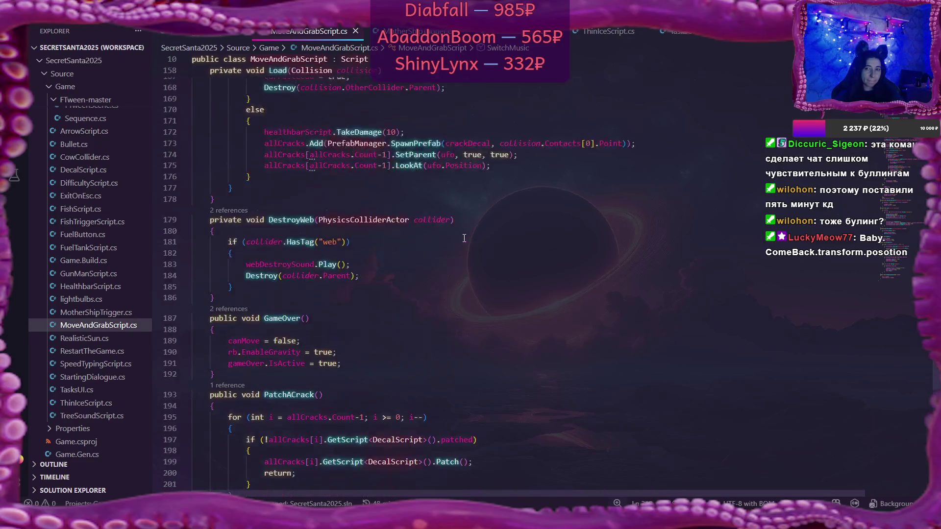
{"action": "scroll", "coordinate": [464, 238], "scroll_direction": "up", "scroll_amount": 18}
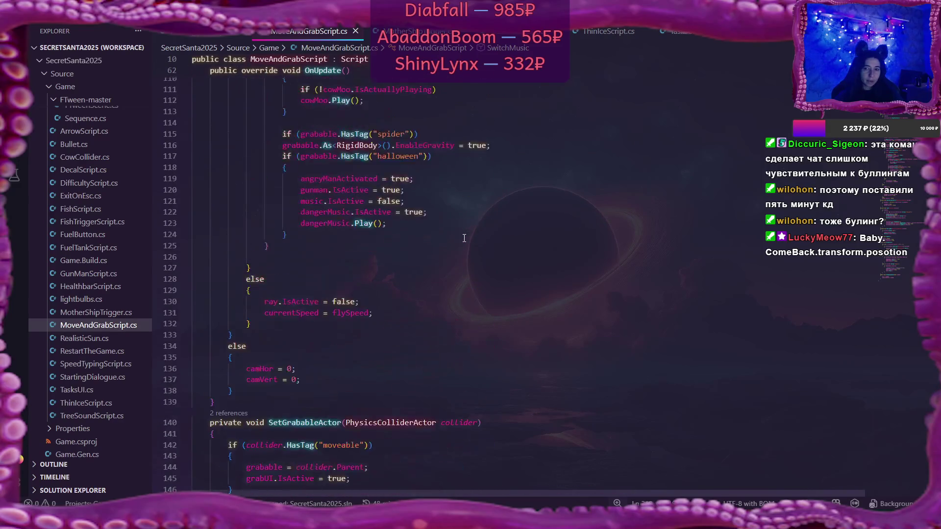
{"action": "scroll", "coordinate": [464, 238], "scroll_direction": "up", "scroll_amount": 2}
{"action": "scroll", "coordinate": [464, 238], "scroll_direction": "up", "scroll_amount": 1}
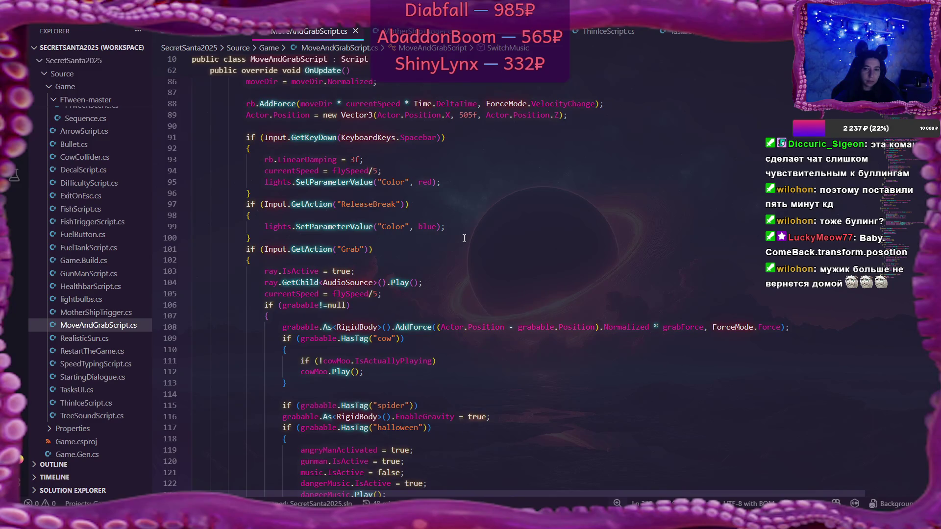
{"action": "scroll", "coordinate": [464, 238], "scroll_direction": "up", "scroll_amount": 17}
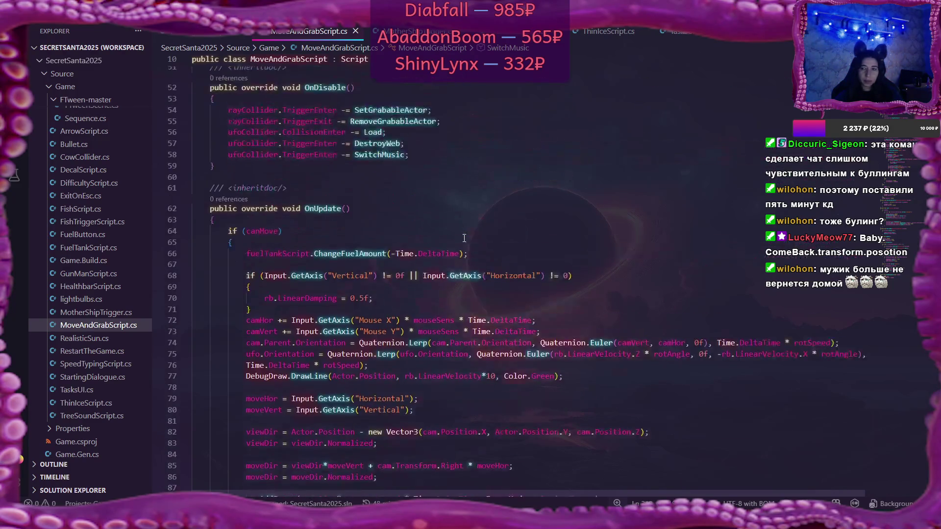
{"action": "scroll", "coordinate": [464, 238], "scroll_direction": "up", "scroll_amount": 5}
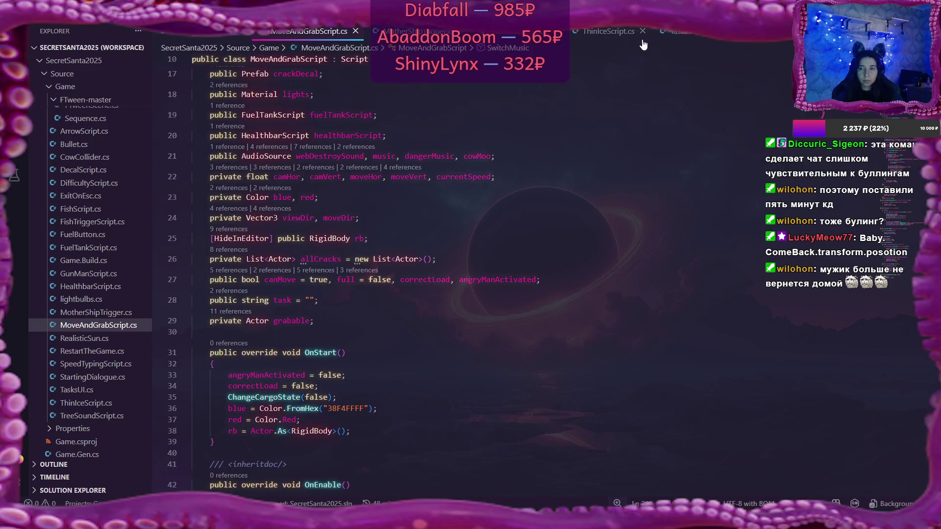
{"action": "left_click", "coordinate": [610, 31]}
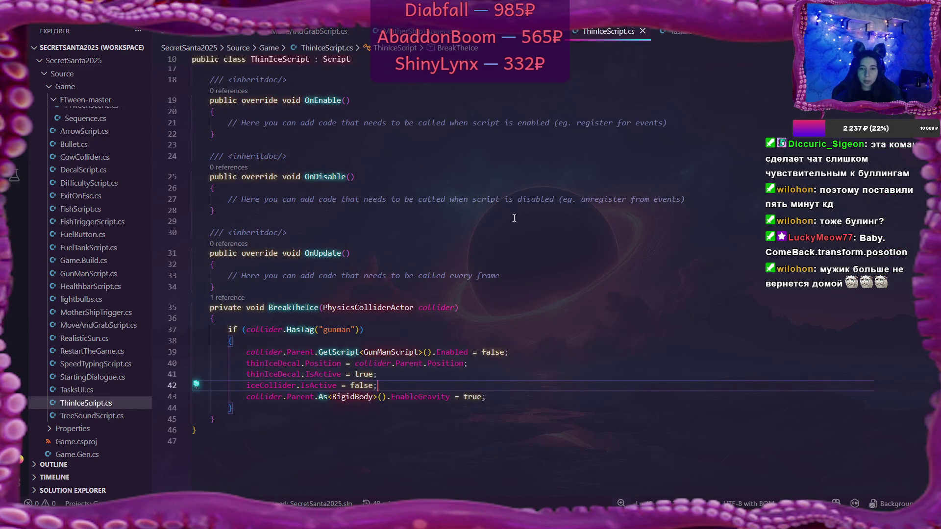
Step: Add 'public MoveAndGrabScript moveAndGrabScript;' on line 13 of ThinIceScript.cs and save it
{"action": "scroll", "coordinate": [514, 218], "scroll_direction": "up", "scroll_amount": 5}
{"action": "left_click", "coordinate": [398, 202]}
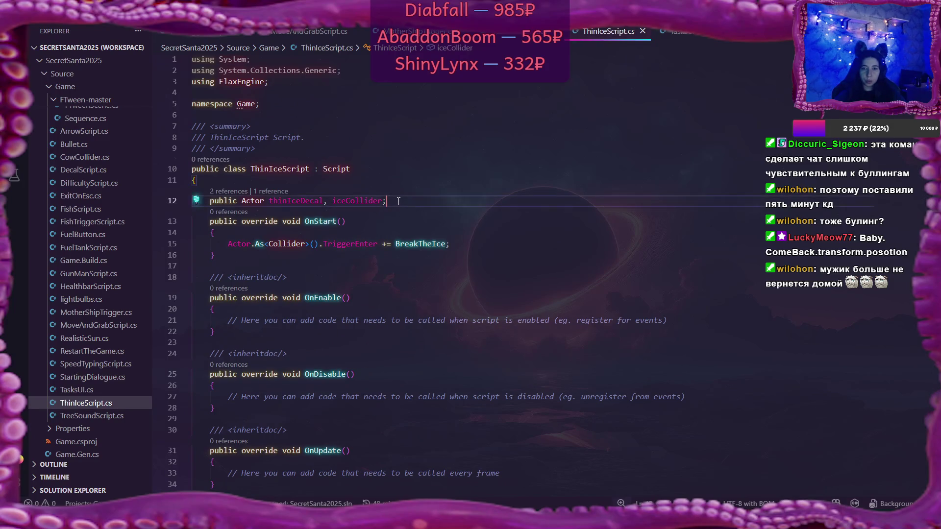
{"action": "key", "text": "Return"}
{"action": "type", "text": "згидшс"}
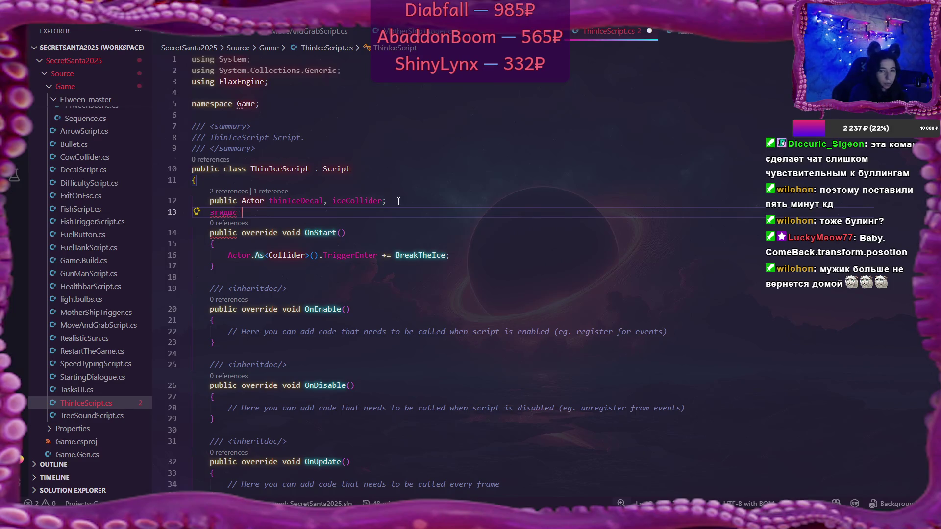
{"action": "key", "text": "BackSpace"}
{"action": "key", "text": "BackSpace"}
{"action": "key", "text": "BackSpace"}
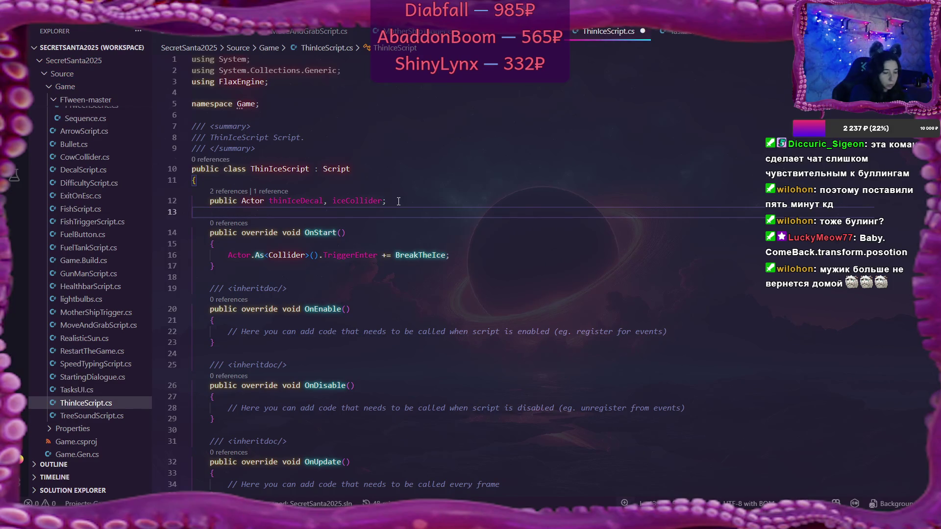
{"action": "type", "text": "publi"}
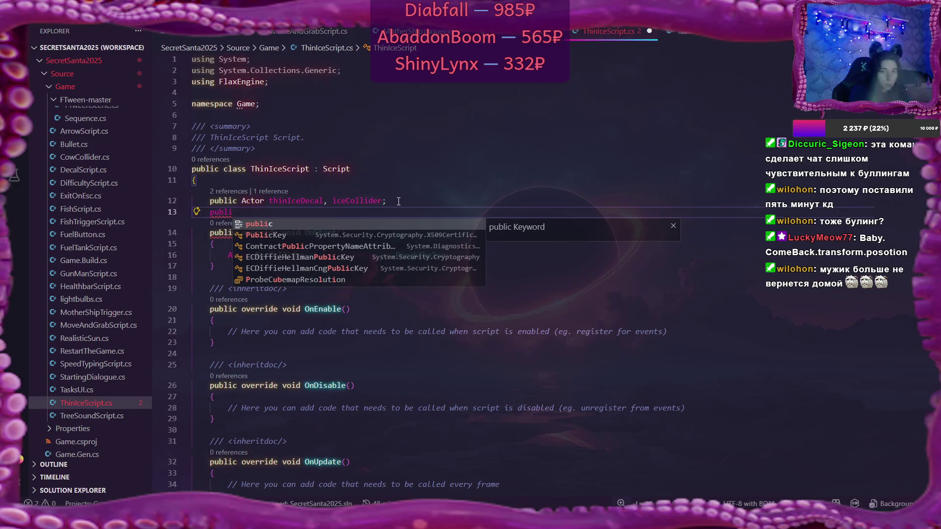
{"action": "type", "text": "c "}
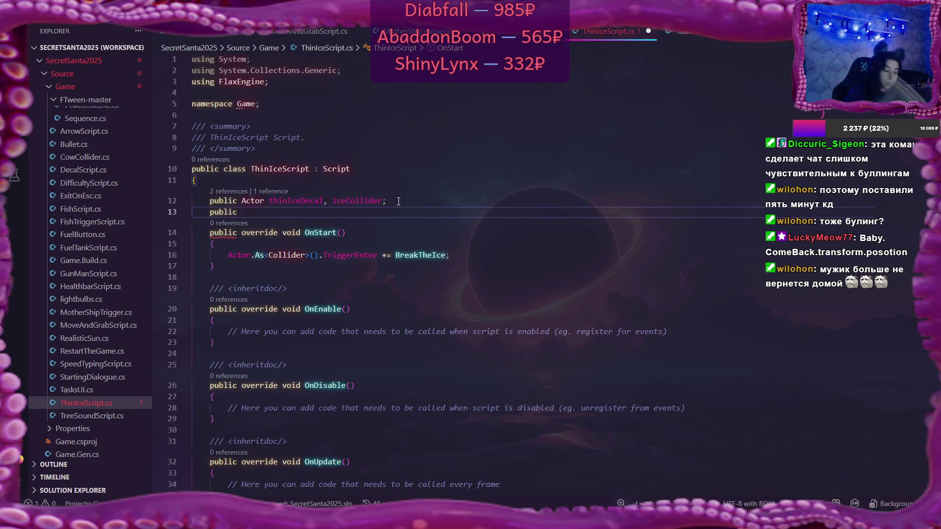
{"action": "type", "text": "Gr"}
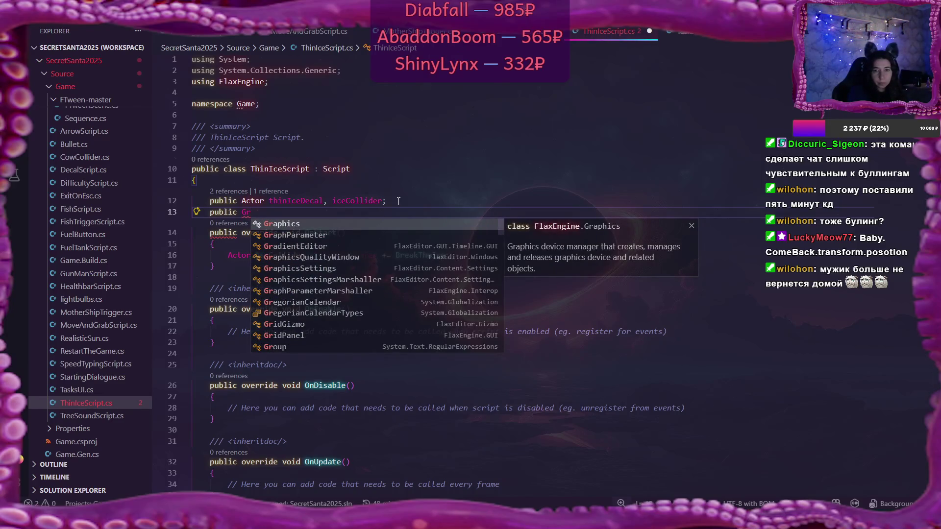
{"action": "key", "text": "BackSpace"}
{"action": "key", "text": "BackSpace"}
{"action": "type", "text": "Mov"}
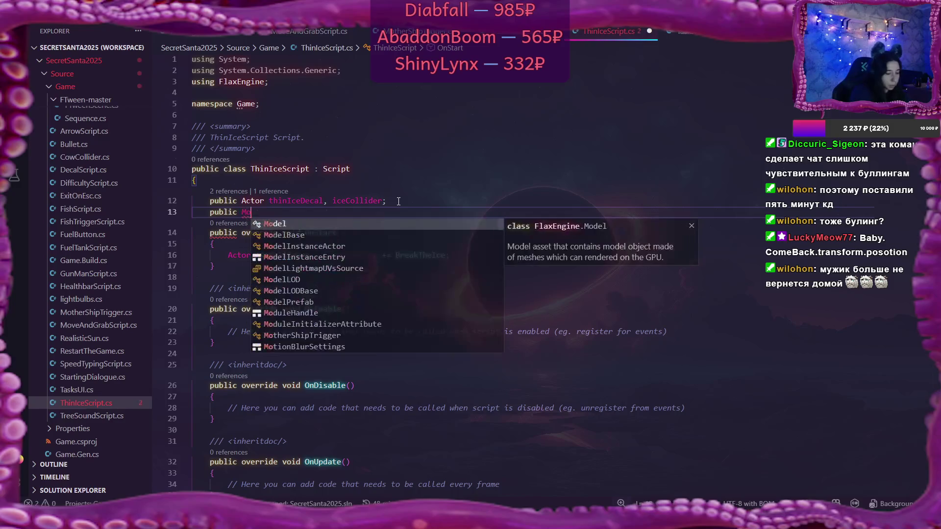
{"action": "key", "text": "Tab"}
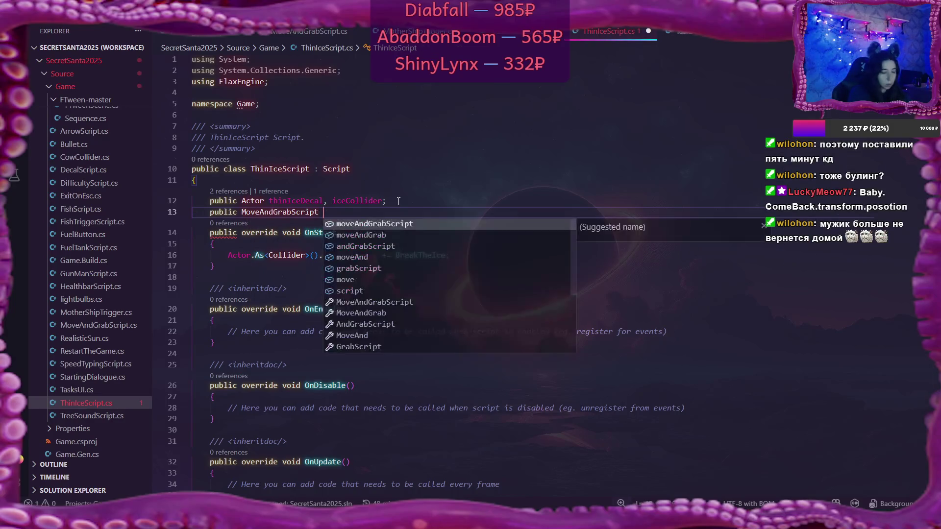
{"action": "key", "text": "Tab"}
{"action": "type", "text": ";"}
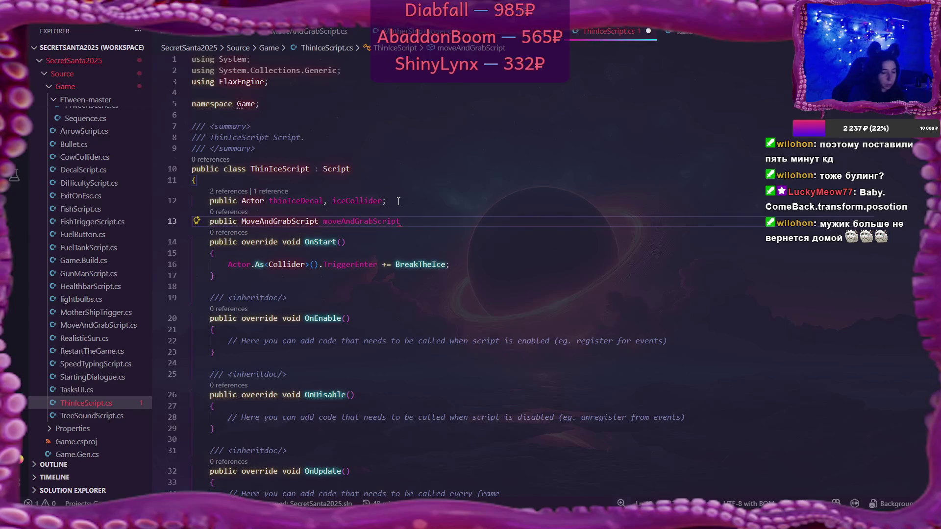
{"action": "key", "text": "ctrl+s"}
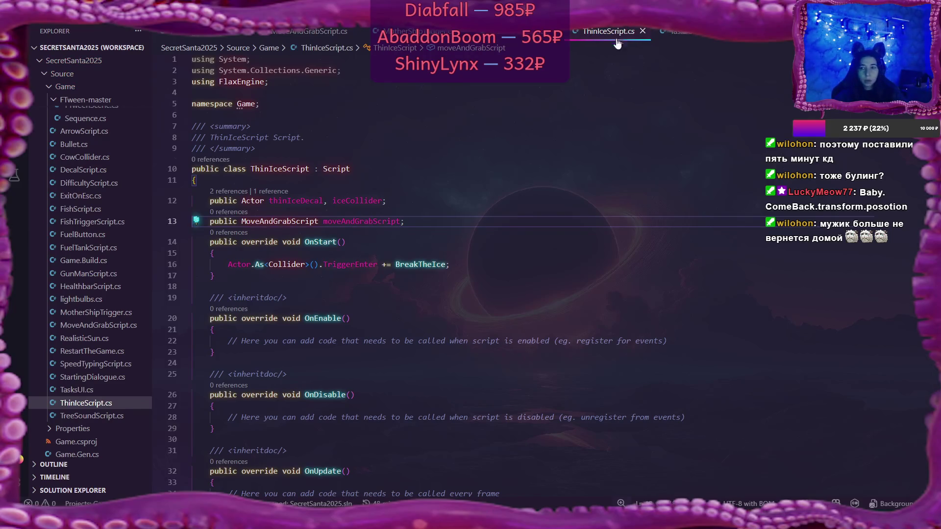
{"action": "left_click", "coordinate": [520, 32]}
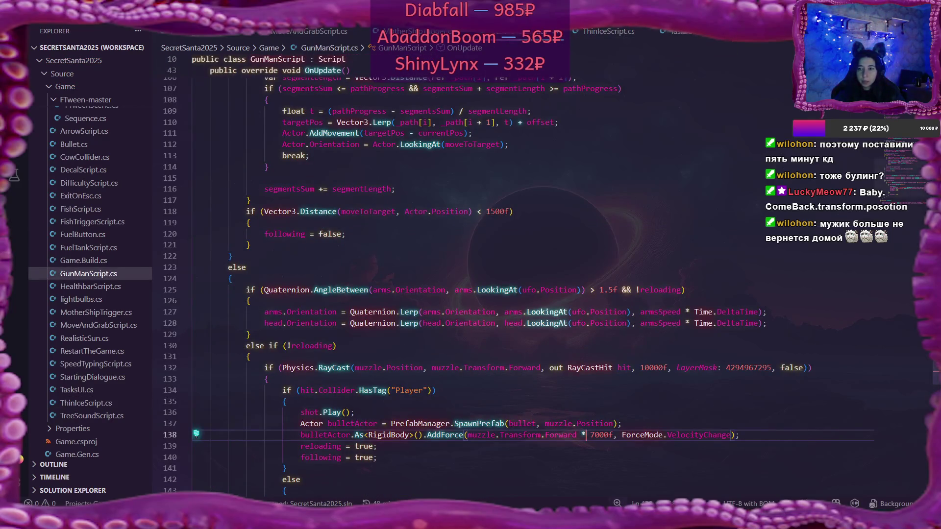
Step: Review GunManScript and MoveAndGrabScript fields, then place the cursor after iceCollider.IsActive = false in BreakTheIce
{"action": "scroll", "coordinate": [510, 123], "scroll_direction": "up", "scroll_amount": 20}
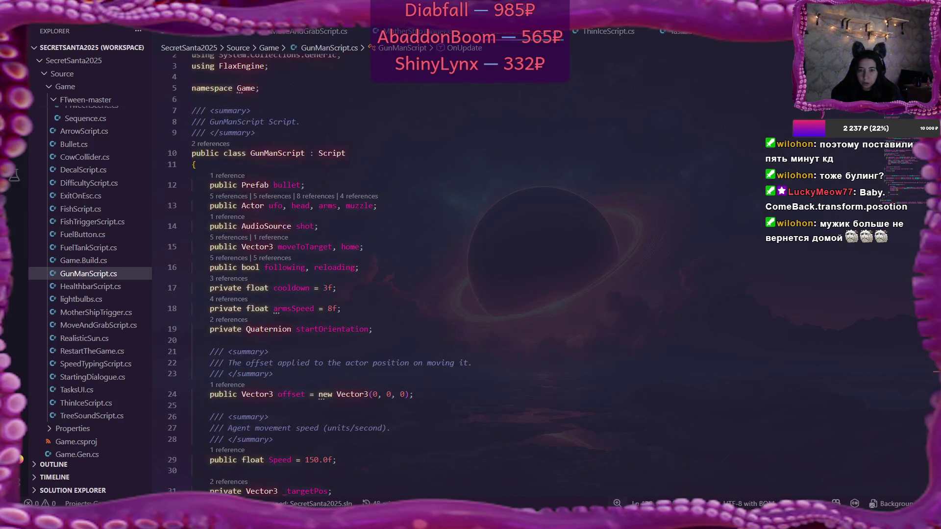
{"action": "scroll", "coordinate": [317, 274], "scroll_direction": "down", "scroll_amount": 5}
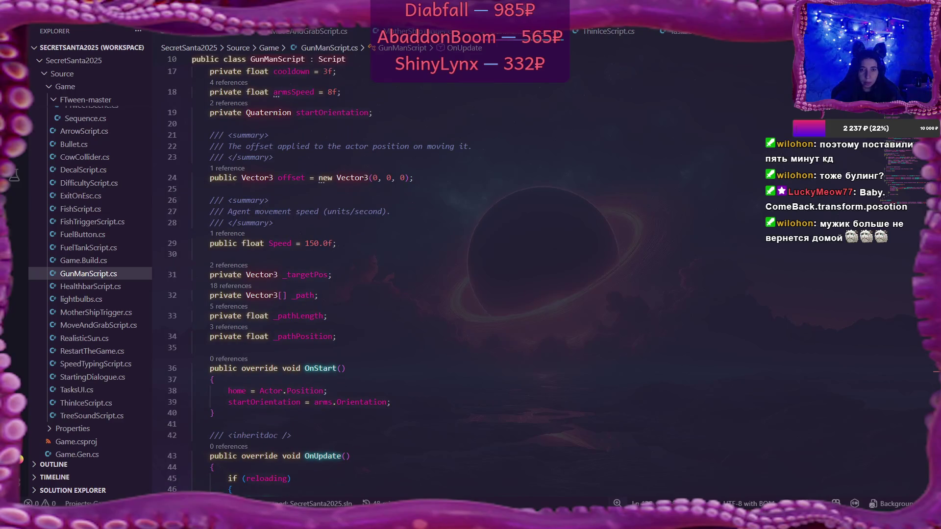
{"action": "left_click", "coordinate": [310, 32]}
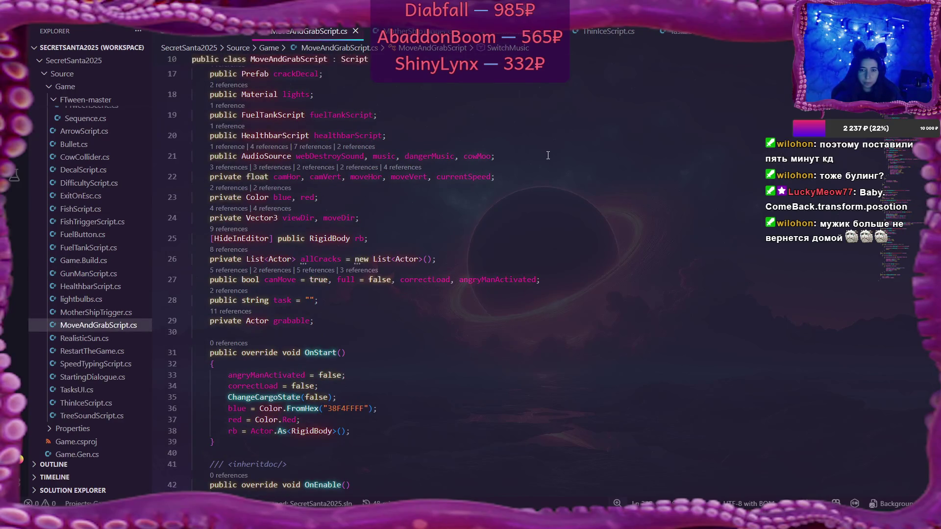
{"action": "mouse_move", "coordinate": [503, 285]}
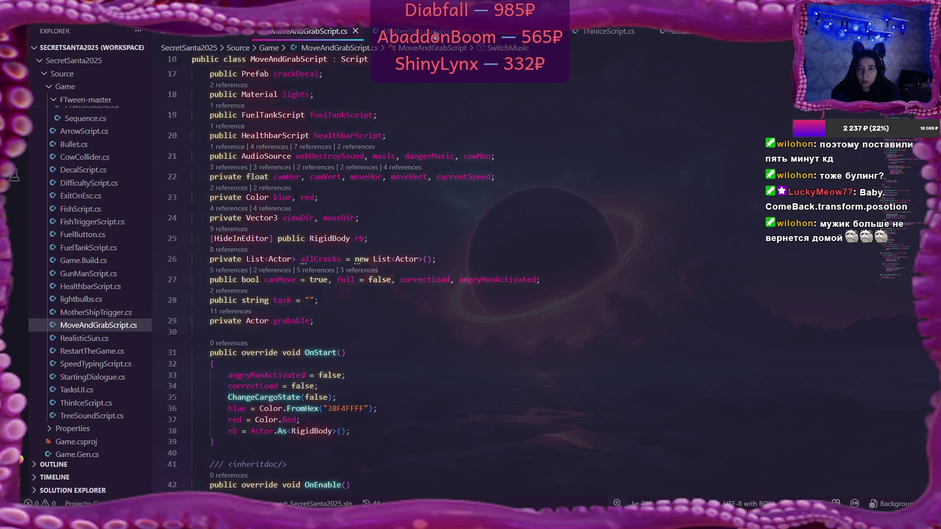
{"action": "left_click", "coordinate": [620, 34]}
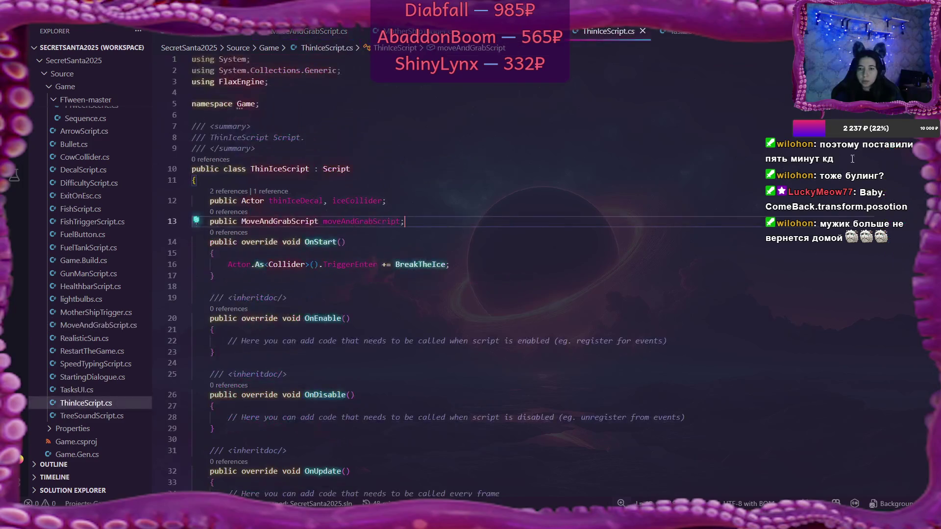
{"action": "scroll", "coordinate": [441, 245], "scroll_direction": "down", "scroll_amount": 10}
{"action": "scroll", "coordinate": [409, 203], "scroll_direction": "up", "scroll_amount": 3}
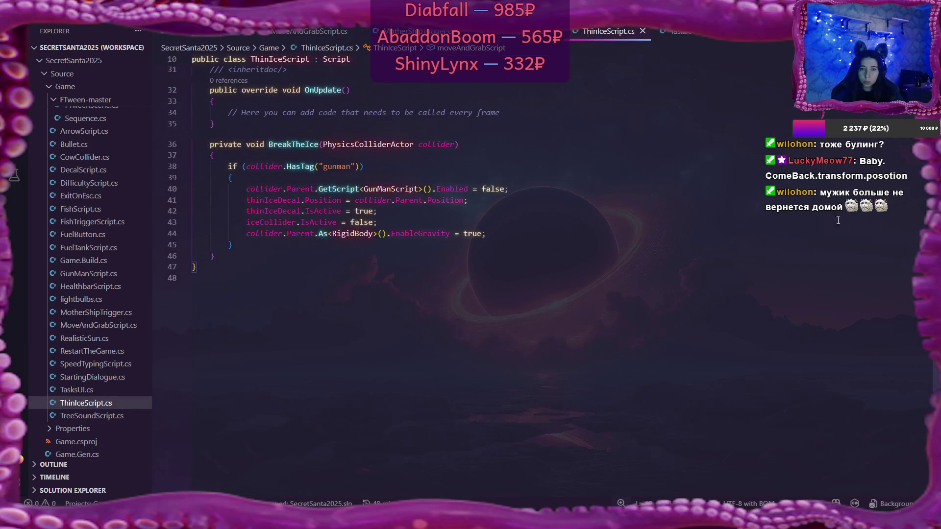
{"action": "left_click", "coordinate": [403, 223]}
Step: Add 'moveAndGrabScript.angryManActivated = false;' as line 44 in BreakTheIce and save ThinIceScript.cs
{"action": "key", "text": "Return"}
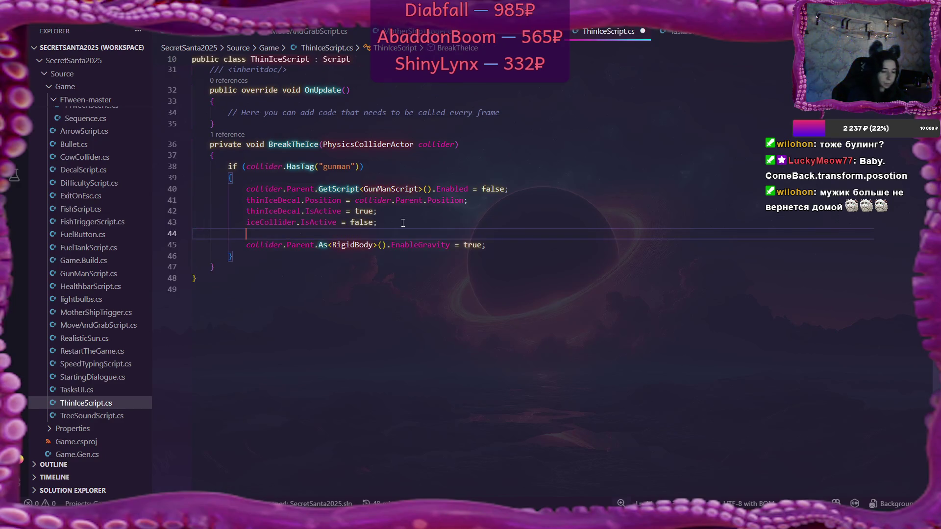
{"action": "type", "text": "ang"}
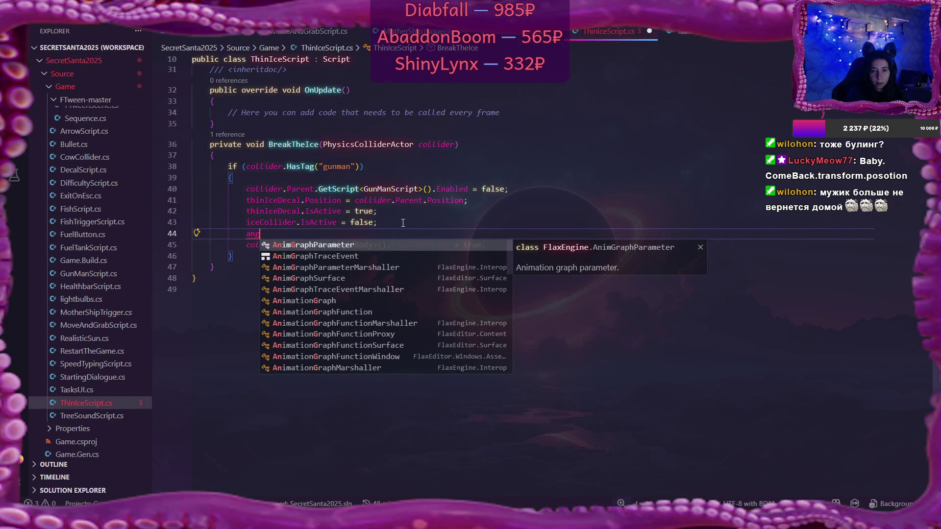
{"action": "key", "text": "BackSpace"}
{"action": "key", "text": "BackSpace"}
{"action": "key", "text": "BackSpace"}
{"action": "type", "text": "mo"}
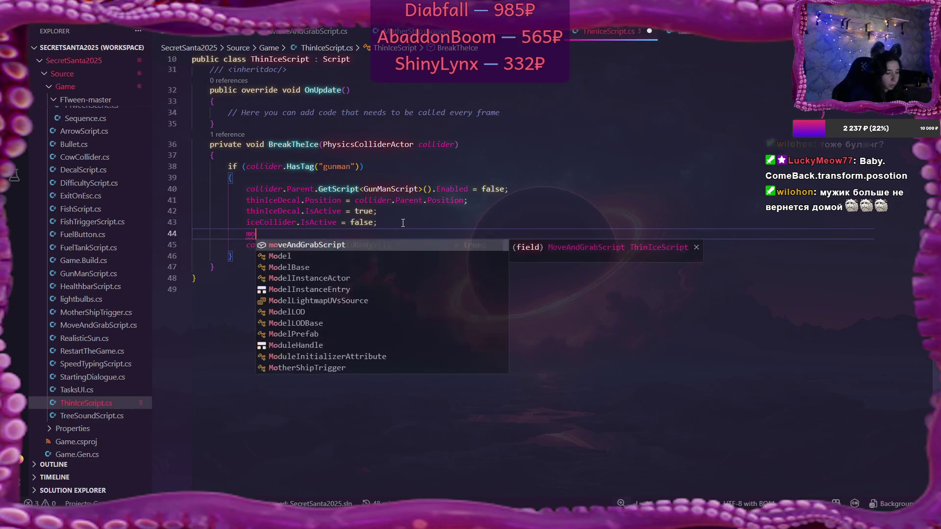
{"action": "key", "text": "Tab"}
{"action": "type", "text": ".angr"}
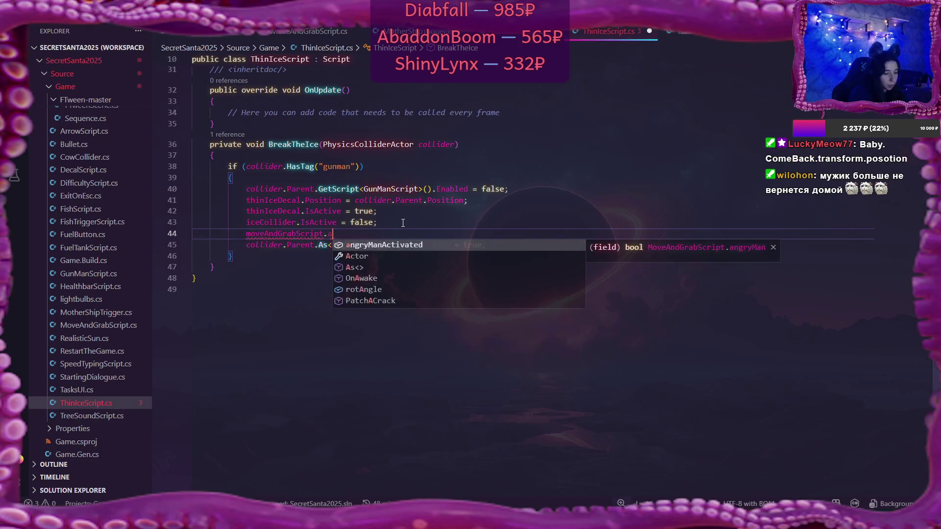
{"action": "key", "text": "Tab"}
{"action": "type", "text": "= fgalse"}
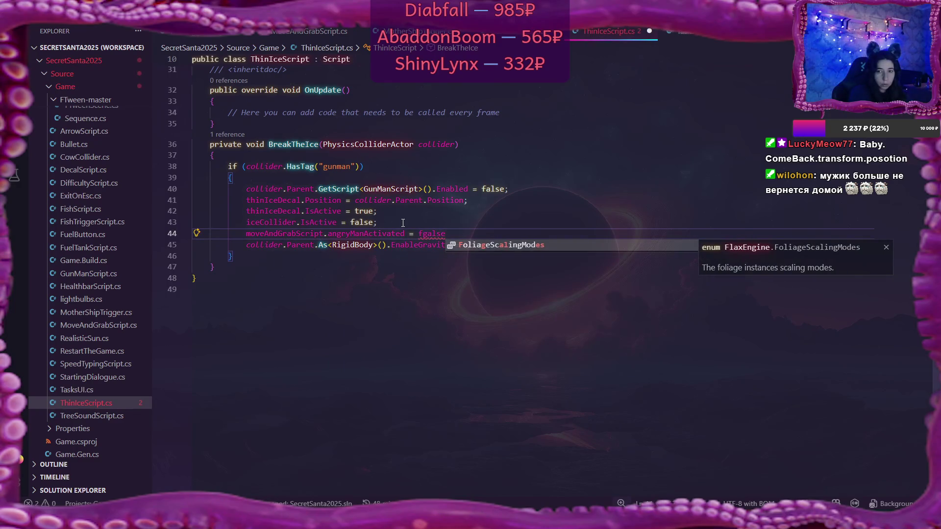
{"action": "key", "text": "BackSpace"}
{"action": "key", "text": "BackSpace"}
{"action": "key", "text": "BackSpace"}
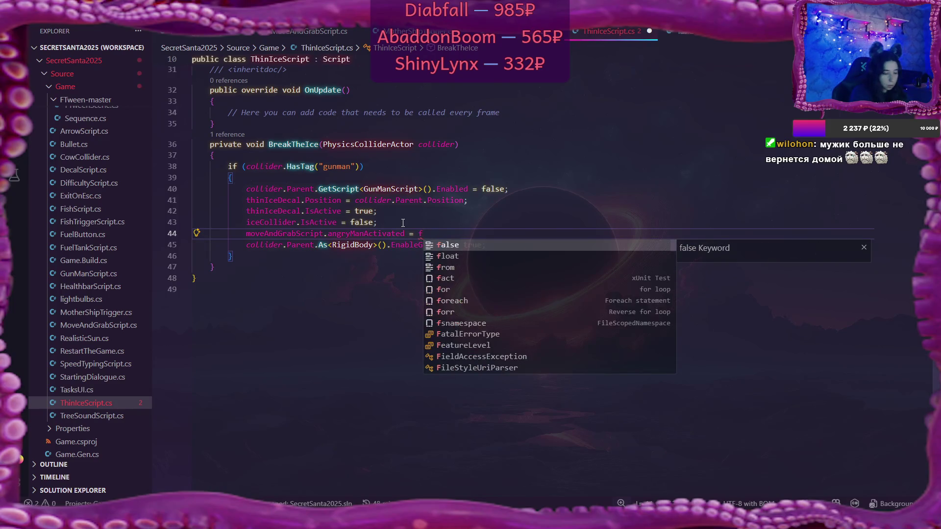
{"action": "type", "text": "alse;"}
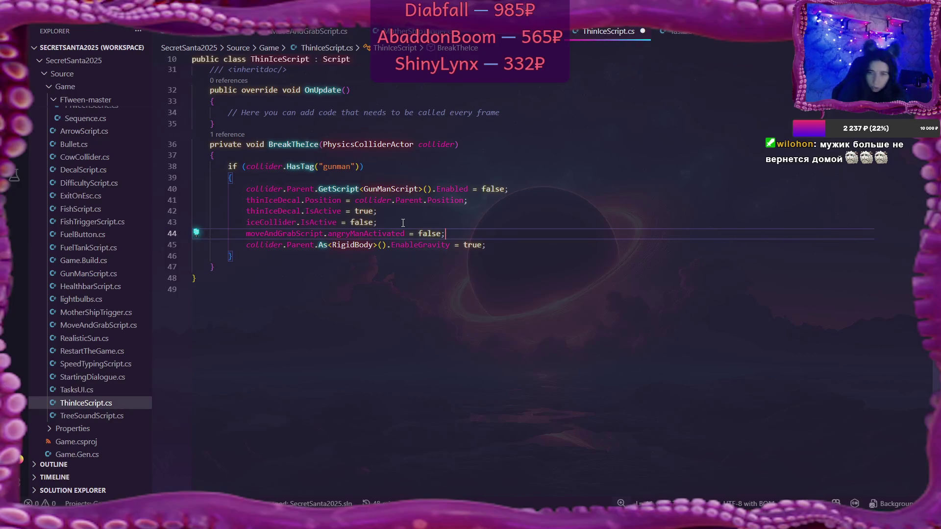
{"action": "key", "text": "ctrl+s"}
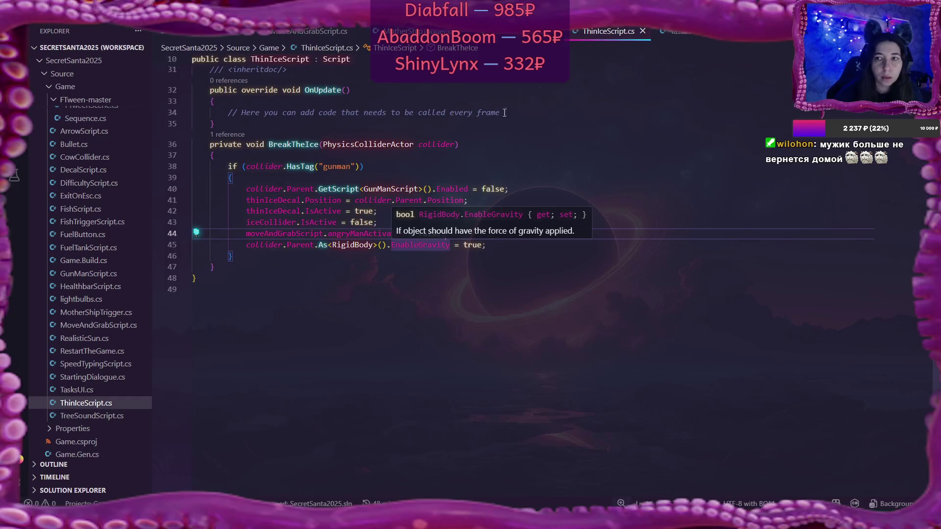
{"action": "left_click", "coordinate": [527, 35]}
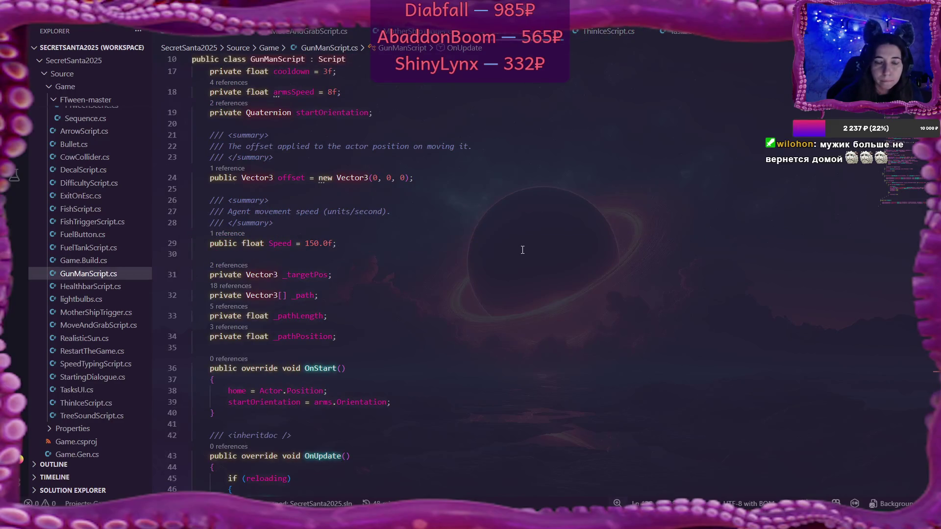
{"action": "scroll", "coordinate": [330, 347], "scroll_direction": "down", "scroll_amount": 20}
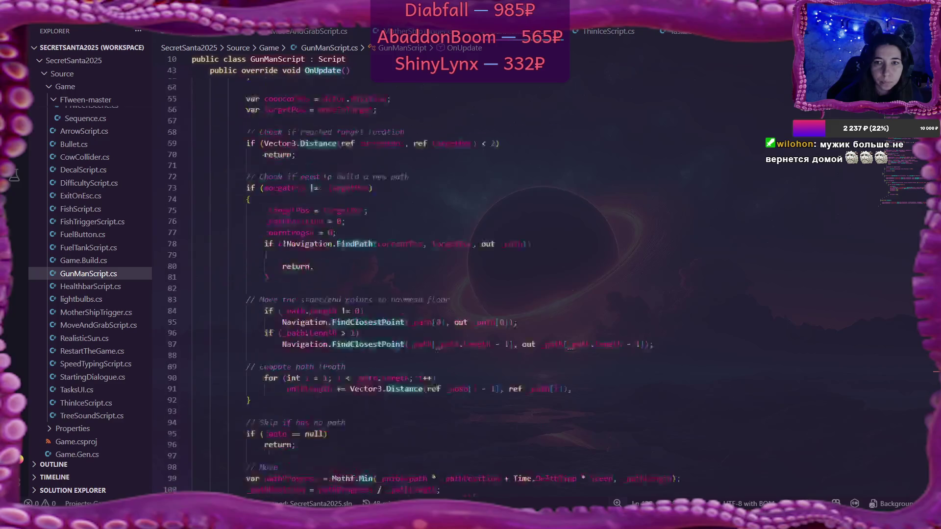
{"action": "left_click", "coordinate": [251, 337]}
{"action": "key", "text": "Return"}
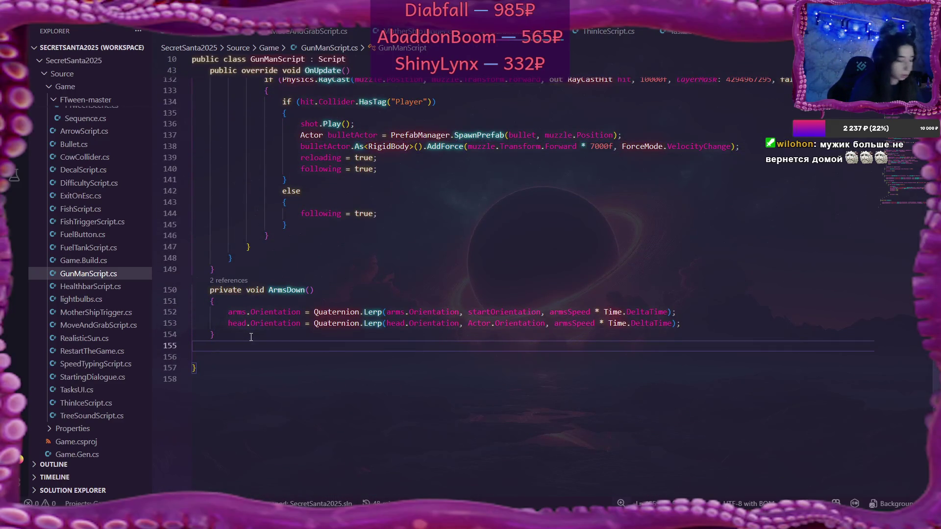
{"action": "type", "text": "public"}
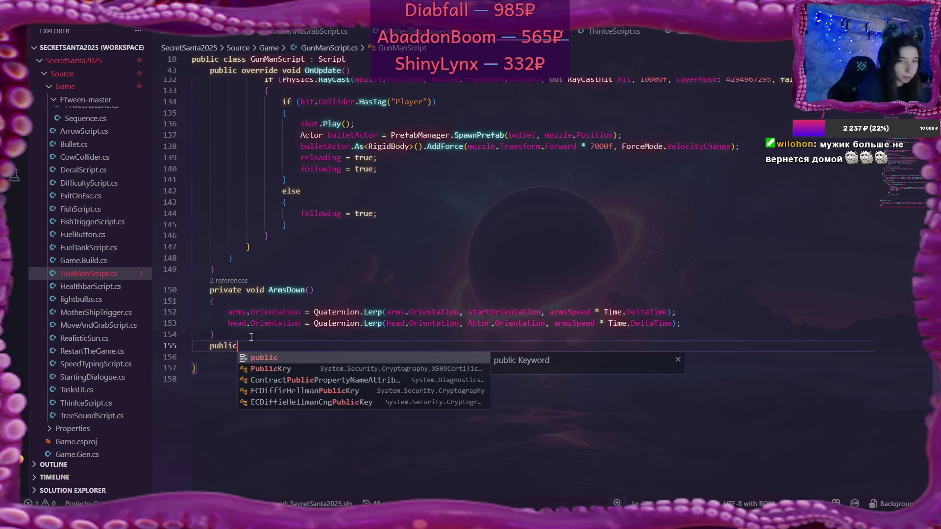
{"action": "type", "text": " voi"}
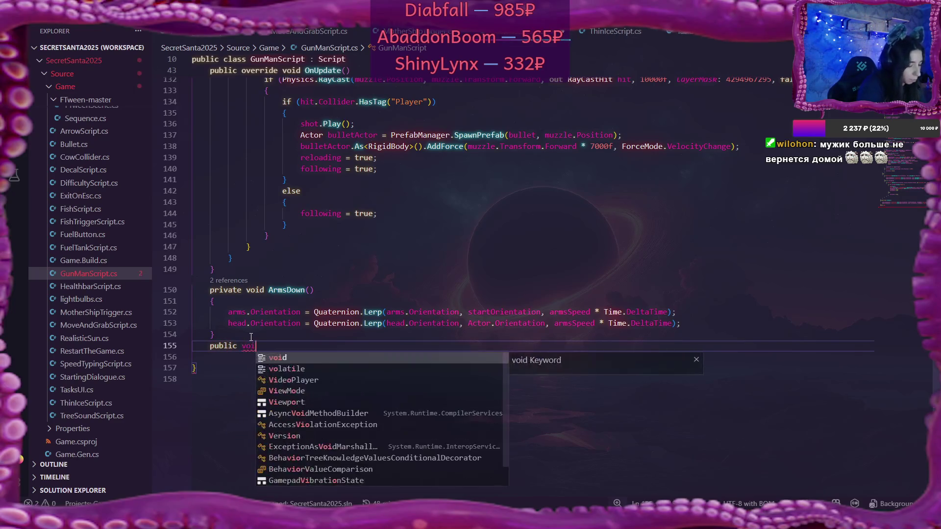
{"action": "type", "text": "d A"}
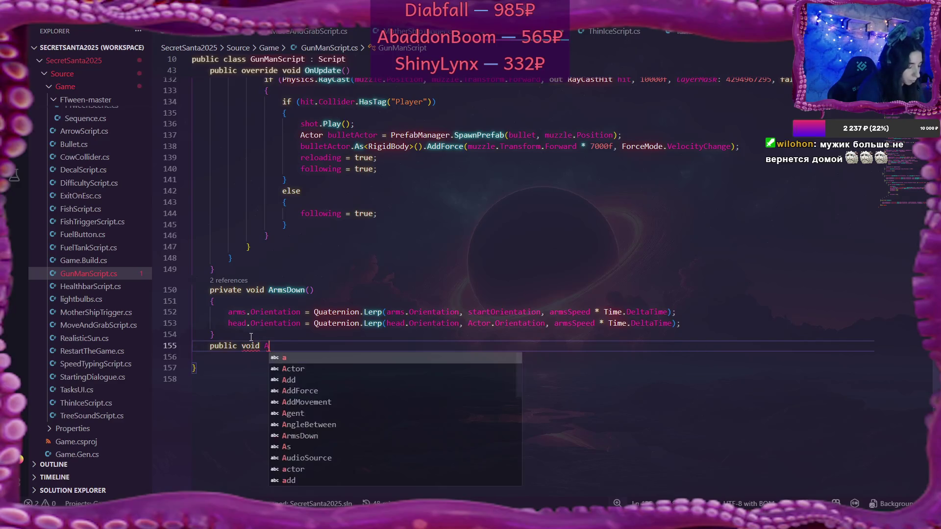
{"action": "type", "text": "ngryMan"}
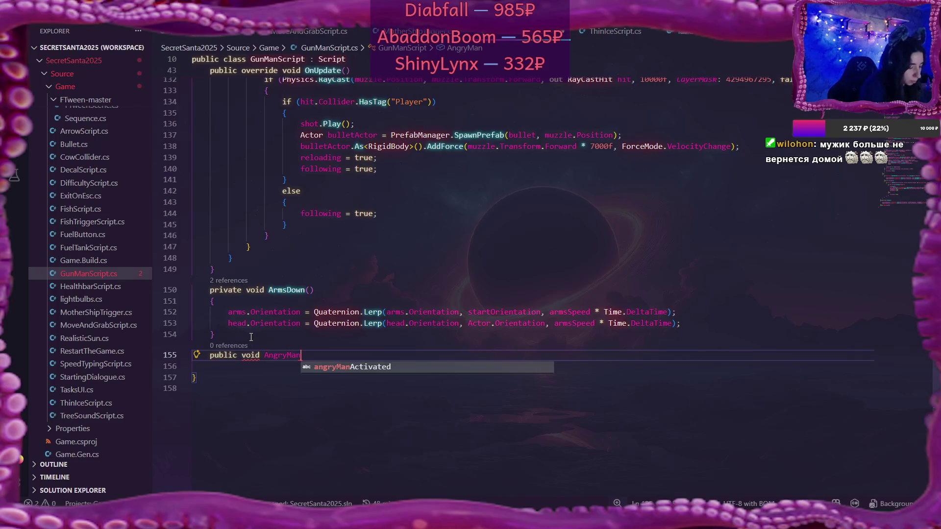
{"action": "type", "text": "N"}
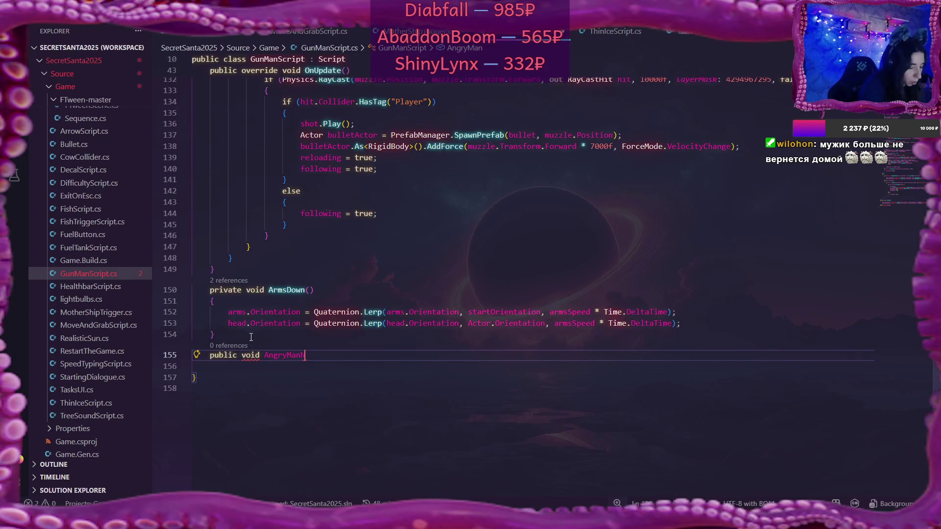
{"action": "type", "text": "oMore()"}
{"action": "key", "text": "Return"}
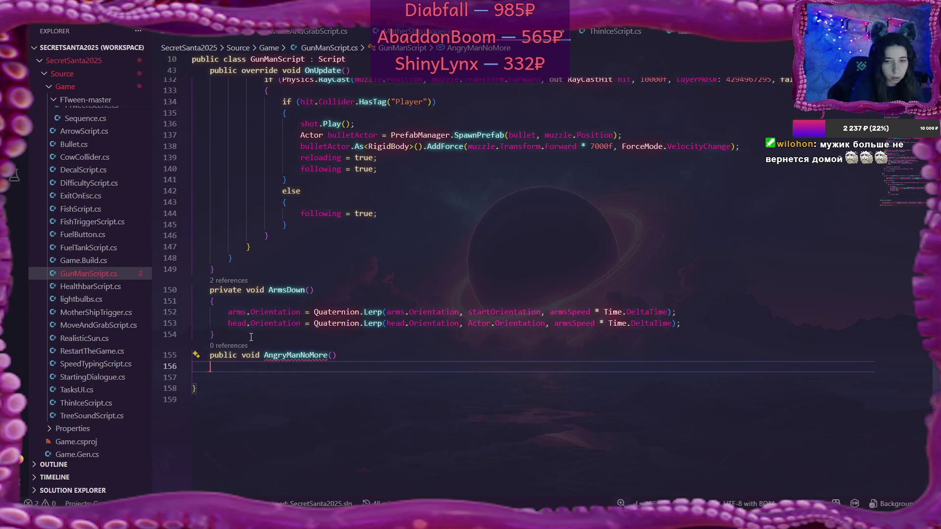
{"action": "type", "text": "{"}
{"action": "key", "text": "Return"}
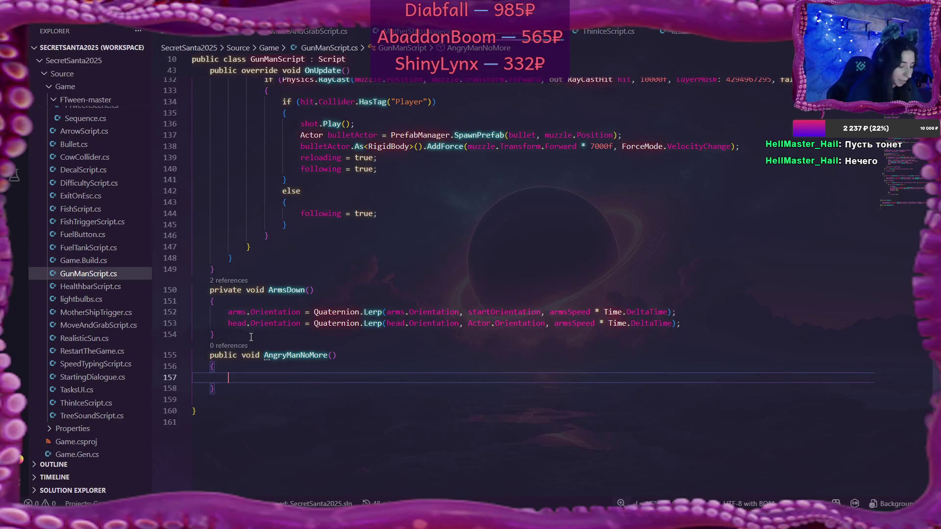
{"action": "type", "text": "an"}
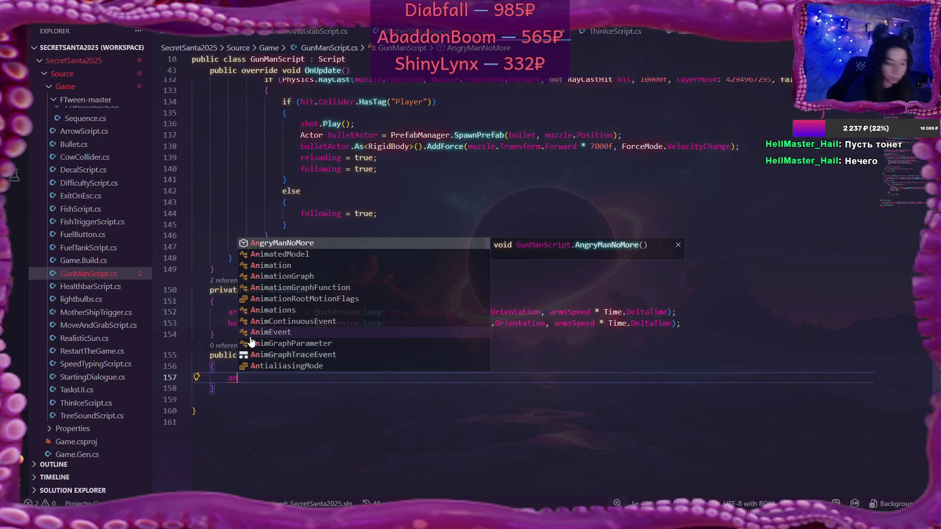
{"action": "type", "text": "gry"}
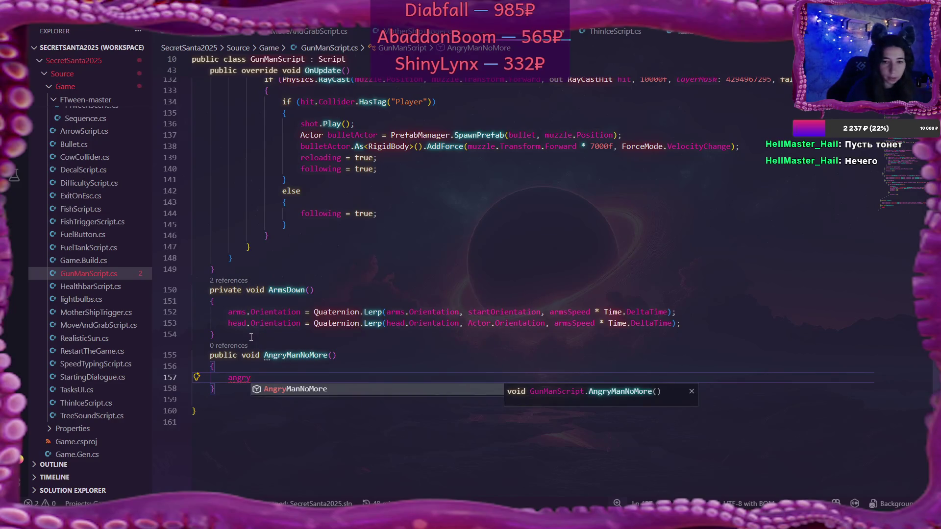
{"action": "type", "text": "Man"}
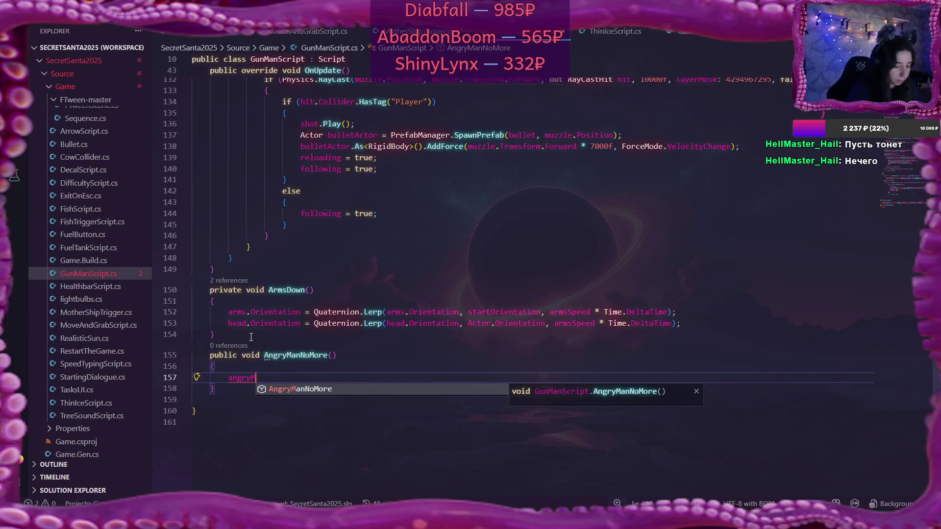
{"action": "key", "text": "BackSpace"}
{"action": "key", "text": "BackSpace"}
{"action": "key", "text": "BackSpace"}
{"action": "key", "text": "BackSpace"}
{"action": "key", "text": "BackSpace"}
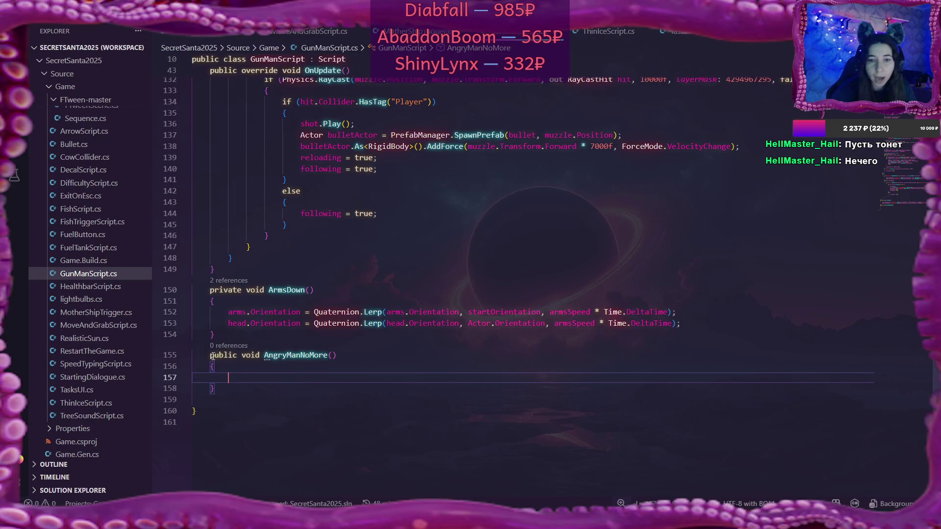
{"action": "left_click_drag", "start_coordinate": [212, 356], "coordinate": [216, 385]}
{"action": "key", "text": "ctrl+c"}
{"action": "key", "text": "BackSpace"}
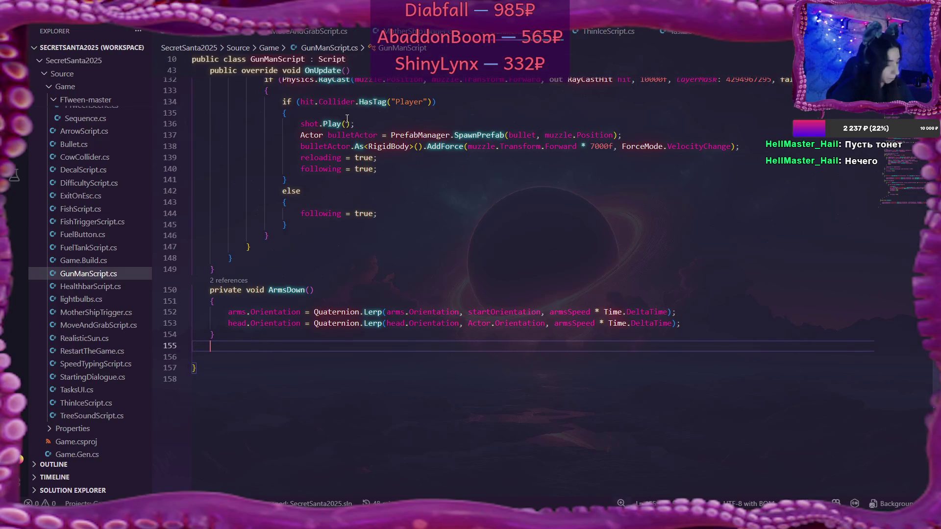
{"action": "left_click", "coordinate": [283, 34]}
Step: Paste the AngryManNoMore method after ChangeCargoState and clear the stray text
{"action": "scroll", "coordinate": [549, 359], "scroll_direction": "down", "scroll_amount": 20}
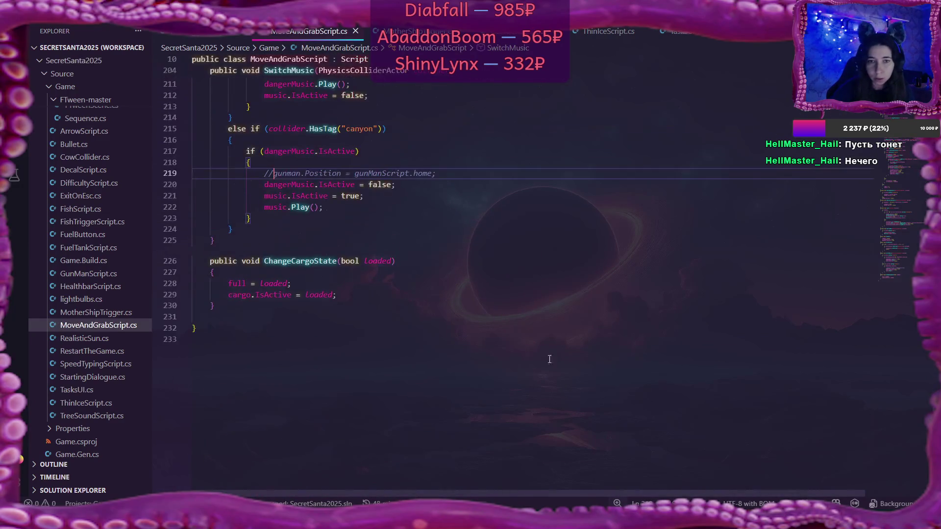
{"action": "left_click", "coordinate": [247, 316]}
{"action": "key", "text": "ctrl+v"}
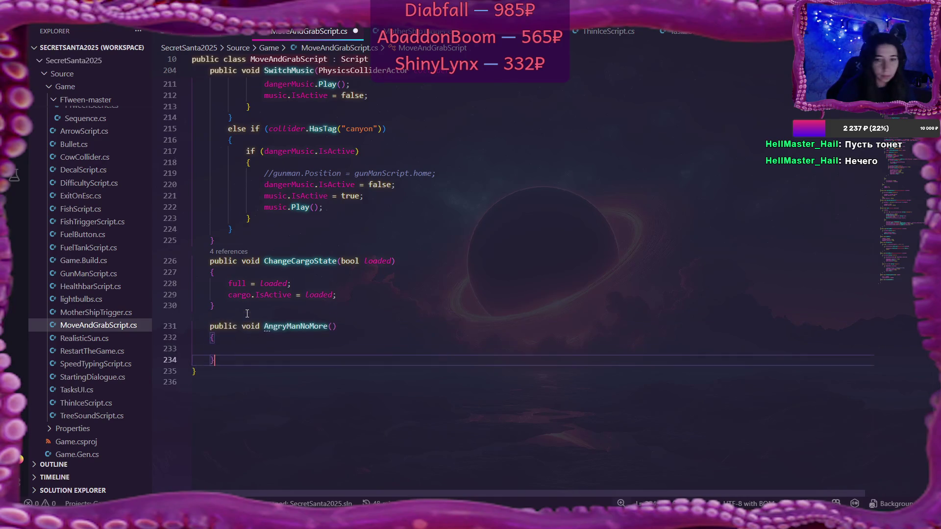
{"action": "type", "text": "angr"}
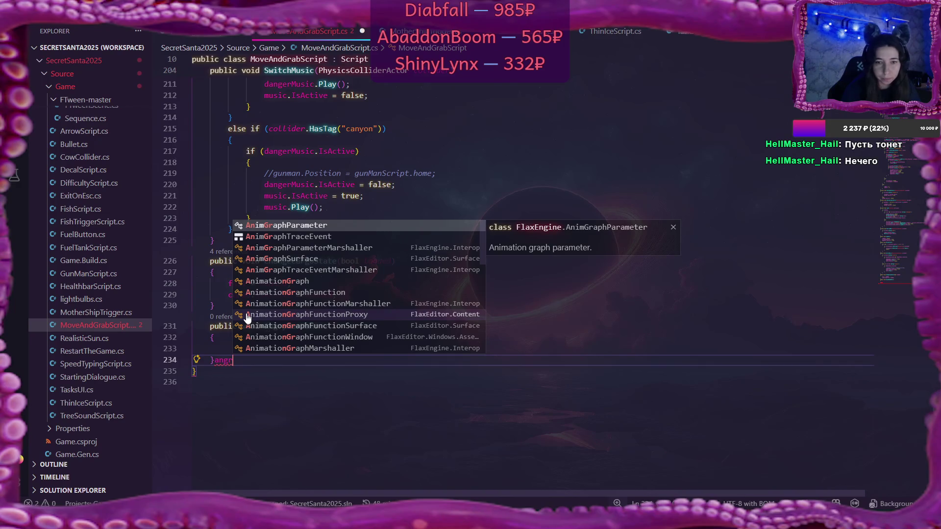
{"action": "key", "text": "BackSpace"}
{"action": "key", "text": "BackSpace"}
{"action": "key", "text": "BackSpace"}
{"action": "key", "text": "Up"}
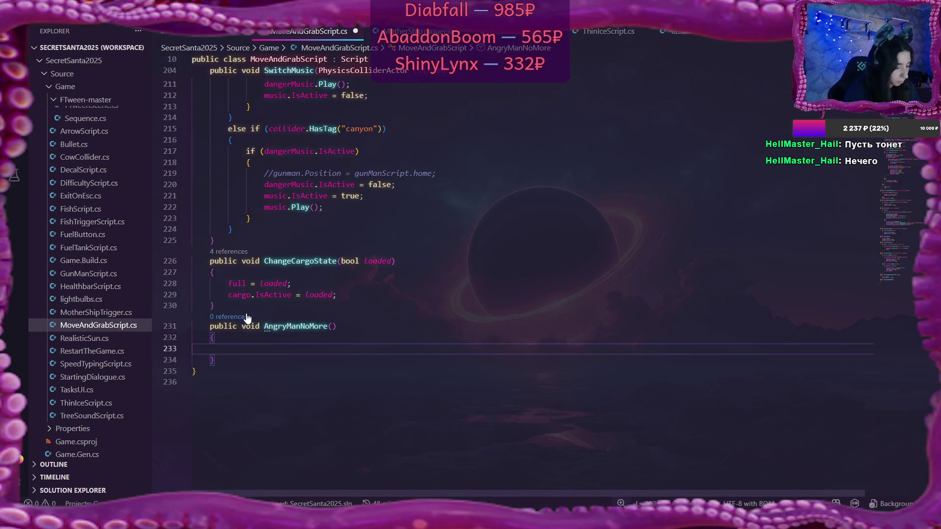
Step: In AngryManNoMore, set angryManActivated = false and dangerMusic.IsActive = false
{"action": "type", "text": "angr"}
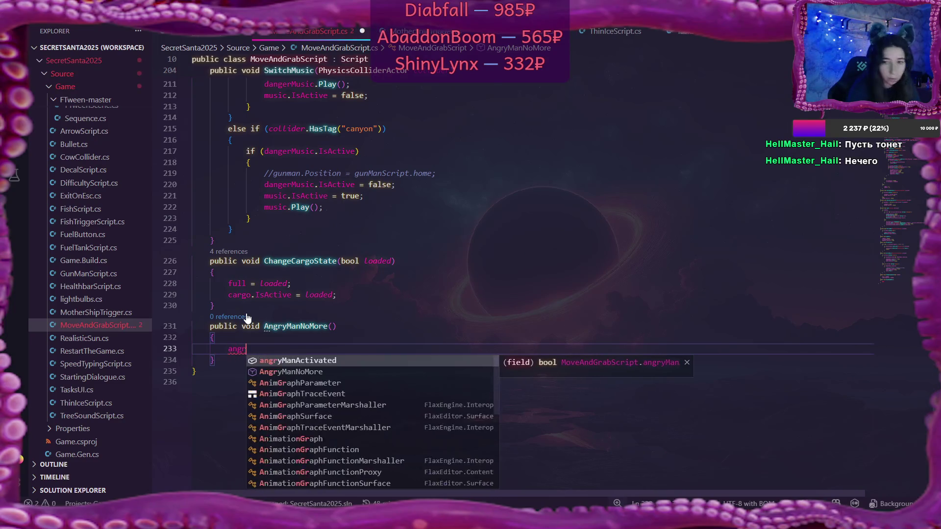
{"action": "key", "text": "Tab"}
{"action": "type", "text": "= fals"}
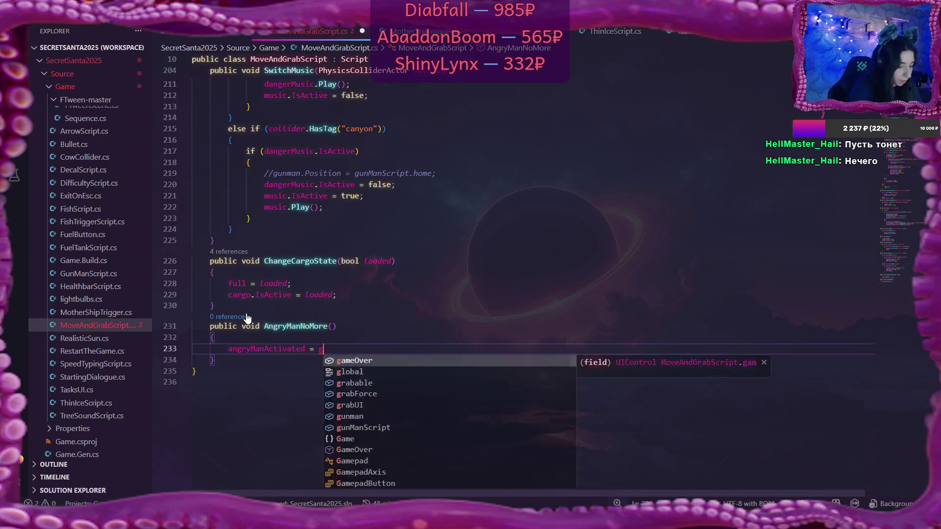
{"action": "type", "text": "e;"}
{"action": "key", "text": "Return"}
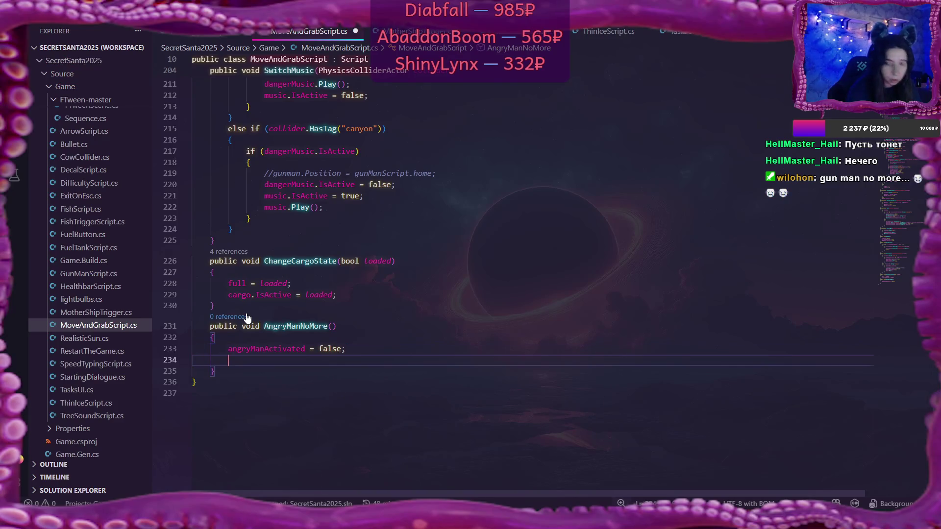
{"action": "type", "text": "dang"}
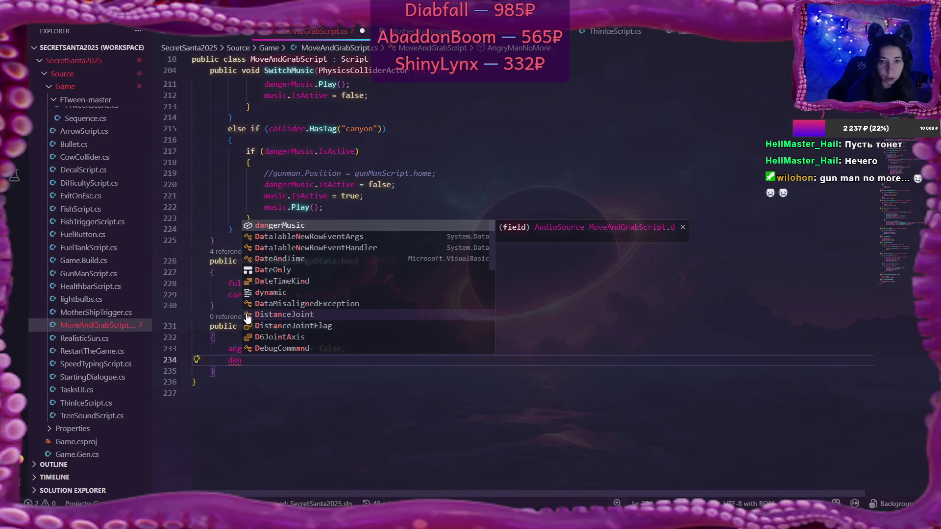
{"action": "key", "text": "Tab"}
{"action": "type", "text": ".Is"}
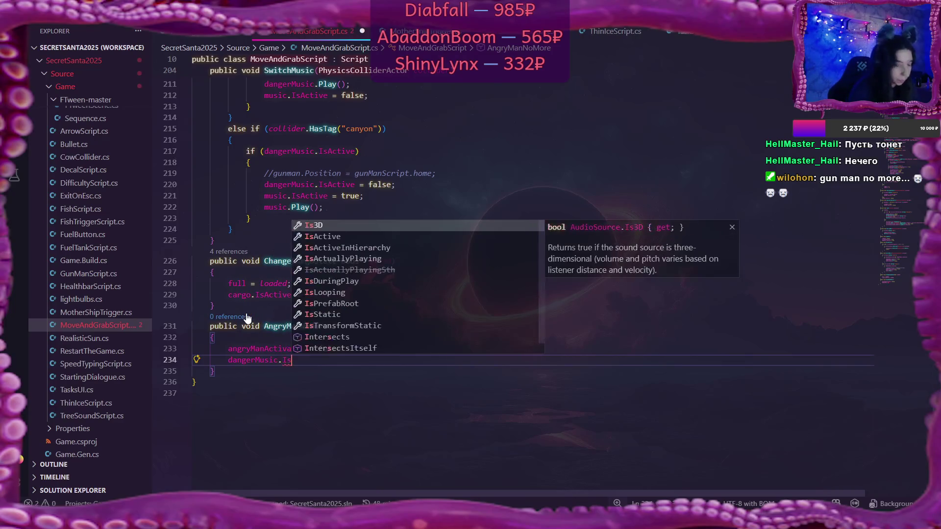
{"action": "key", "text": "Down"}
{"action": "key", "text": "Tab"}
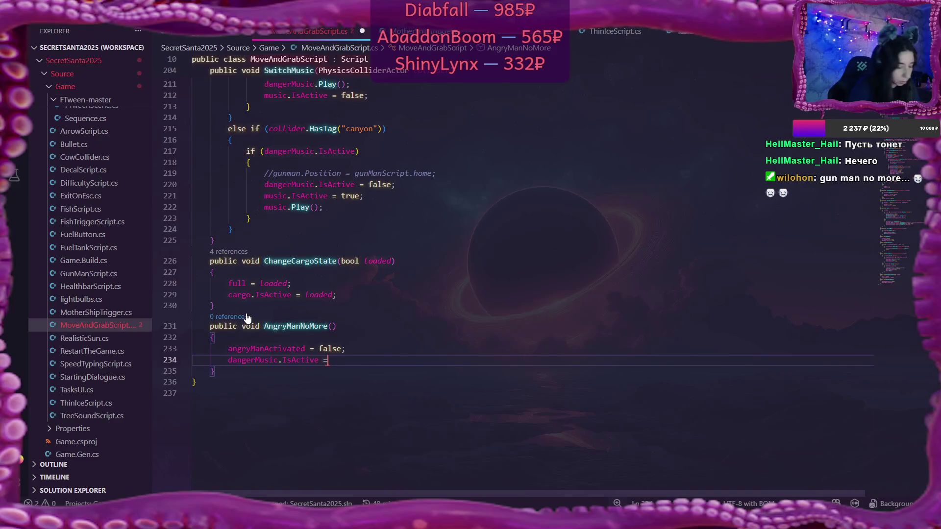
{"action": "type", "text": "= false;"}
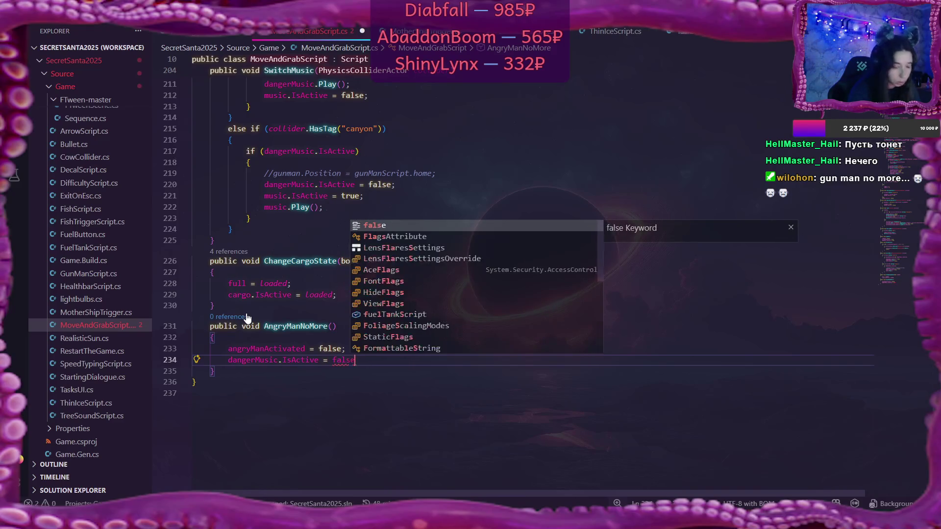
Step: Add music.IsActive = true; to AngryManNoMore and save MoveAndGrabScript.cs
{"action": "key", "text": "Return"}
{"action": "type", "text": "m"}
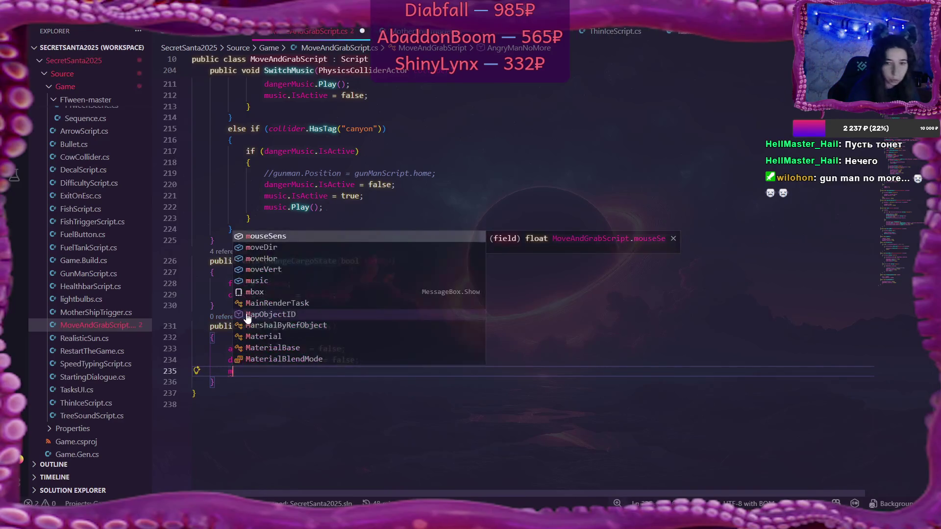
{"action": "key", "text": "Down"}
{"action": "key", "text": "Down"}
{"action": "key", "text": "Down"}
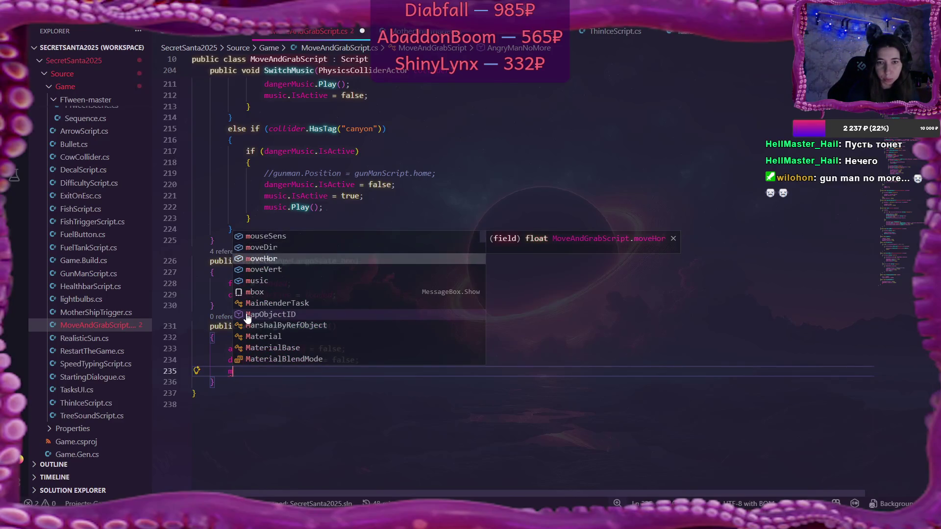
{"action": "key", "text": "Tab"}
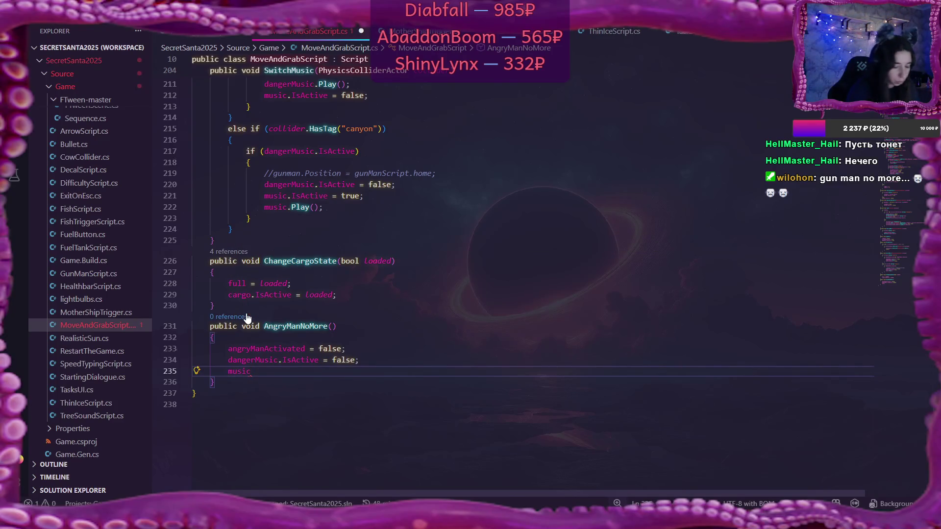
{"action": "type", "text": ".is"}
{"action": "key", "text": "Down"}
{"action": "key", "text": "Tab"}
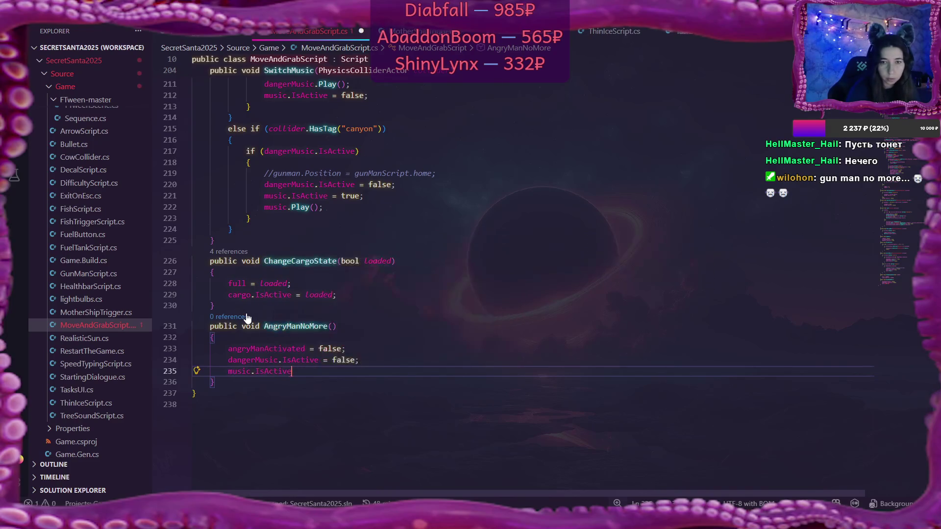
{"action": "type", "text": " = true;"}
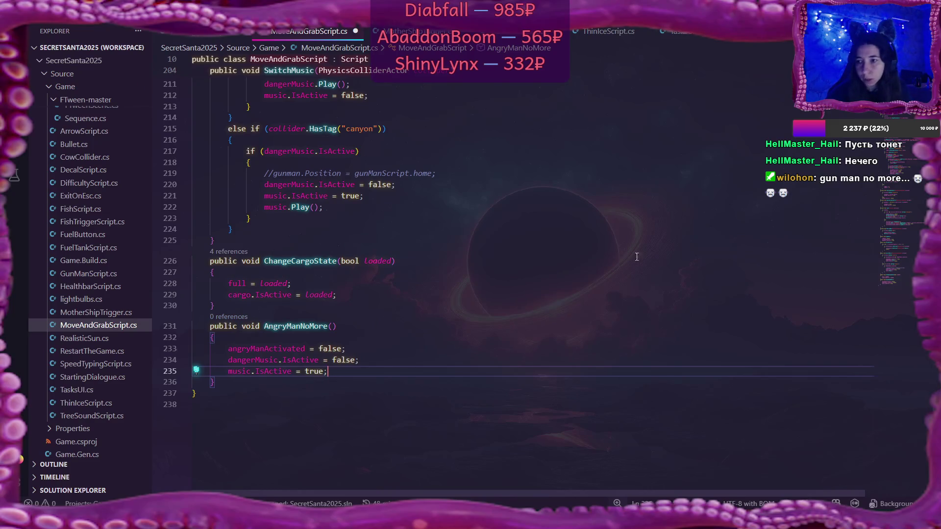
{"action": "key", "text": "ctrl+s"}
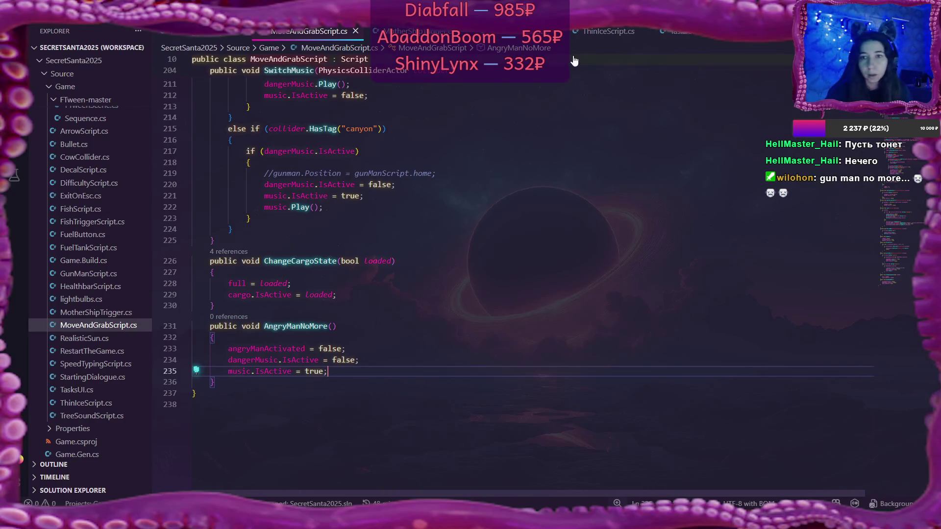
{"action": "left_click", "coordinate": [611, 32]}
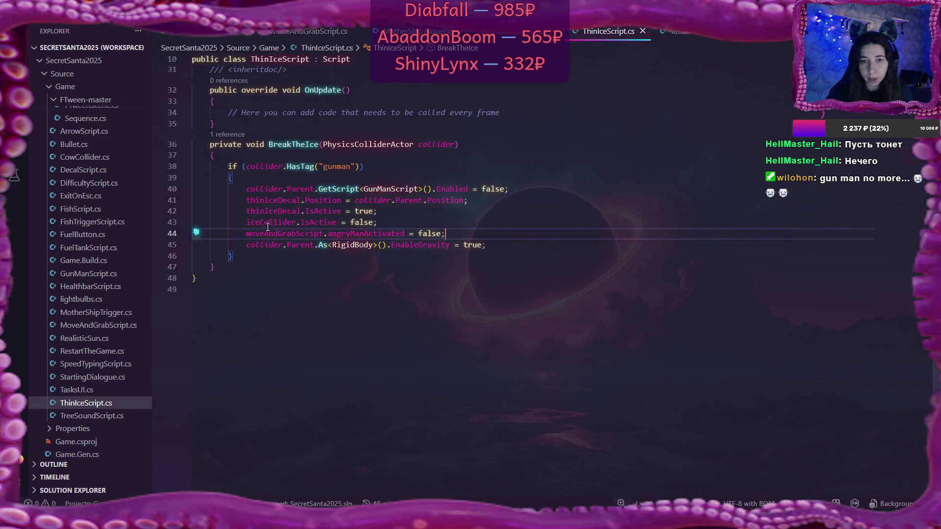
Step: Replace angryManActivated = false on line 44 with AngryManNoMore(); and save ThinIceScript.cs
{"action": "double_click", "coordinate": [405, 233]}
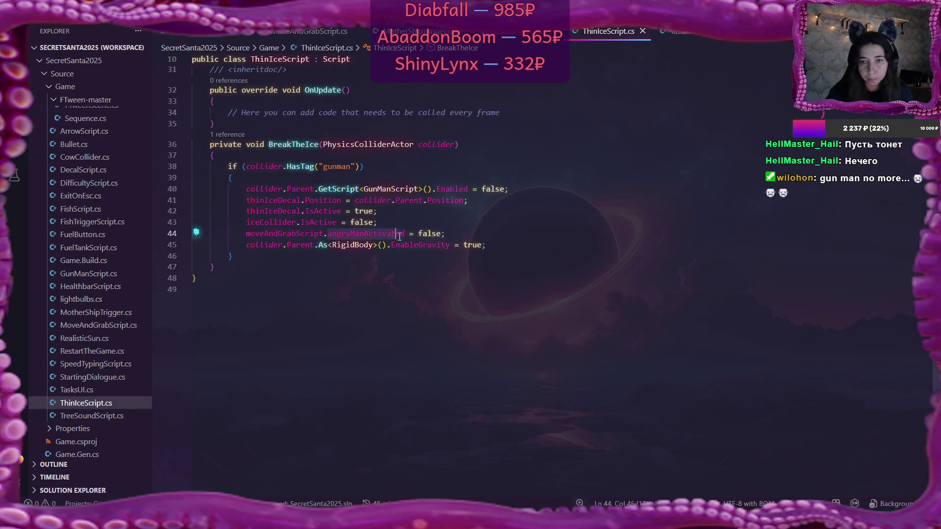
{"action": "key", "text": "BackSpace"}
{"action": "type", "text": "Angr"}
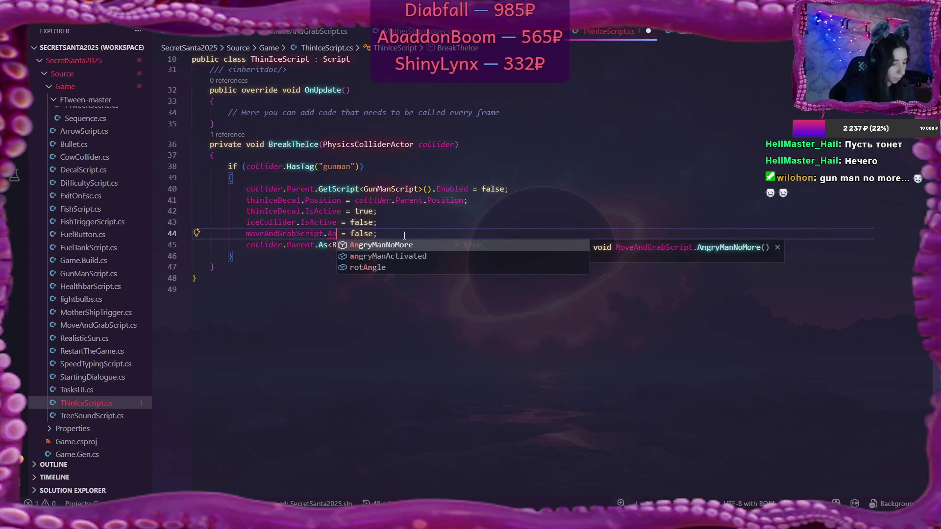
{"action": "key", "text": "Return"}
{"action": "key", "text": "ctrl+Delete"}
{"action": "key", "text": "ctrl+Delete"}
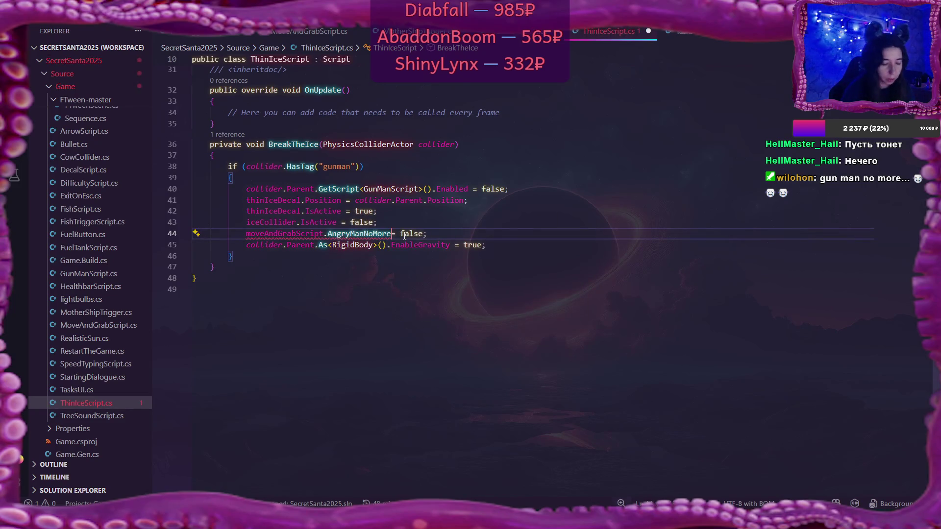
{"action": "key", "text": "BackSpace"}
{"action": "type", "text": "()"}
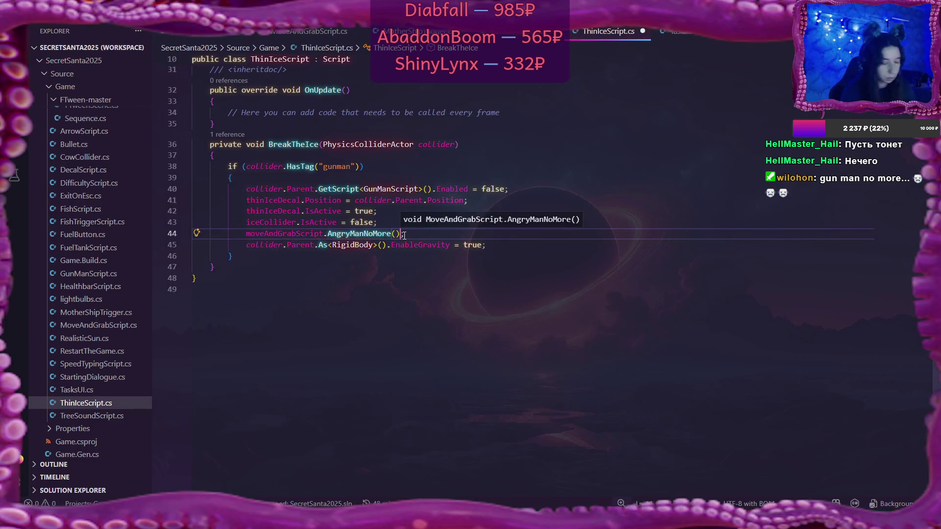
{"action": "key", "text": "ctrl+s"}
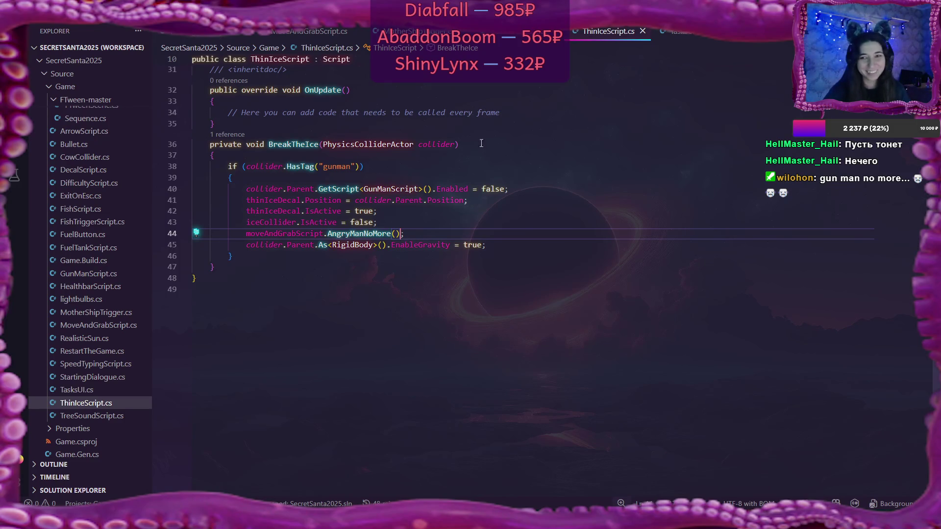
Step: Add music.Play(); after music.IsActive = true in AngryManNoMore and save MoveAndGrabScript.cs
{"action": "left_click", "coordinate": [299, 32]}
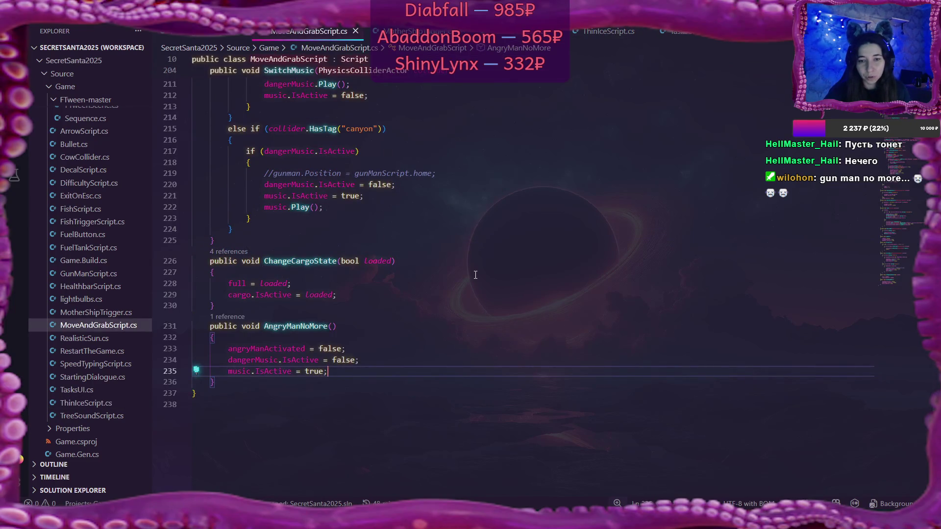
{"action": "scroll", "coordinate": [475, 273], "scroll_direction": "up", "scroll_amount": 4}
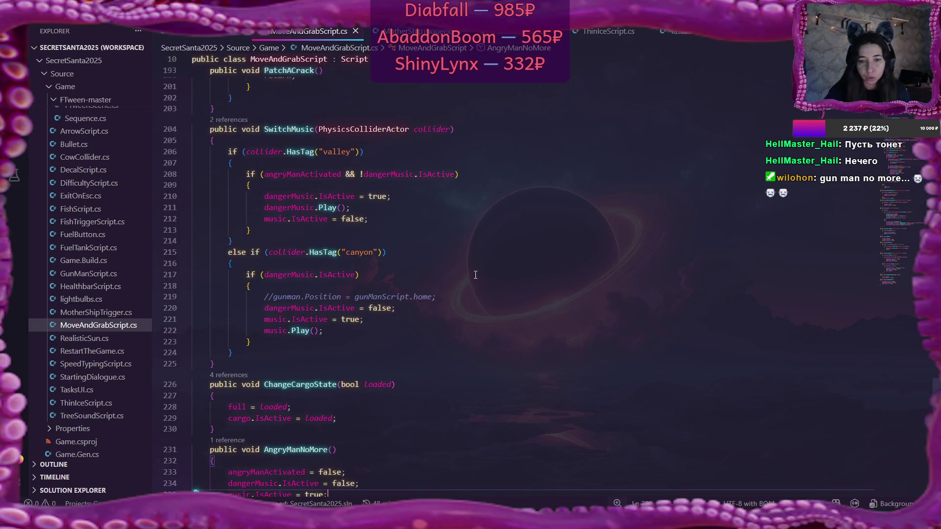
{"action": "scroll", "coordinate": [475, 274], "scroll_direction": "up", "scroll_amount": 1}
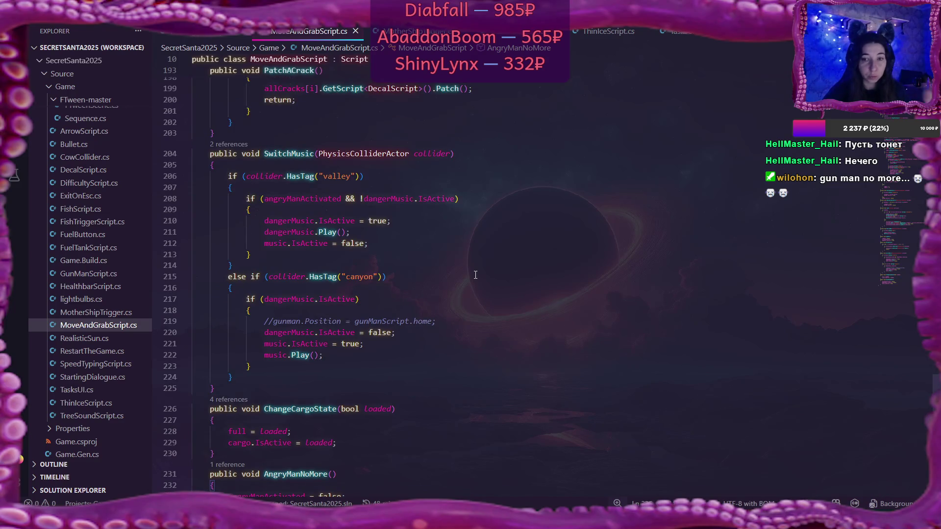
{"action": "scroll", "coordinate": [475, 275], "scroll_direction": "up", "scroll_amount": 2}
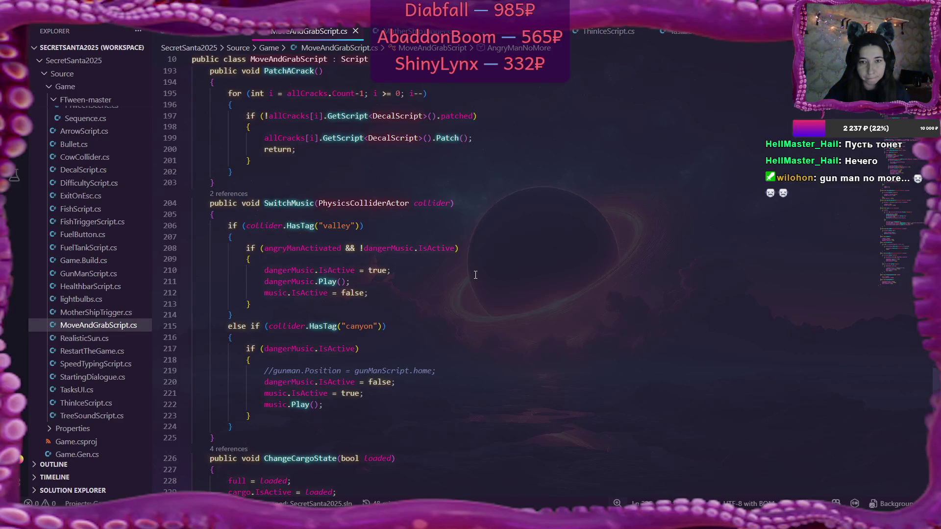
{"action": "scroll", "coordinate": [476, 275], "scroll_direction": "down", "scroll_amount": 5}
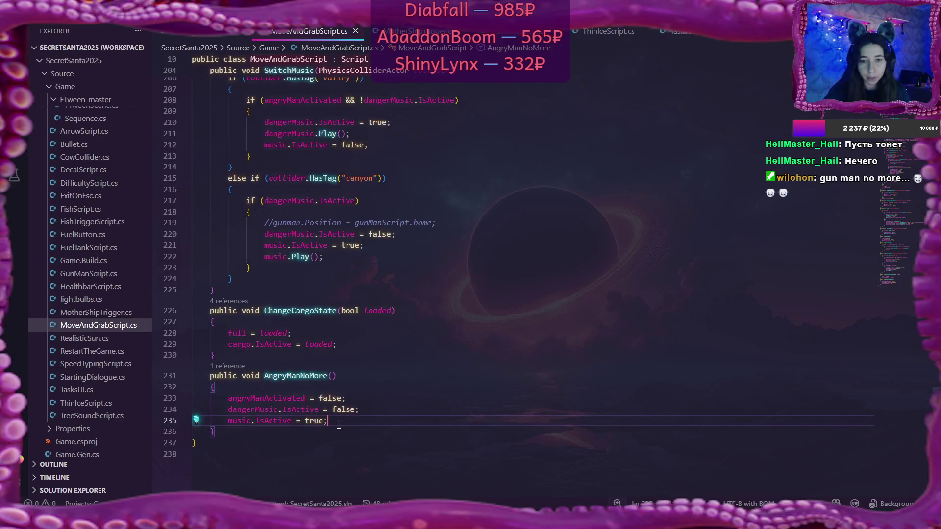
{"action": "key", "text": "Return"}
{"action": "type", "text": "m"}
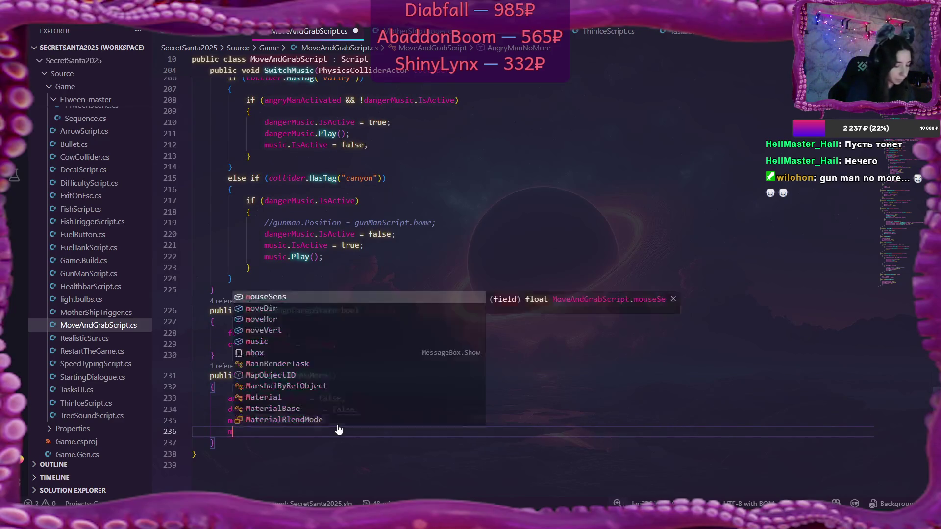
{"action": "type", "text": "usic.Pla"}
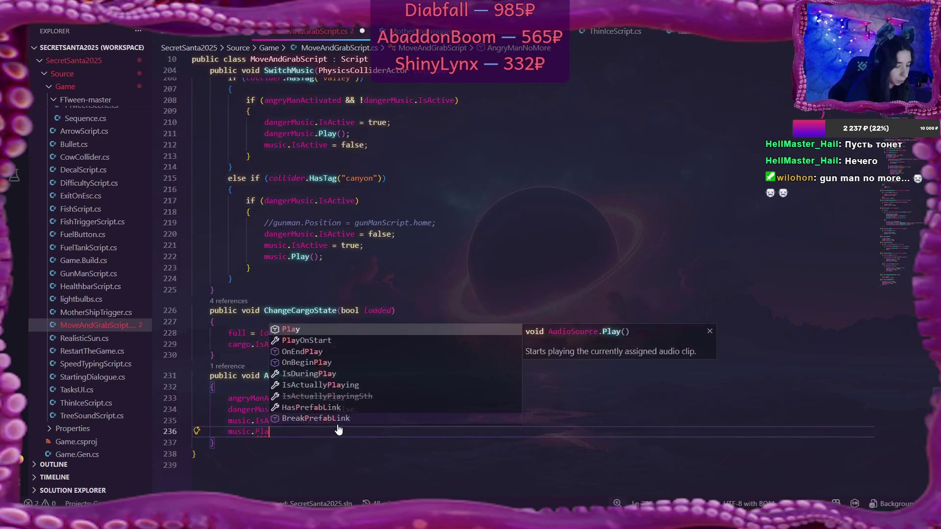
{"action": "type", "text": "y();"}
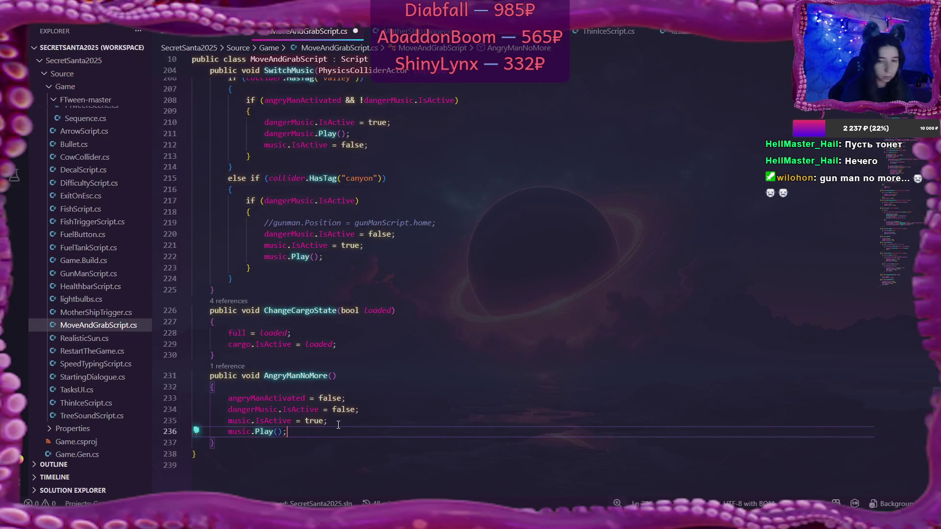
{"action": "key", "text": "ctrl+s"}
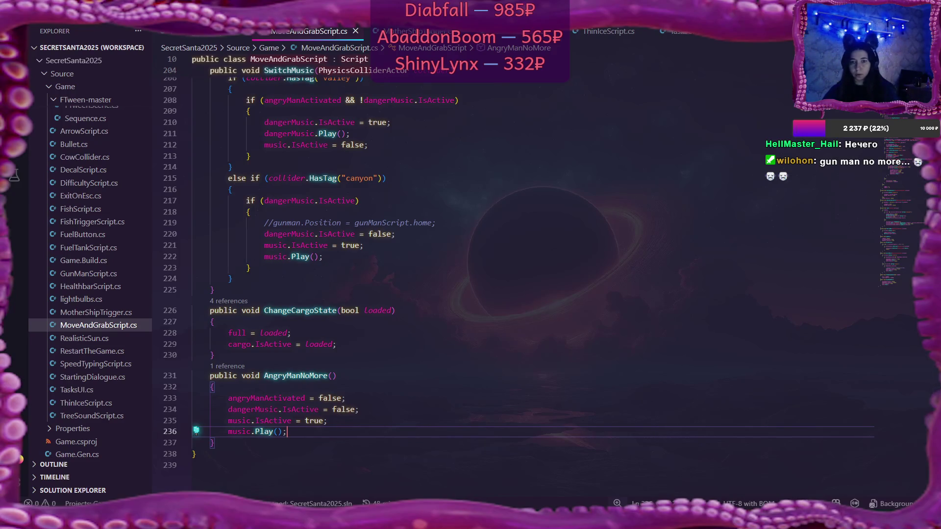
Step: In the Flax Editor content browser, browse from SecretSanta2025 into Content > Sounds
{"action": "mouse_move", "coordinate": [465, 519]}
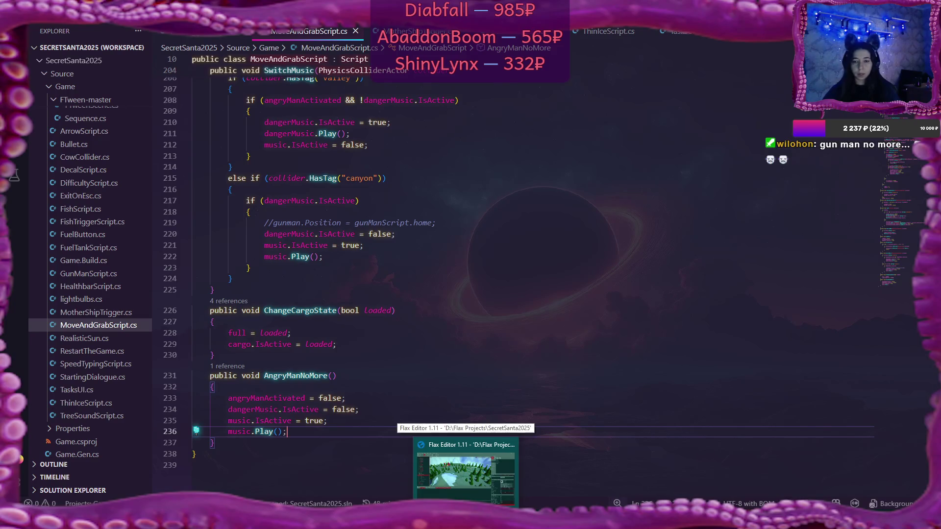
{"action": "left_click", "coordinate": [460, 490]}
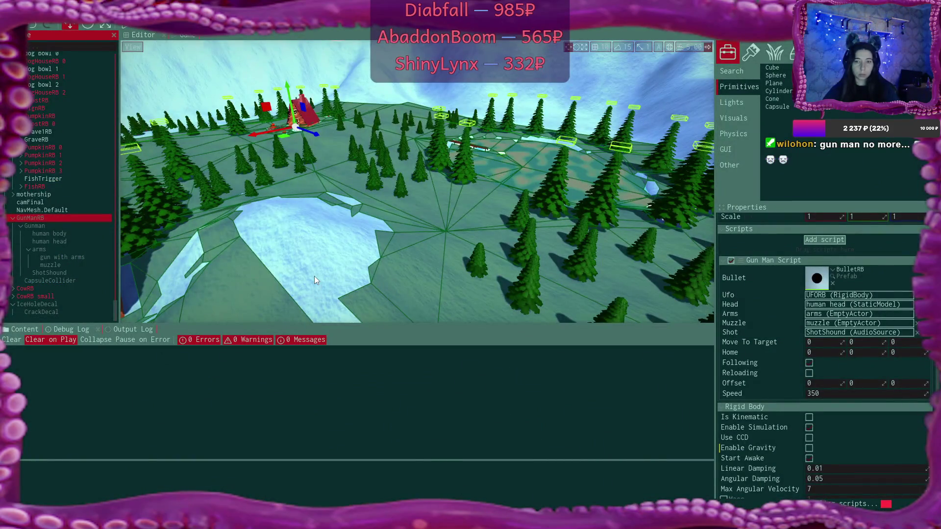
{"action": "mouse_move", "coordinate": [322, 240]}
{"action": "left_mouse_down"}
{"action": "mouse_move", "coordinate": [275, 230]}
{"action": "mouse_move", "coordinate": [274, 269]}
{"action": "left_mouse_up"}
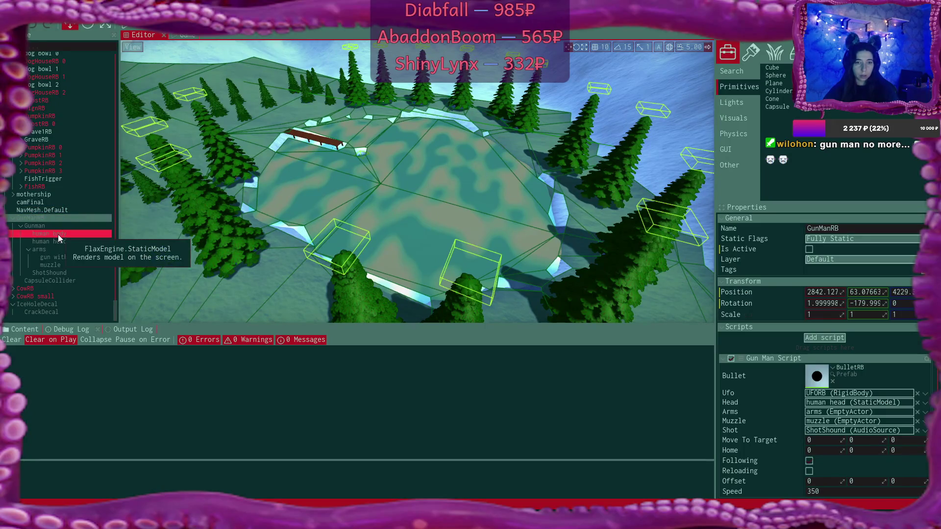
{"action": "left_click", "coordinate": [22, 330]}
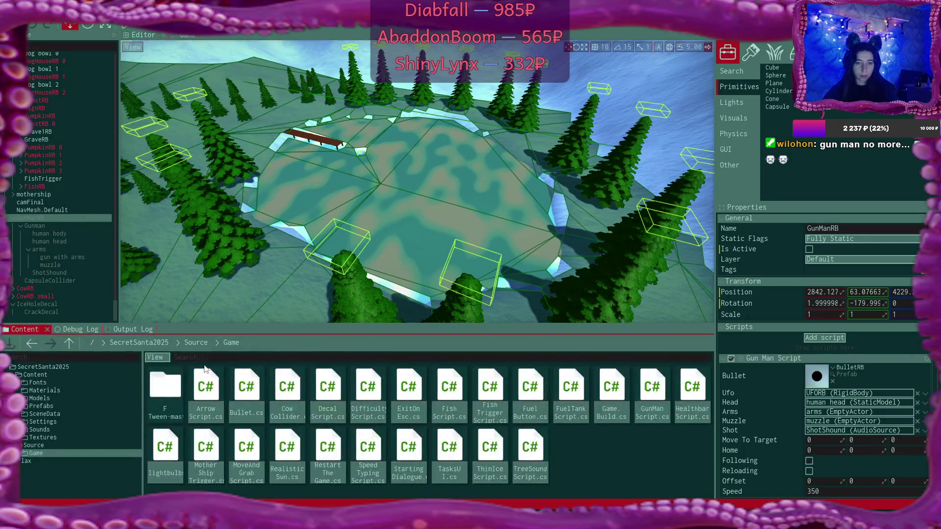
{"action": "left_click", "coordinate": [139, 342]}
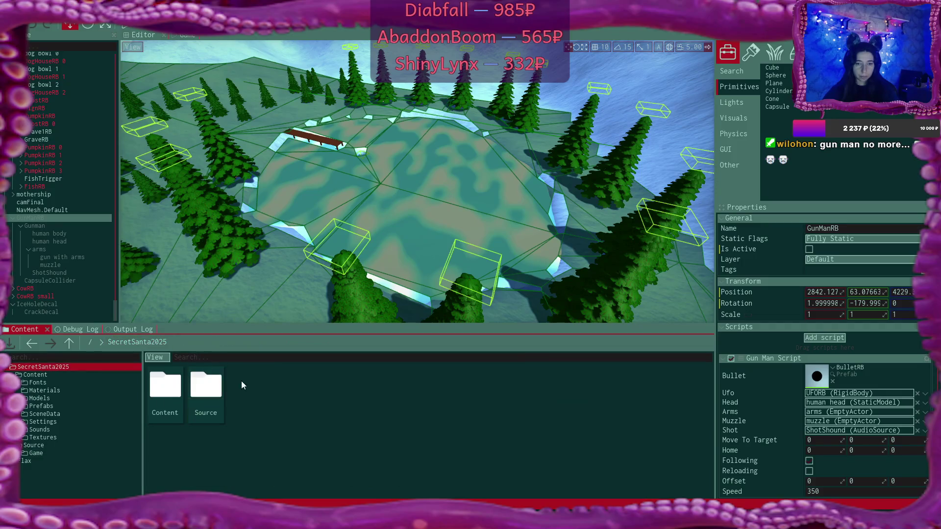
{"action": "double_click", "coordinate": [165, 387]}
{"action": "double_click", "coordinate": [410, 386]}
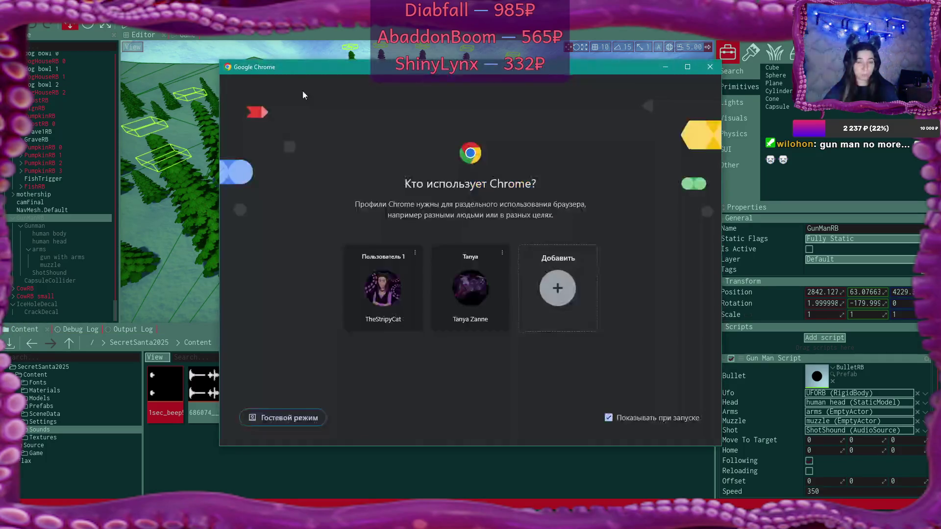
Step: Continue into Chrome with the user's profile and select the old 'falling tree' search text
{"action": "left_click", "coordinate": [382, 286]}
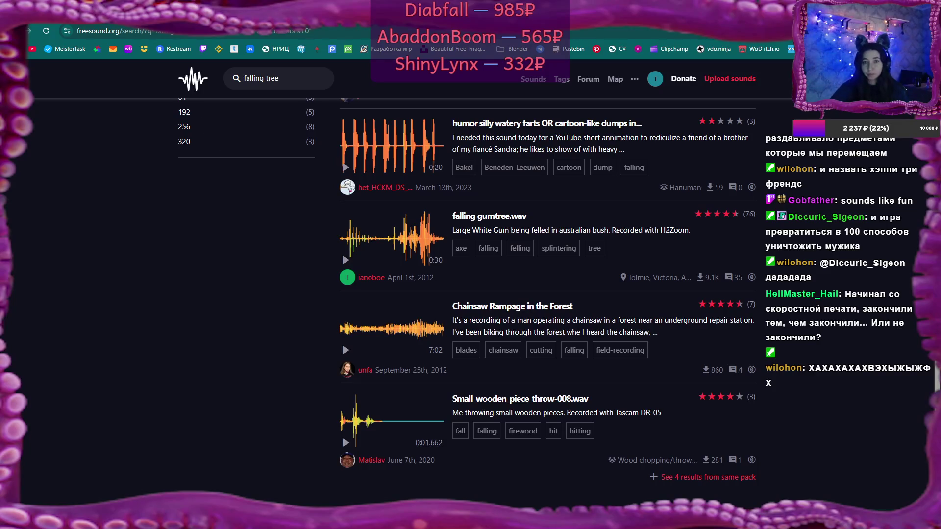
{"action": "triple_click", "coordinate": [301, 76]}
Step: Search Freesound for 'ice breaking' and scroll through the 95 CC0 results
{"action": "type", "text": "ice breaking"}
{"action": "key", "text": "Return"}
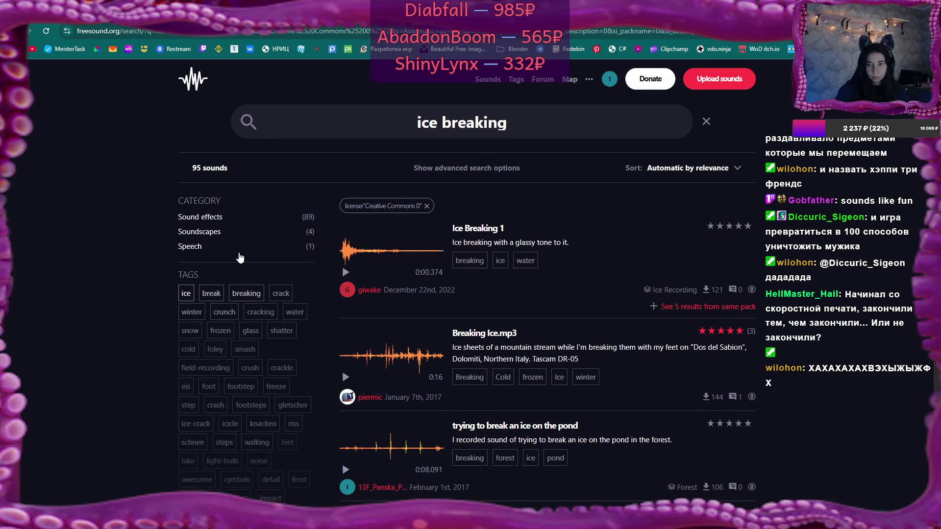
{"action": "scroll", "coordinate": [242, 262], "scroll_direction": "down", "scroll_amount": 10}
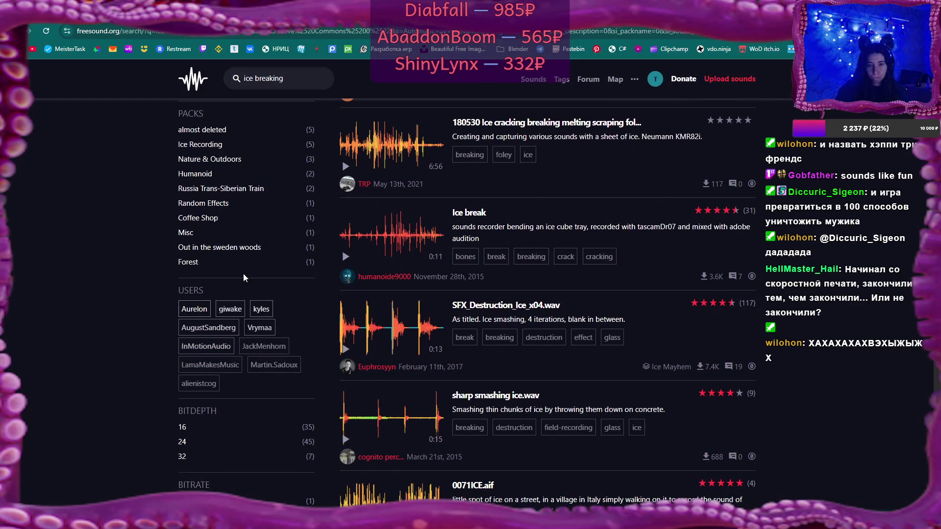
{"action": "scroll", "coordinate": [243, 273], "scroll_direction": "down", "scroll_amount": 6}
{"action": "scroll", "coordinate": [243, 273], "scroll_direction": "up", "scroll_amount": 7}
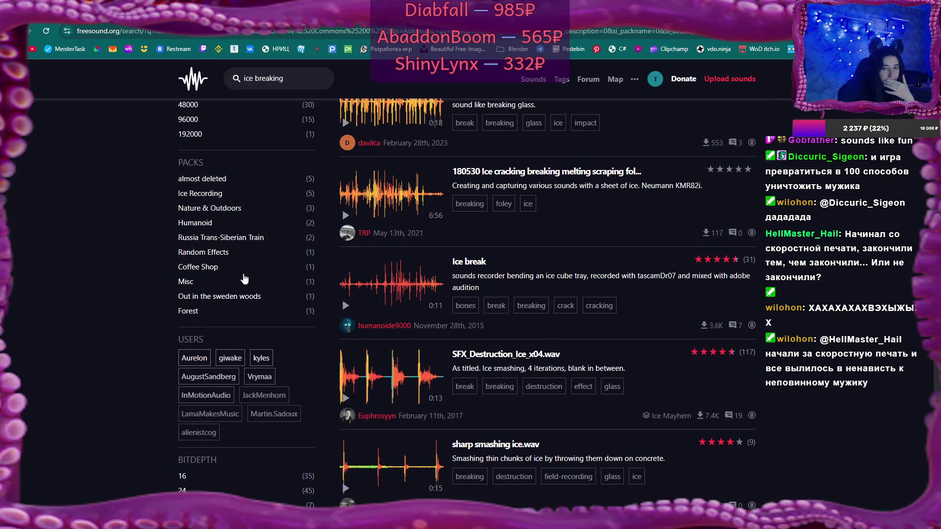
{"action": "scroll", "coordinate": [244, 278], "scroll_direction": "up", "scroll_amount": 5}
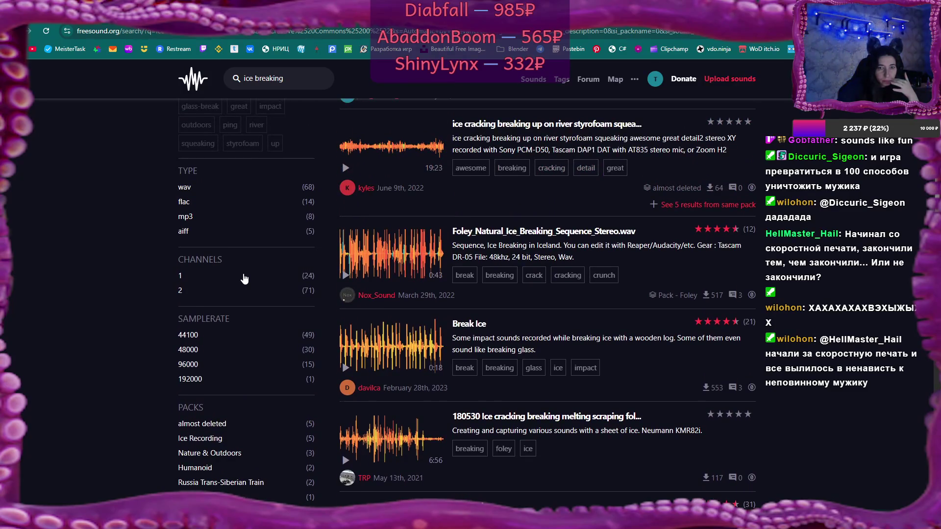
{"action": "scroll", "coordinate": [244, 278], "scroll_direction": "up", "scroll_amount": 2}
{"action": "scroll", "coordinate": [244, 279], "scroll_direction": "up", "scroll_amount": 5}
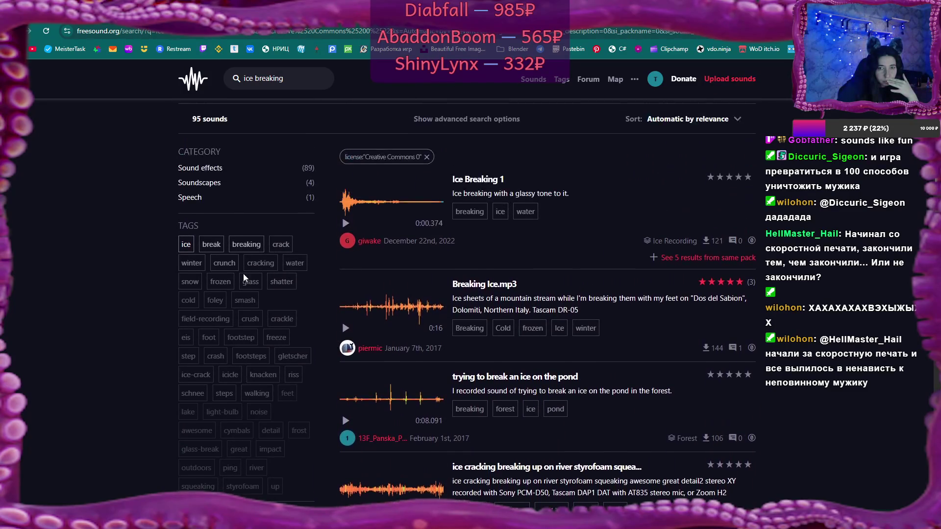
{"action": "scroll", "coordinate": [244, 278], "scroll_direction": "up", "scroll_amount": 1}
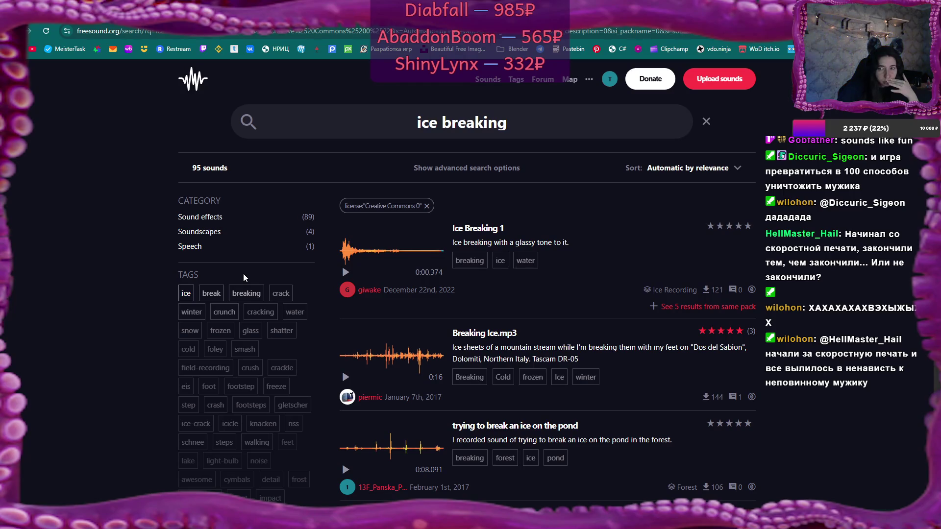
Step: Preview Ice Breaking 1, Breaking Ice.mp3 and the ice-on-the-pond sound
{"action": "mouse_move", "coordinate": [358, 255]}
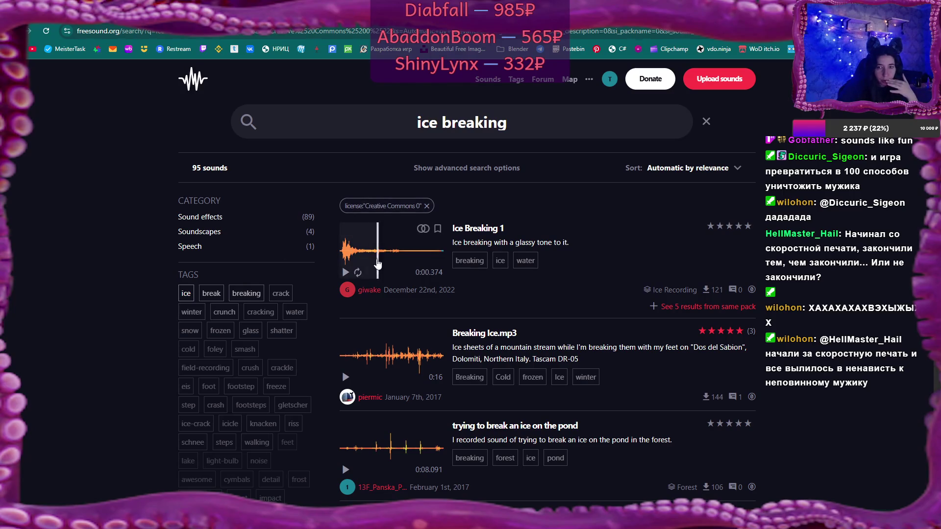
{"action": "left_click", "coordinate": [345, 273]}
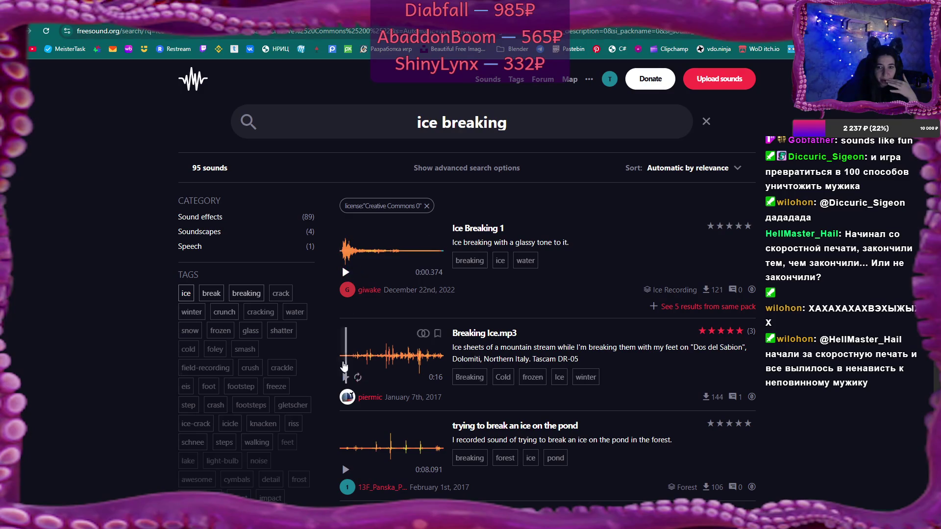
{"action": "left_click", "coordinate": [345, 377]}
{"action": "scroll", "coordinate": [346, 383], "scroll_direction": "down", "scroll_amount": 2}
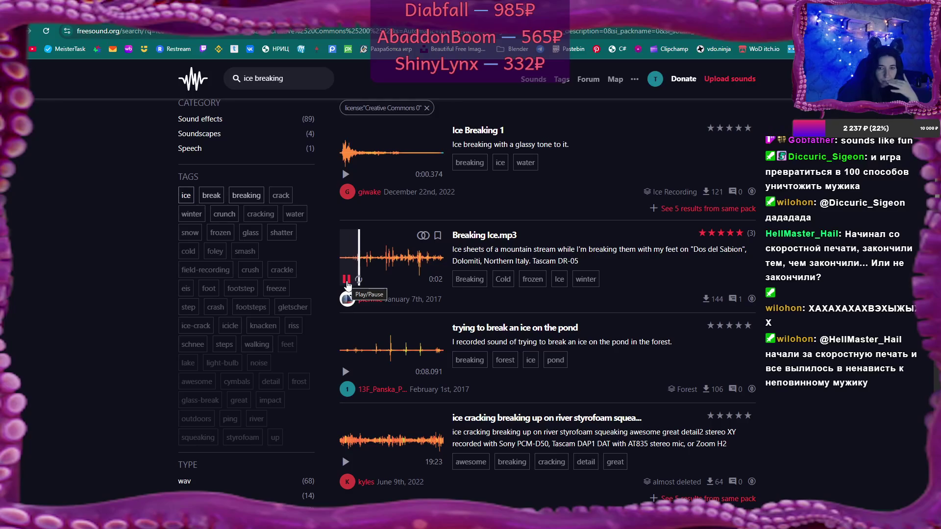
{"action": "left_click", "coordinate": [381, 272]}
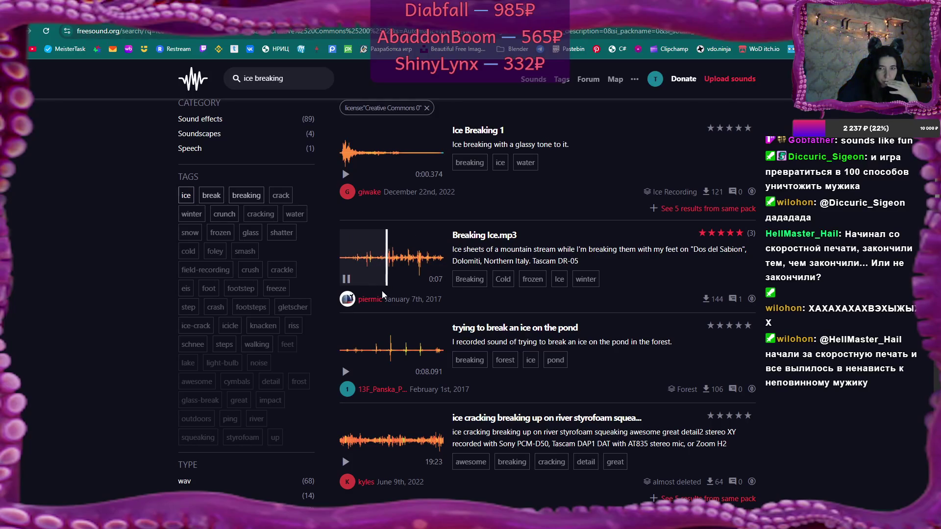
{"action": "left_click", "coordinate": [416, 265]}
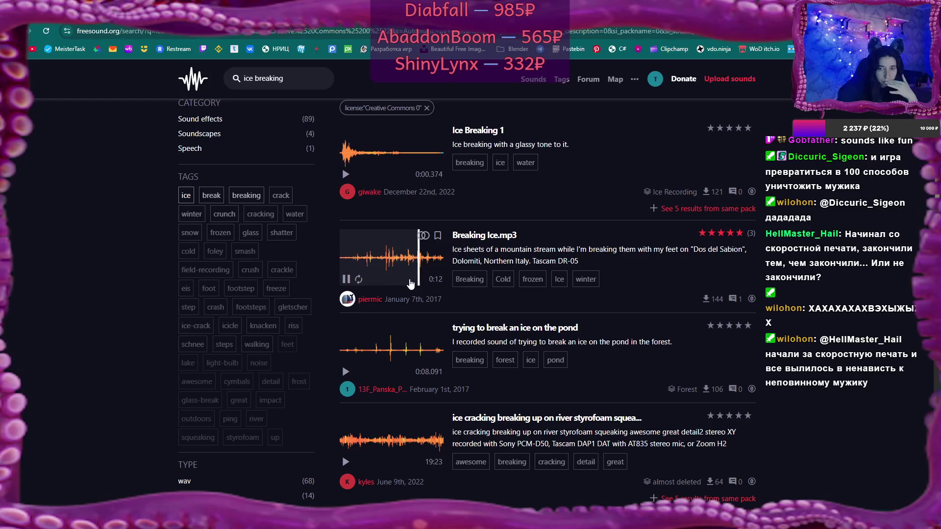
{"action": "left_click", "coordinate": [346, 280]}
{"action": "left_click", "coordinate": [345, 371]}
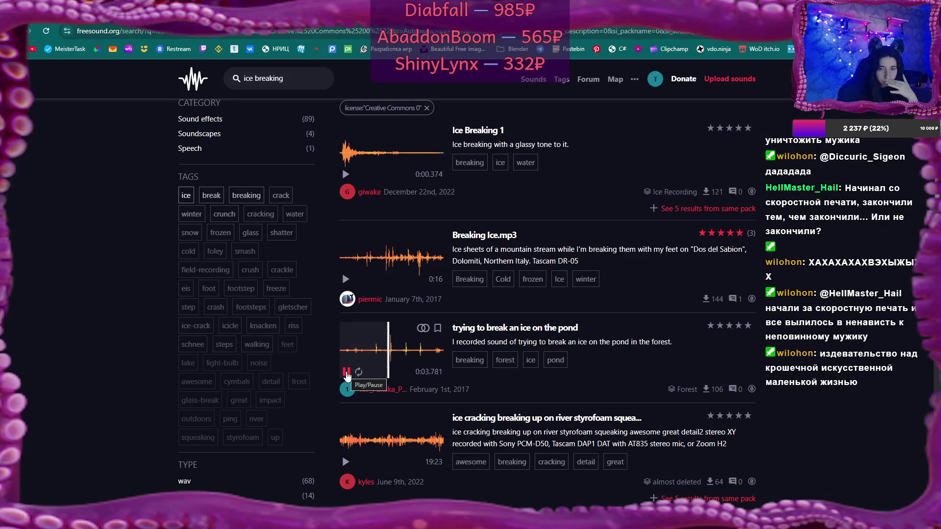
{"action": "left_click", "coordinate": [346, 372]}
Step: Preview the styrofoam ice cracking, Break Ice and Foley_Natural_Ice_Breaking_Sequence_Stereo.wav sounds
{"action": "left_click", "coordinate": [342, 436]}
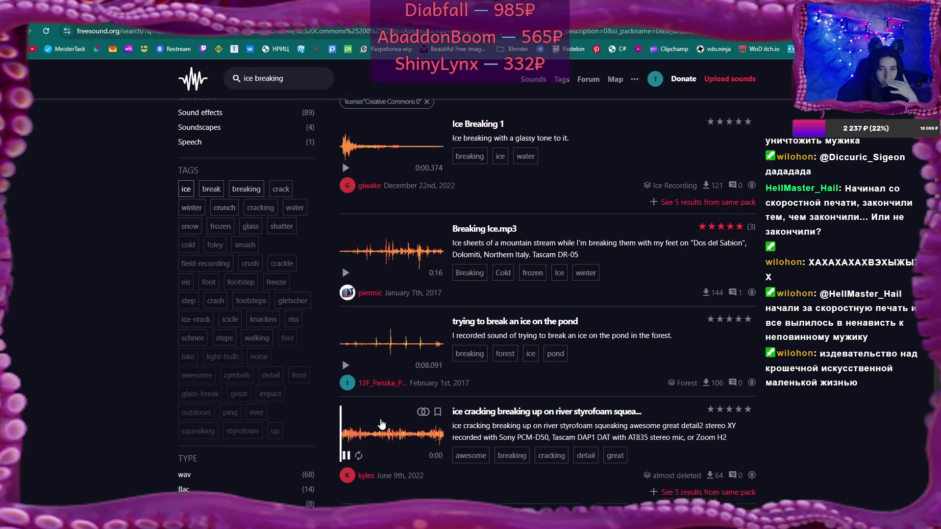
{"action": "scroll", "coordinate": [372, 392], "scroll_direction": "down", "scroll_amount": 3}
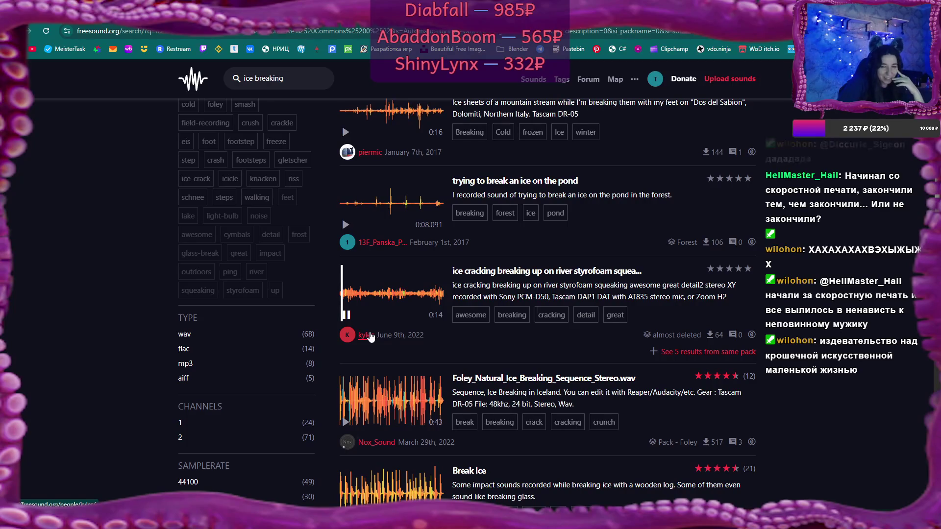
{"action": "left_click", "coordinate": [347, 318]}
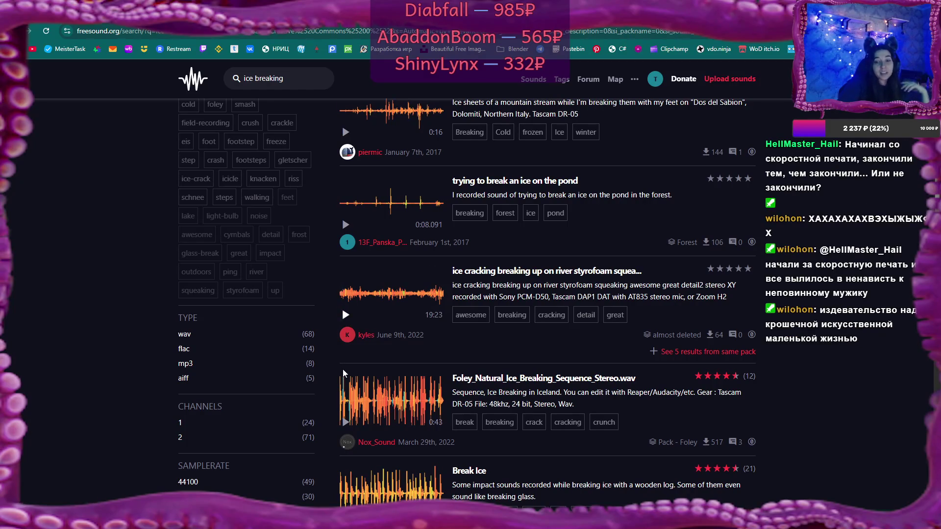
{"action": "scroll", "coordinate": [348, 324], "scroll_direction": "down", "scroll_amount": 2}
{"action": "scroll", "coordinate": [350, 334], "scroll_direction": "down", "scroll_amount": 1}
{"action": "left_click", "coordinate": [349, 325]}
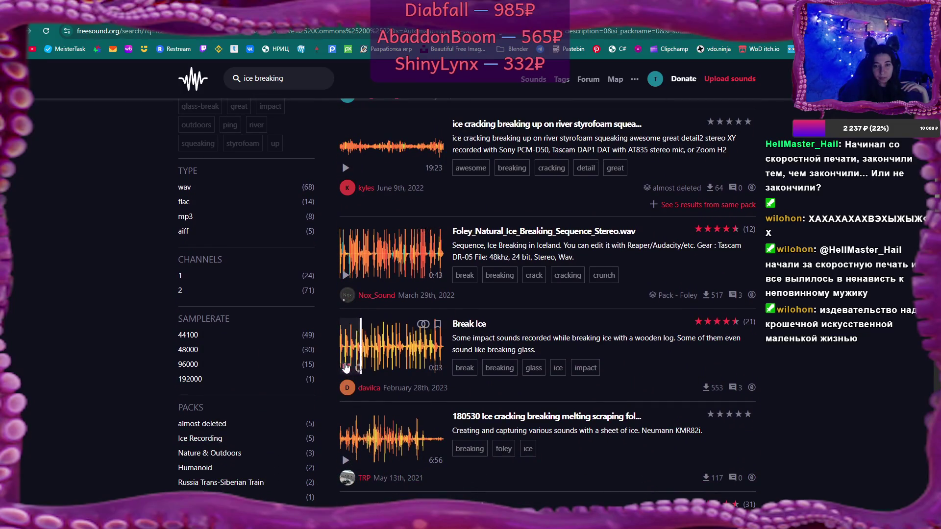
{"action": "left_click", "coordinate": [348, 278]}
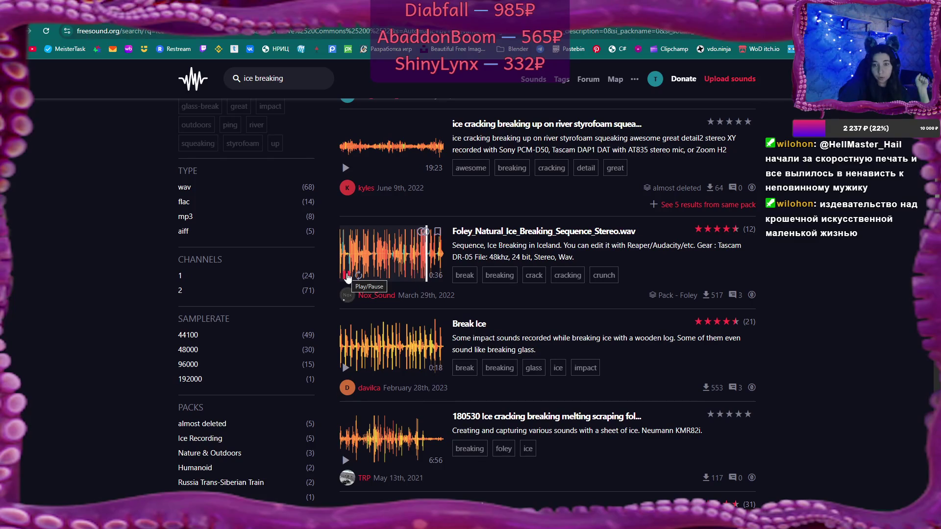
{"action": "left_click", "coordinate": [346, 278]}
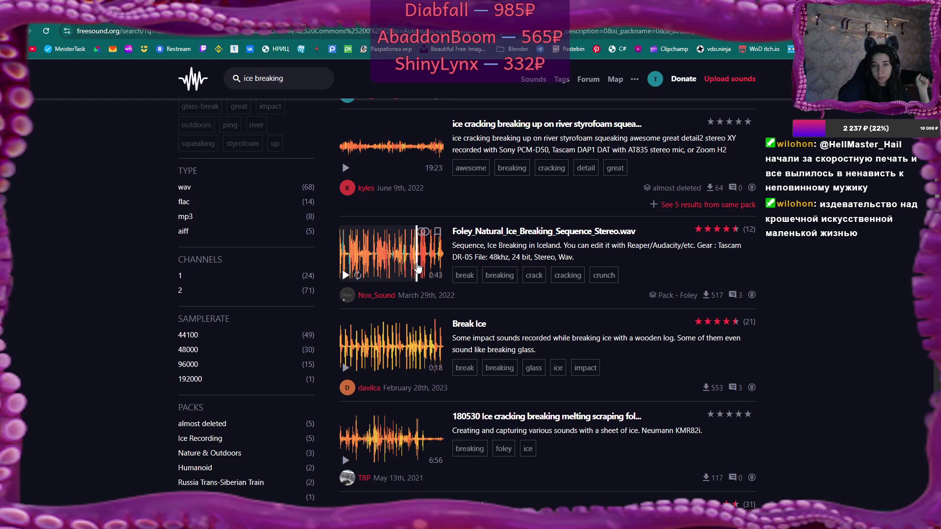
{"action": "left_click", "coordinate": [344, 368]}
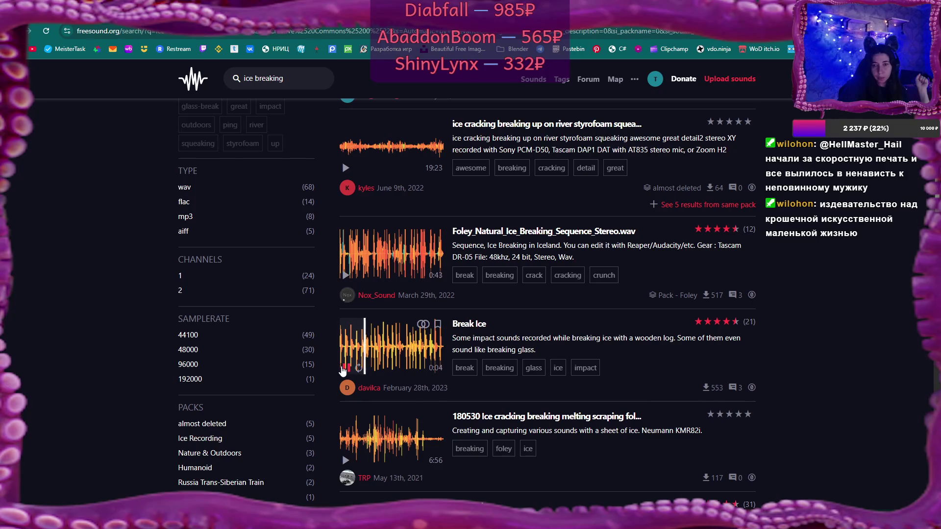
{"action": "left_click", "coordinate": [344, 368]}
Step: Preview the 180530 ice cracking and SFX_Destruction_Ice_x04.wav sounds
{"action": "left_click", "coordinate": [345, 460]}
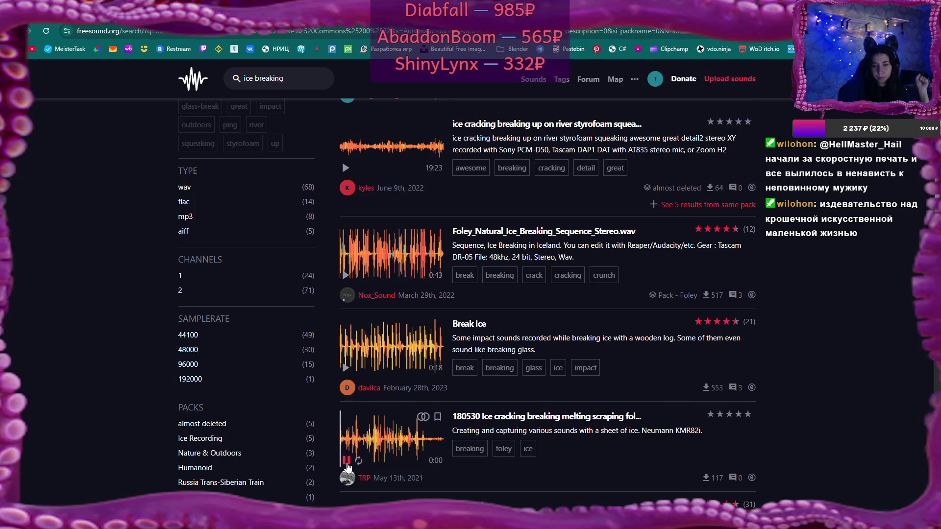
{"action": "scroll", "coordinate": [349, 460], "scroll_direction": "down", "scroll_amount": 2}
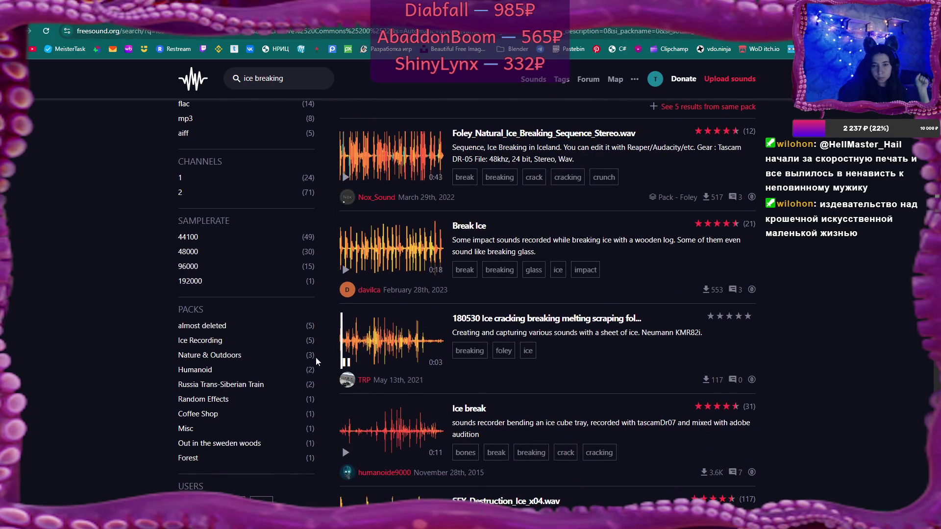
{"action": "left_click", "coordinate": [353, 346]}
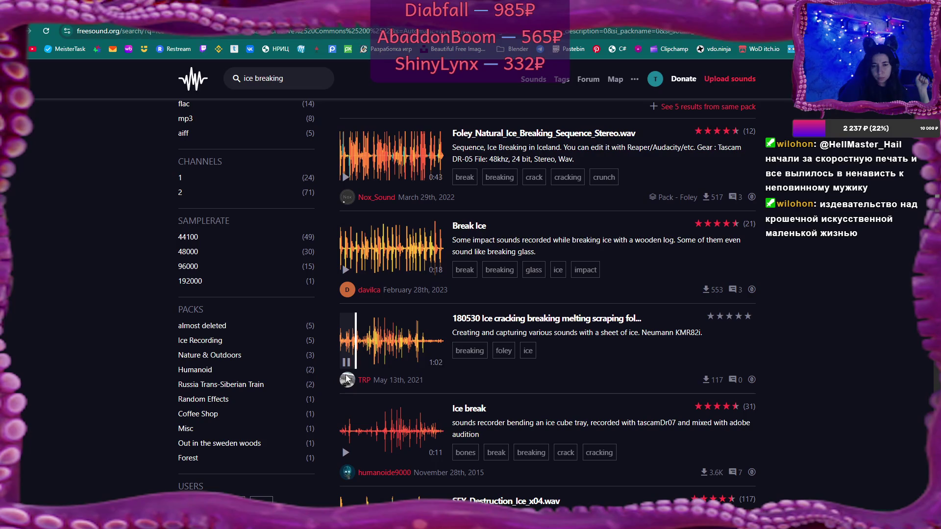
{"action": "scroll", "coordinate": [346, 379], "scroll_direction": "down", "scroll_amount": 1}
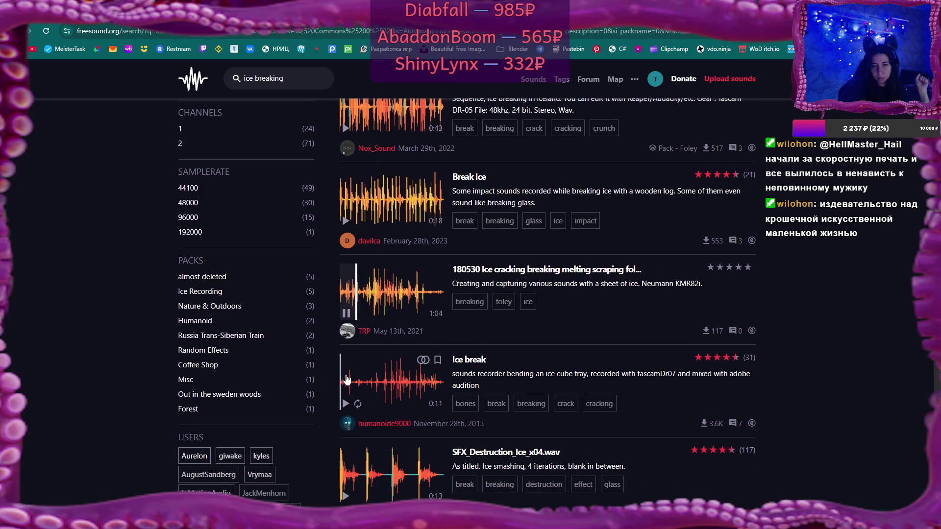
{"action": "left_click", "coordinate": [346, 313]}
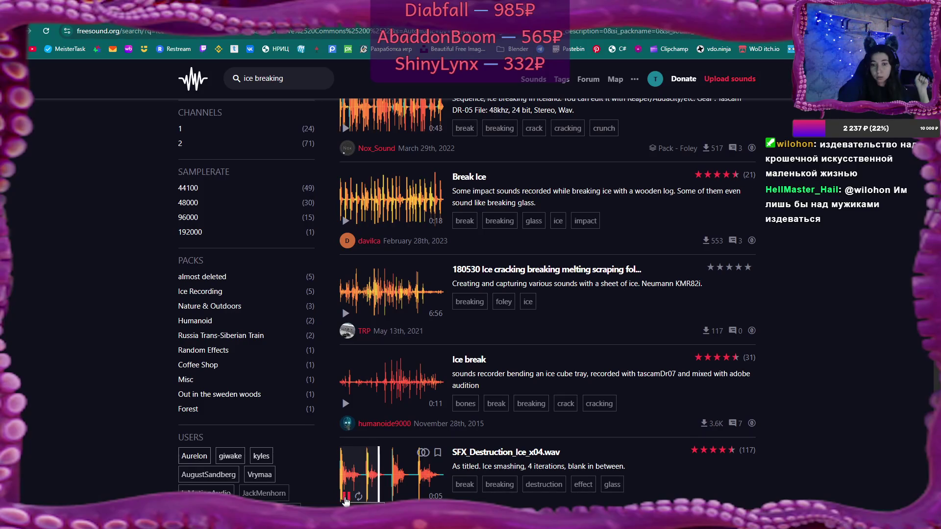
{"action": "left_click", "coordinate": [345, 497]}
{"action": "scroll", "coordinate": [399, 472], "scroll_direction": "down", "scroll_amount": 3}
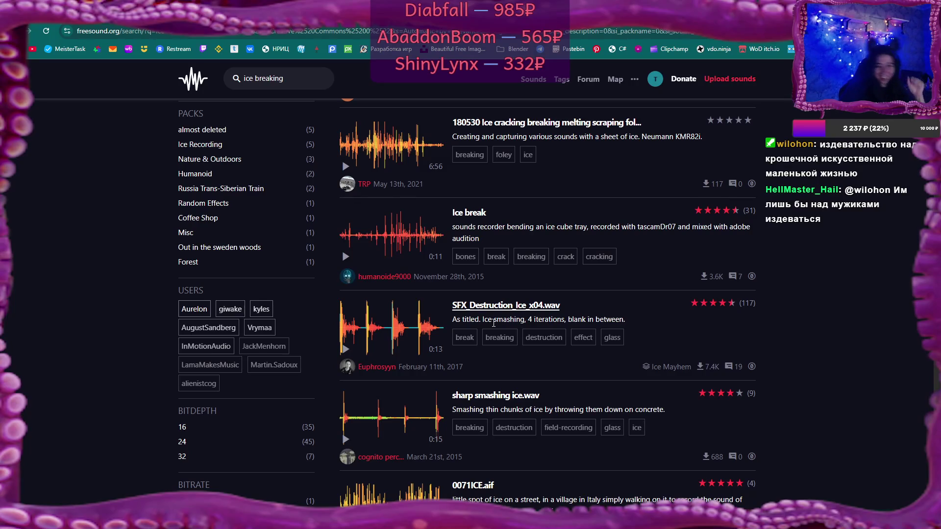
Step: Preview sharp smashing ice.wav, cracking_ice.mp3 and Breaking icicles 3
{"action": "left_click", "coordinate": [345, 439]}
{"action": "left_click", "coordinate": [345, 439]}
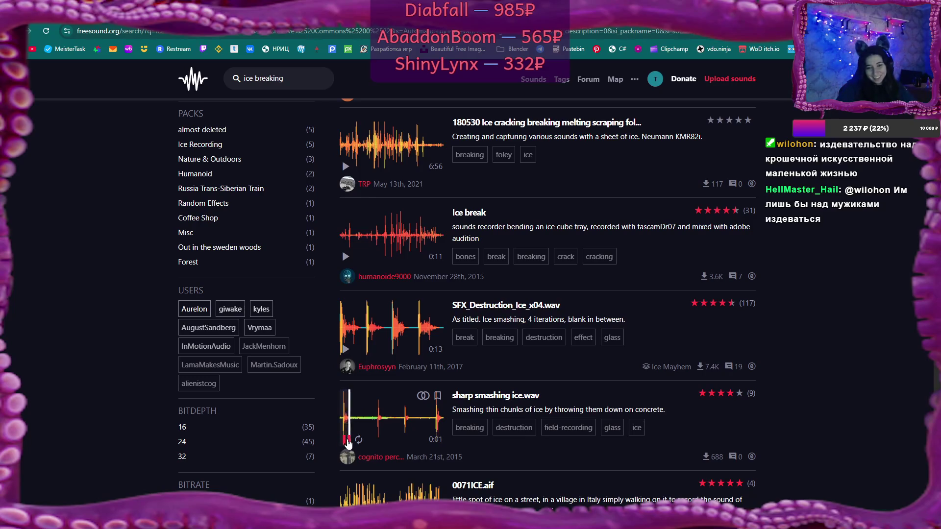
{"action": "scroll", "coordinate": [494, 411], "scroll_direction": "down", "scroll_amount": 3}
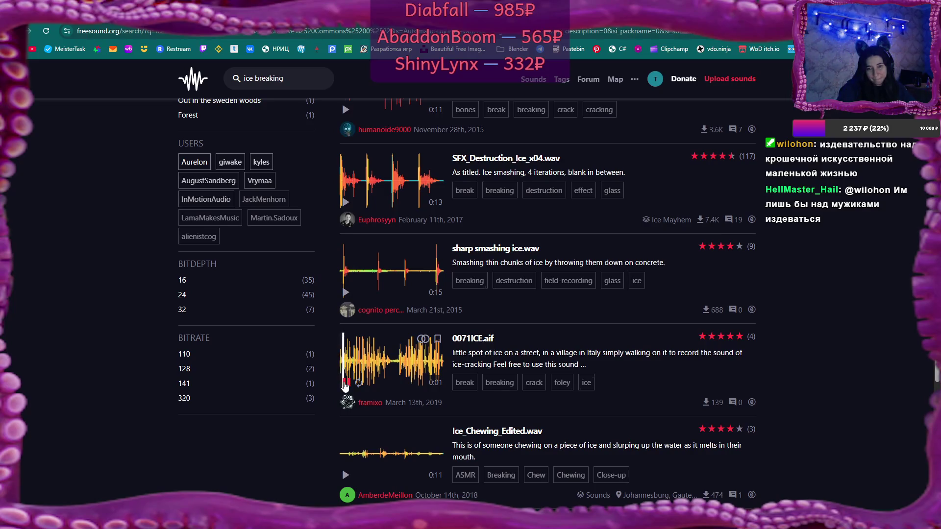
{"action": "scroll", "coordinate": [448, 401], "scroll_direction": "down", "scroll_amount": 3}
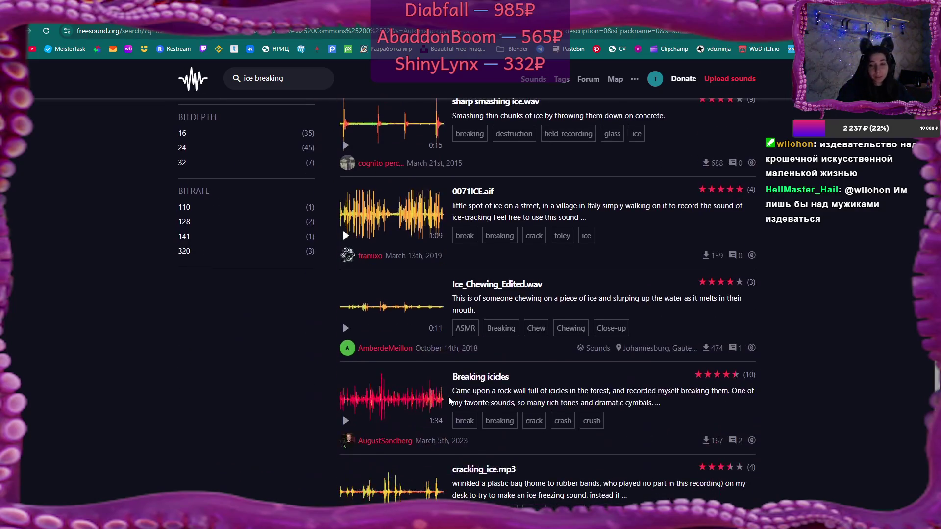
{"action": "scroll", "coordinate": [449, 401], "scroll_direction": "down", "scroll_amount": 3}
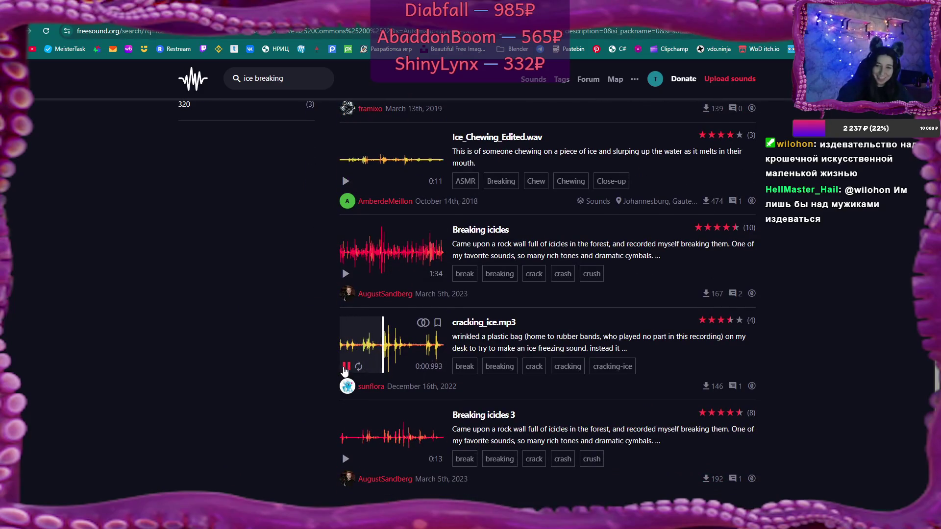
{"action": "left_click", "coordinate": [345, 367]}
{"action": "scroll", "coordinate": [353, 372], "scroll_direction": "down", "scroll_amount": 2}
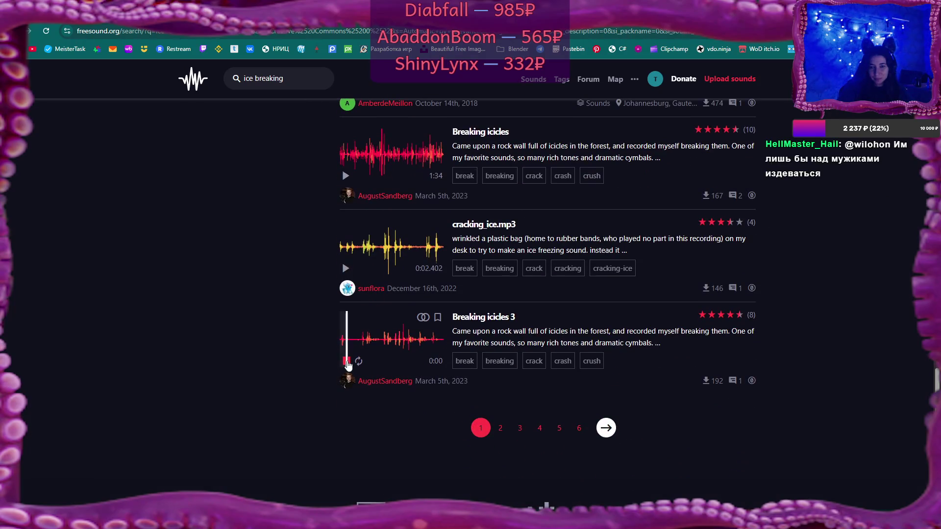
{"action": "left_click", "coordinate": [347, 363]}
{"action": "scroll", "coordinate": [327, 110], "scroll_direction": "up", "scroll_amount": 3}
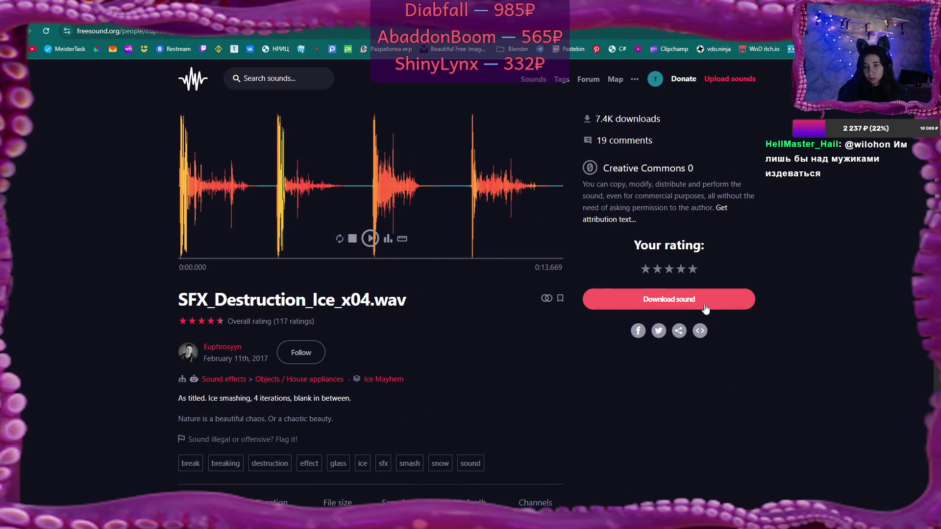
Step: Download SFX_Destruction_Ice_x04.wav into the Music\CC0 folder and preview it
{"action": "left_click", "coordinate": [705, 299]}
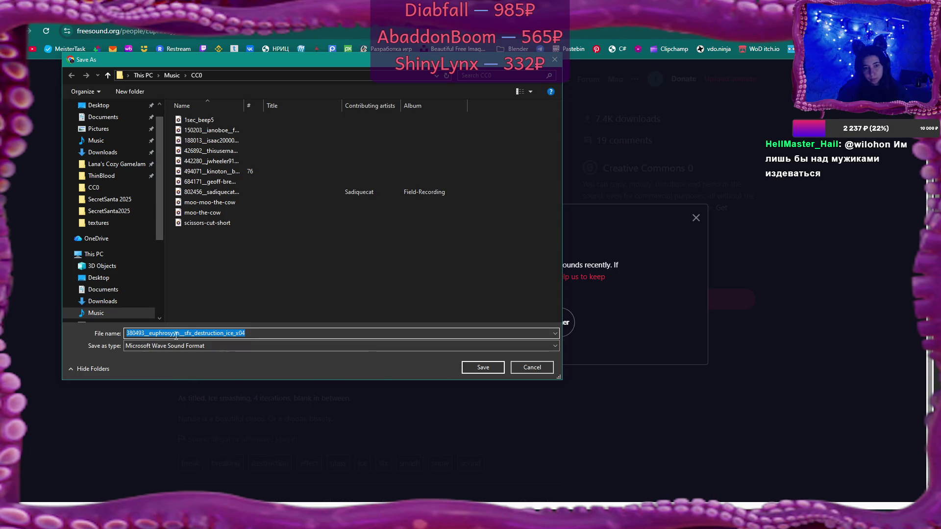
{"action": "left_click", "coordinate": [483, 367]}
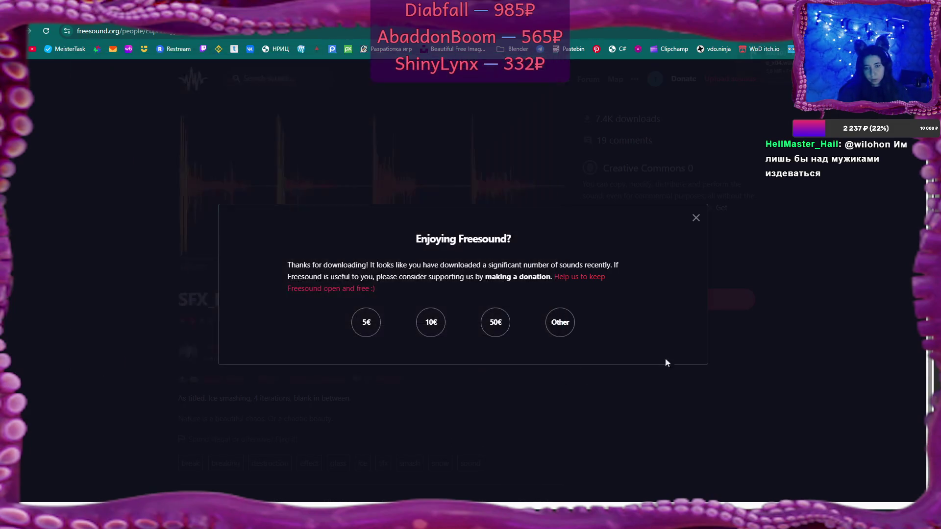
{"action": "left_click", "coordinate": [696, 217]}
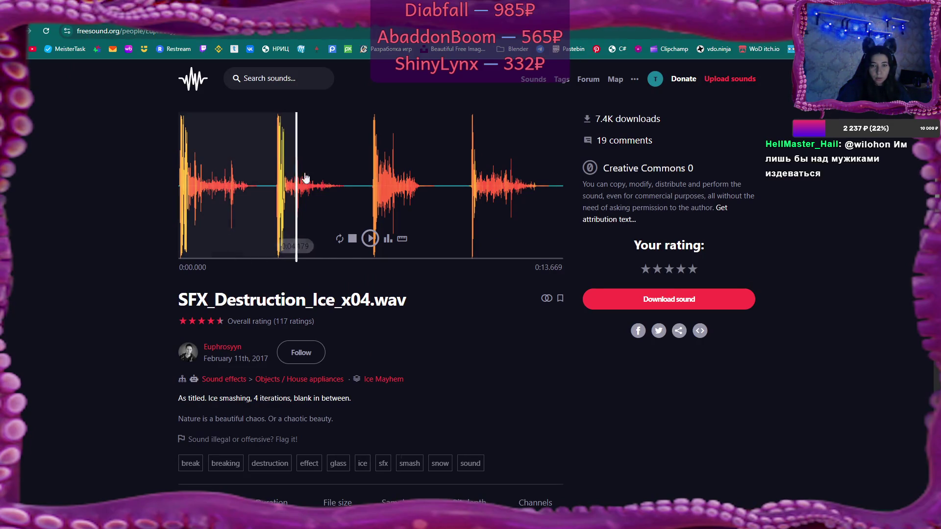
{"action": "left_click", "coordinate": [370, 239]}
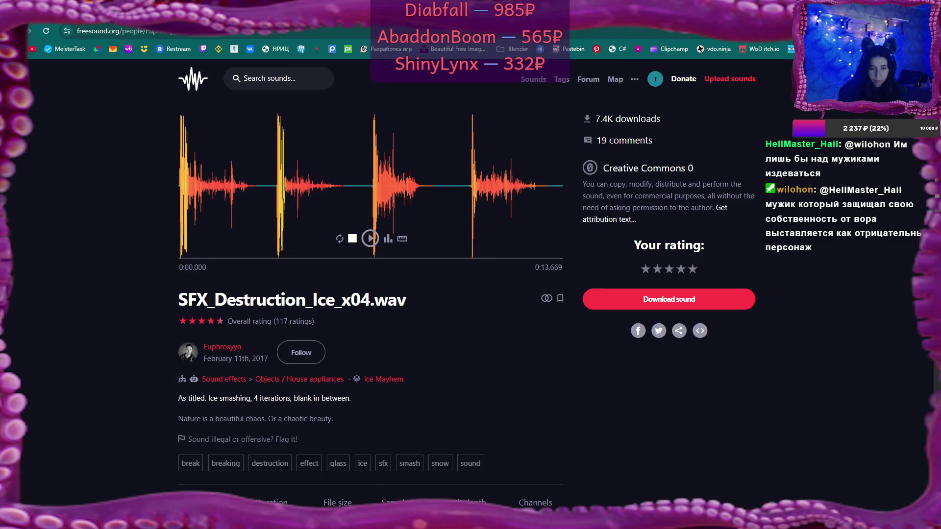
Step: Reveal the downloaded ice sound in its folder from Chrome's downloads list
{"action": "key", "text": "alt+Tab"}
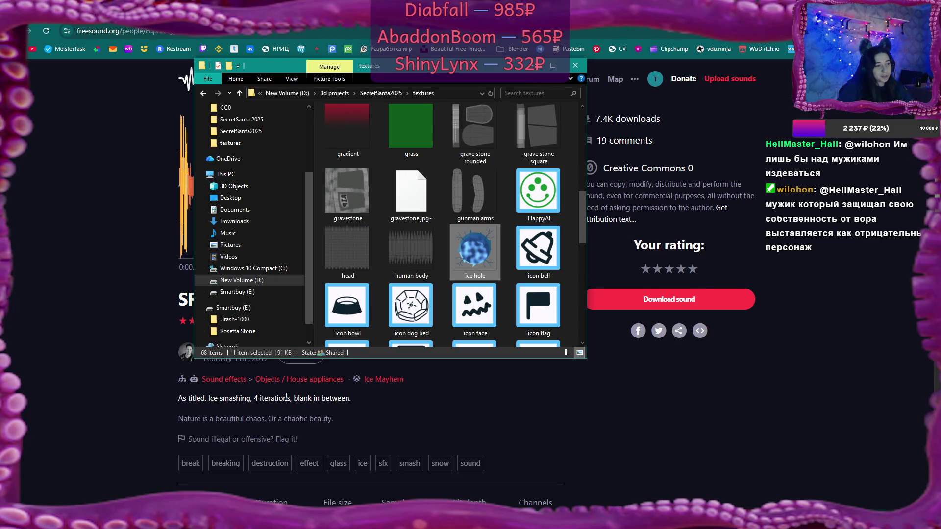
{"action": "key", "text": "alt+Tab"}
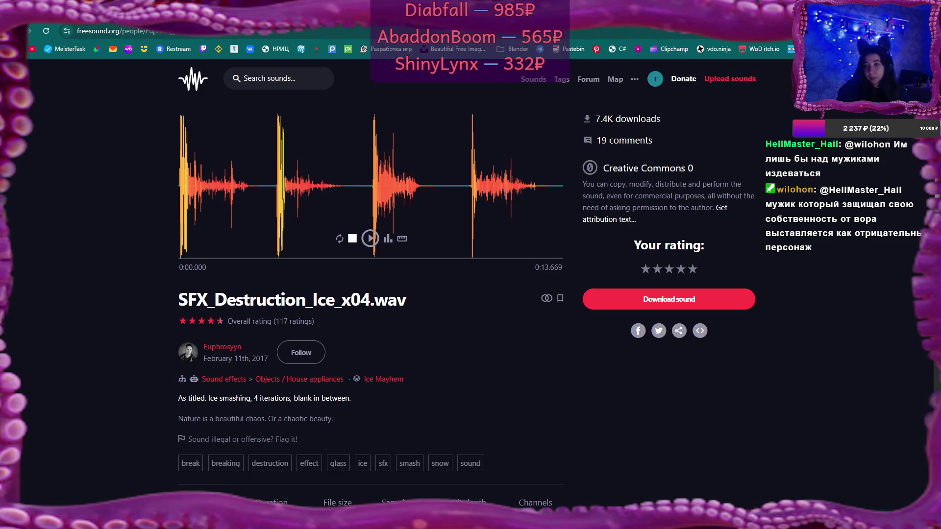
{"action": "left_click", "coordinate": [877, 31]}
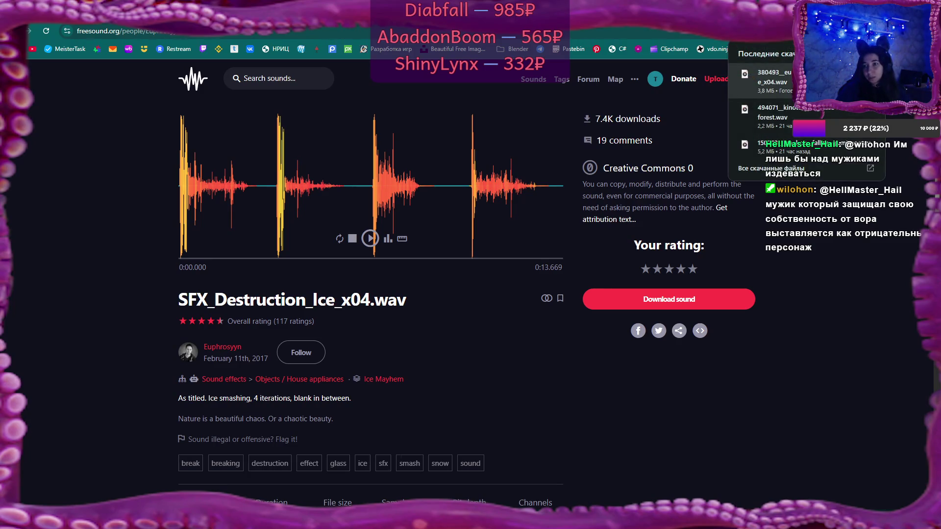
{"action": "left_click", "coordinate": [869, 81]}
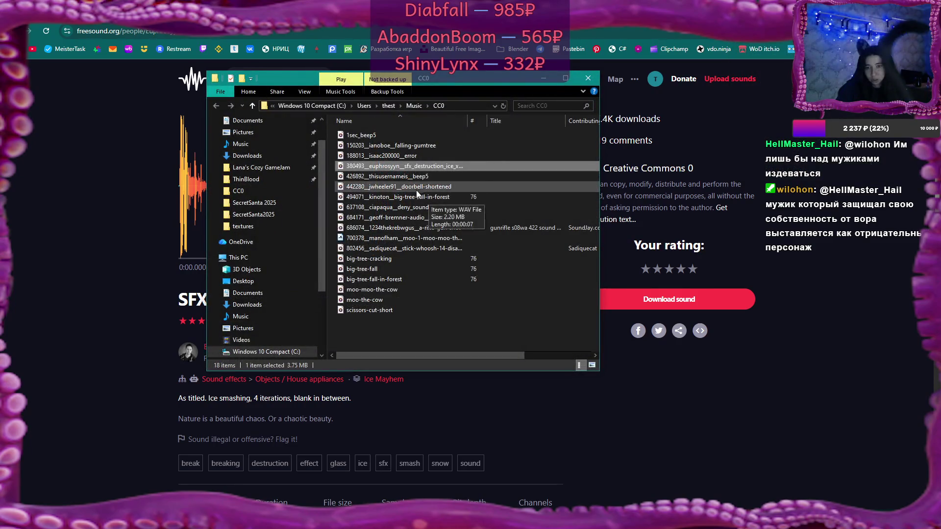
Step: Open the downloaded ice sound in Audacity, accepting the detected 140.45 bpm tempo
{"action": "right_click", "coordinate": [414, 169]}
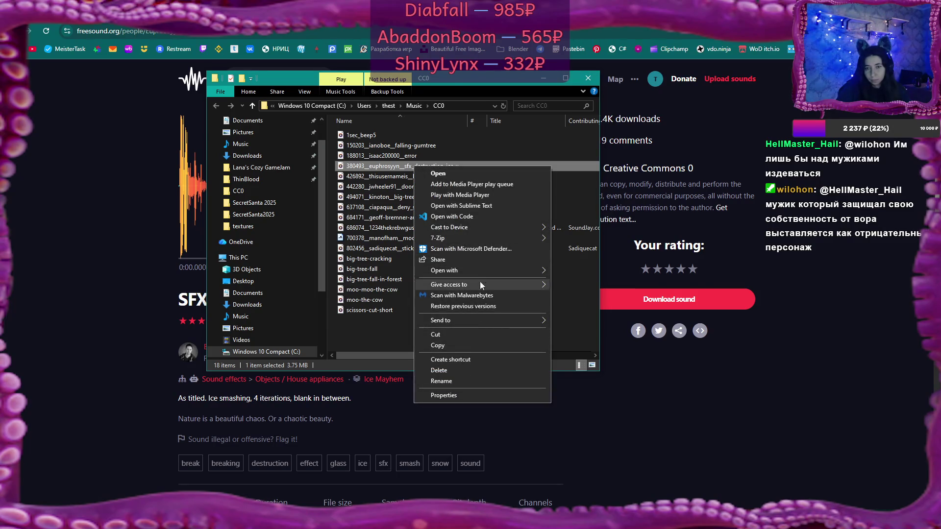
{"action": "mouse_move", "coordinate": [544, 268]}
{"action": "left_click", "coordinate": [585, 272]}
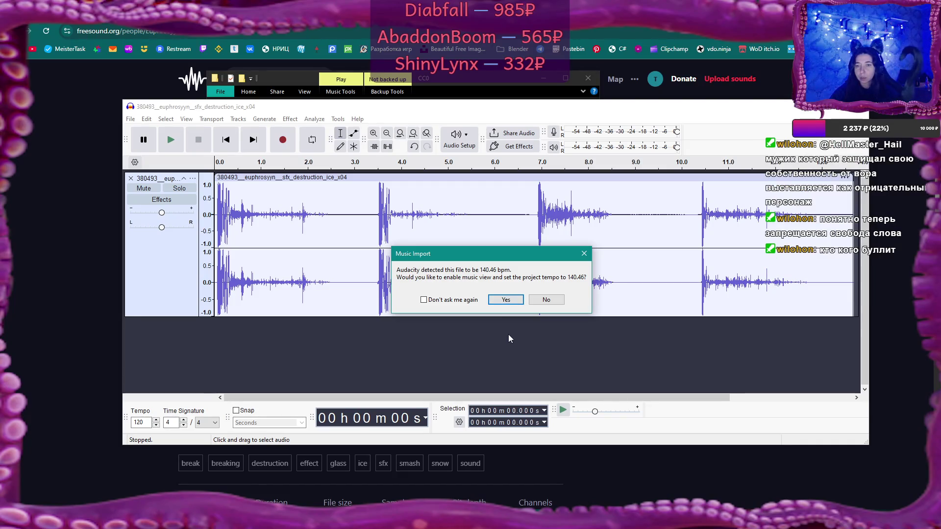
{"action": "left_click", "coordinate": [514, 299]}
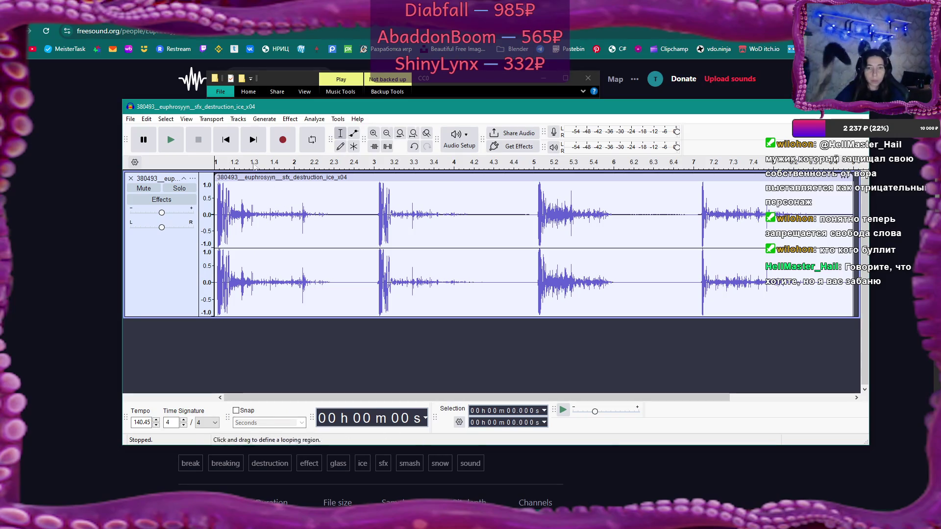
Step: Audition the ice clip, trying a cut, undoing it and replaying from 3.3 seconds
{"action": "left_click", "coordinate": [170, 145]}
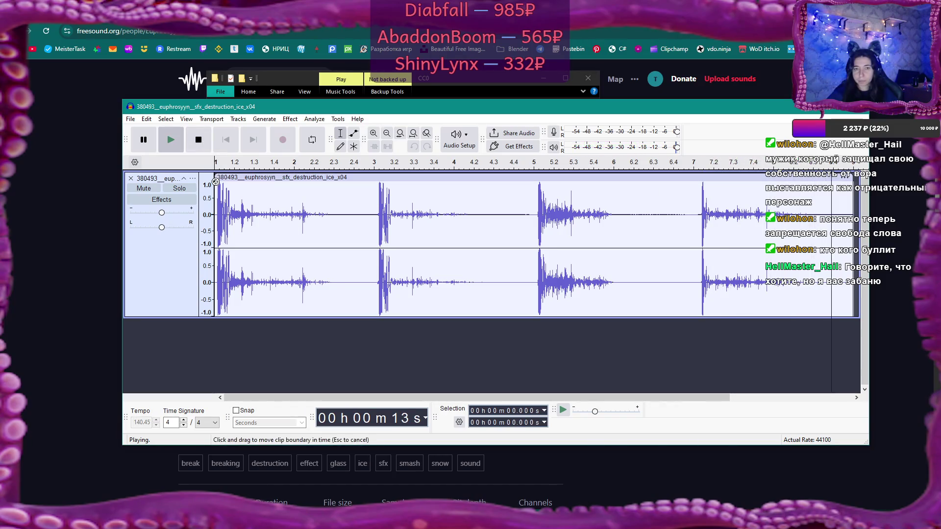
{"action": "left_click", "coordinate": [179, 140]}
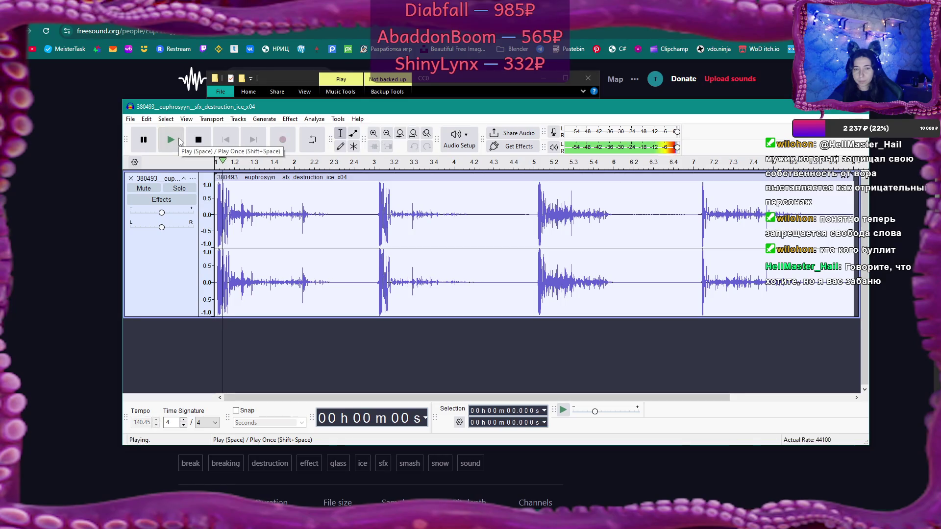
{"action": "left_click", "coordinate": [204, 138]}
{"action": "key", "text": "ctrl+z"}
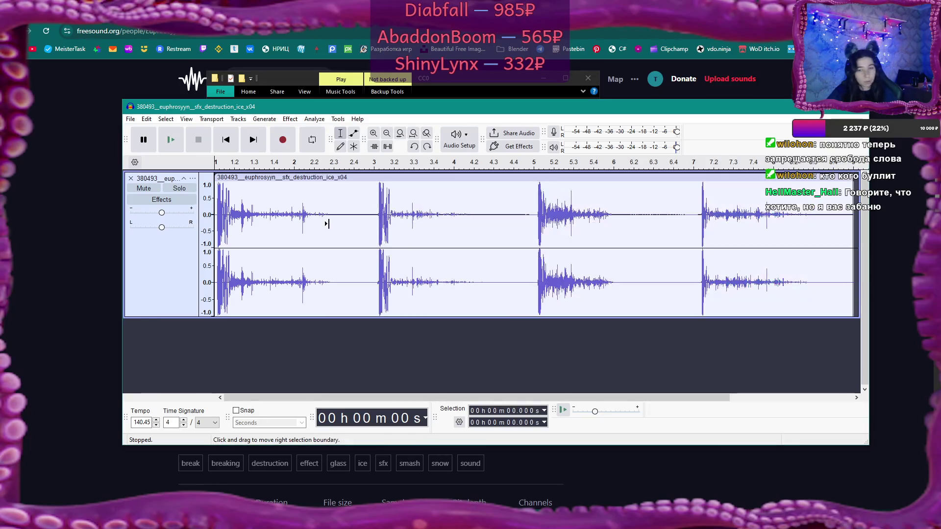
{"action": "key", "text": "ctrl+z"}
{"action": "left_click", "coordinate": [370, 196]}
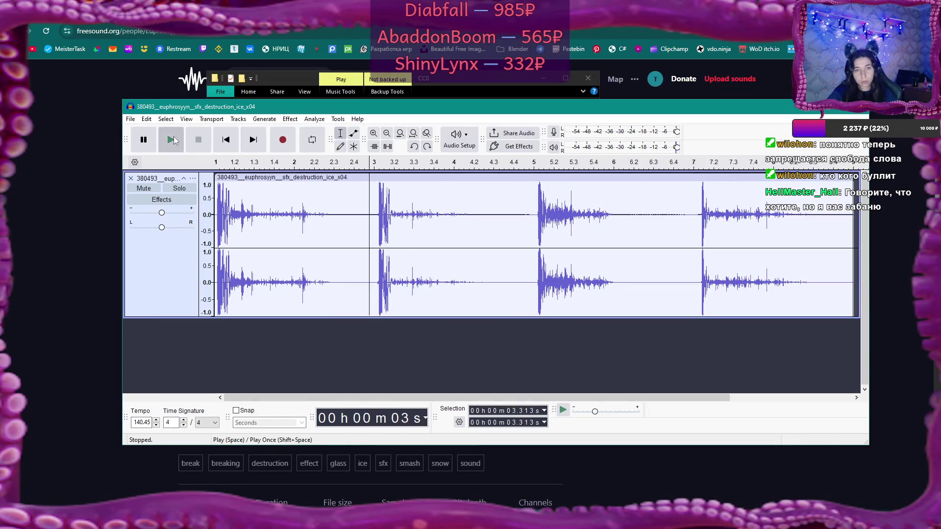
{"action": "left_click", "coordinate": [173, 139]}
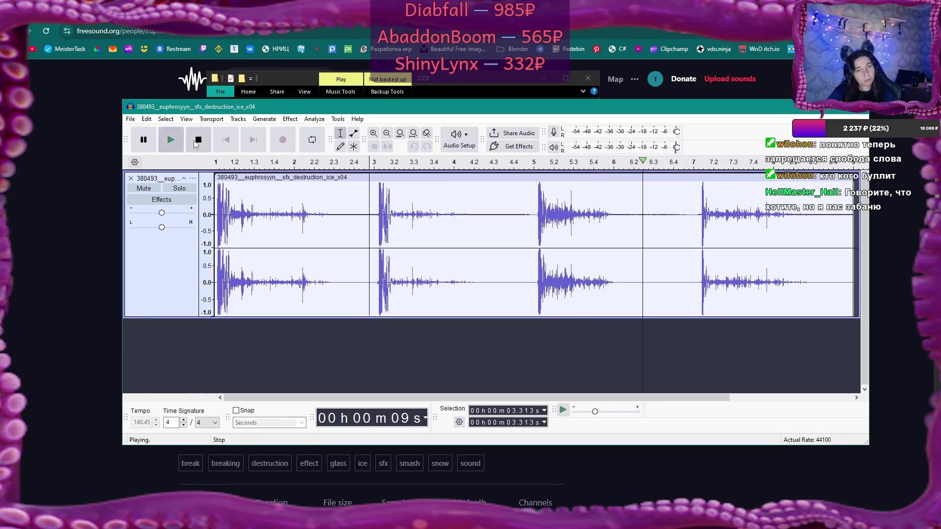
{"action": "key", "text": "space"}
Step: Shift the clip so a later hit starts the track, trim it to one hit, and replay
{"action": "left_click_drag", "start_coordinate": [599, 179], "coordinate": [278, 179]}
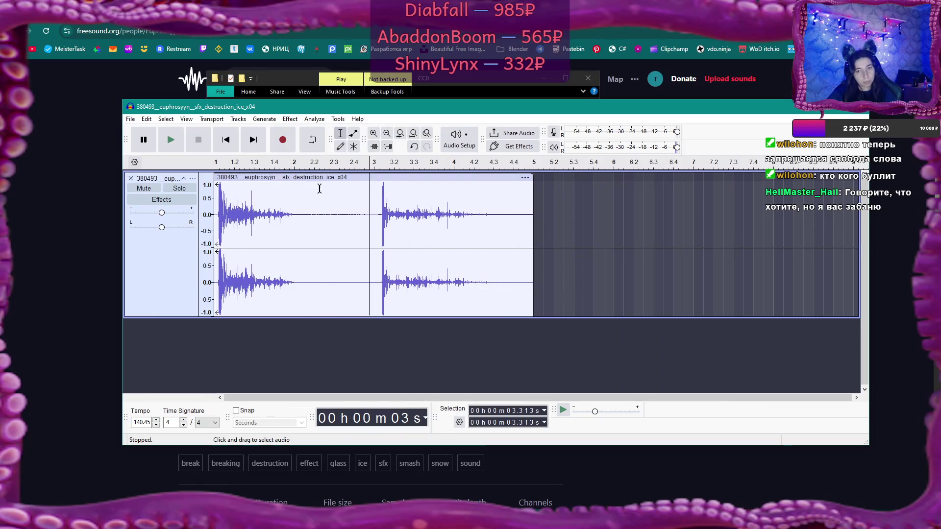
{"action": "left_click_drag", "start_coordinate": [532, 191], "coordinate": [299, 193]}
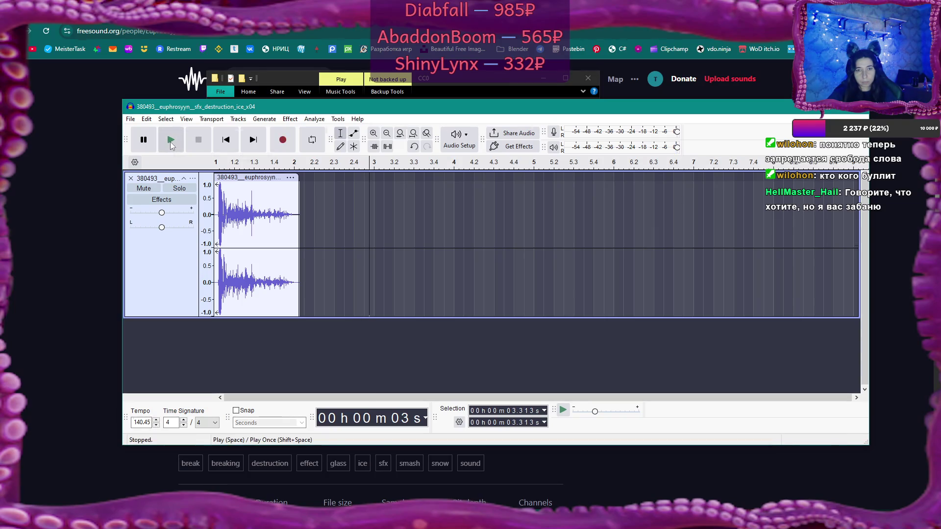
{"action": "left_click", "coordinate": [219, 177]}
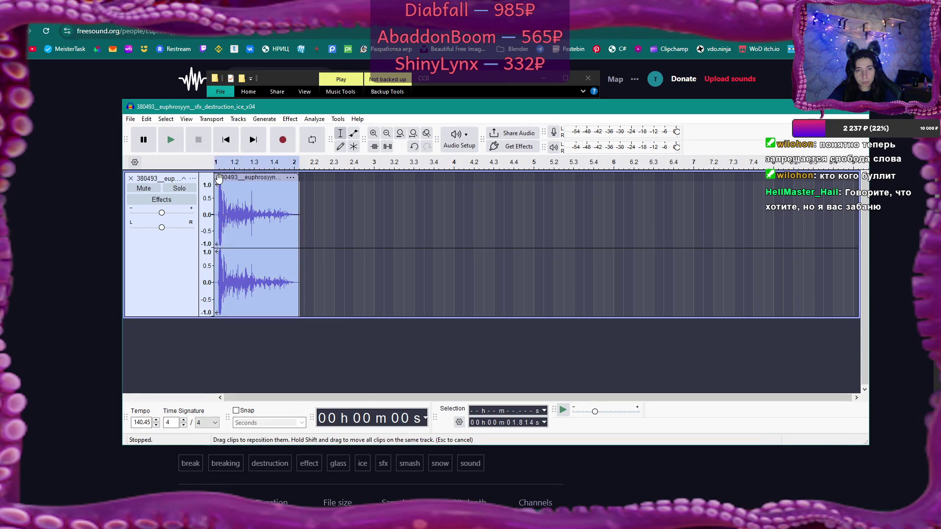
{"action": "left_click", "coordinate": [172, 140]}
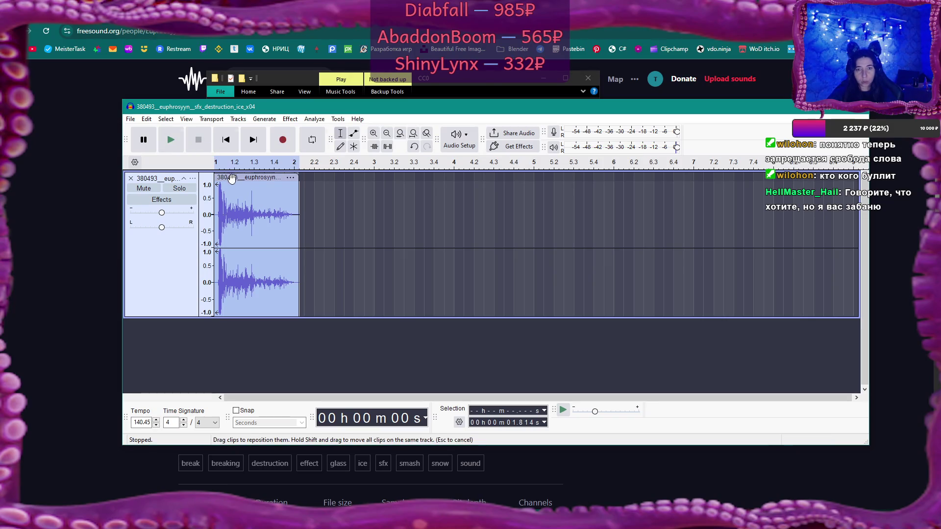
{"action": "key", "text": "space"}
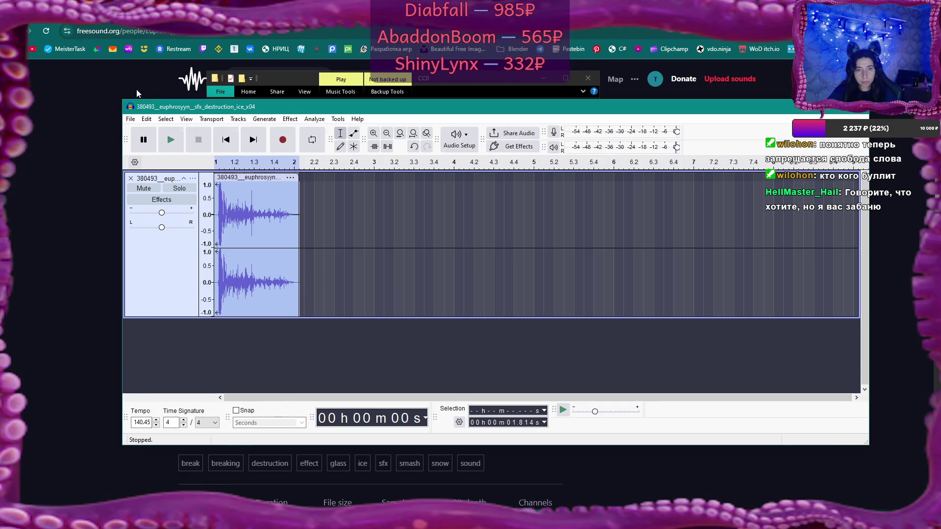
{"action": "left_click", "coordinate": [130, 119]}
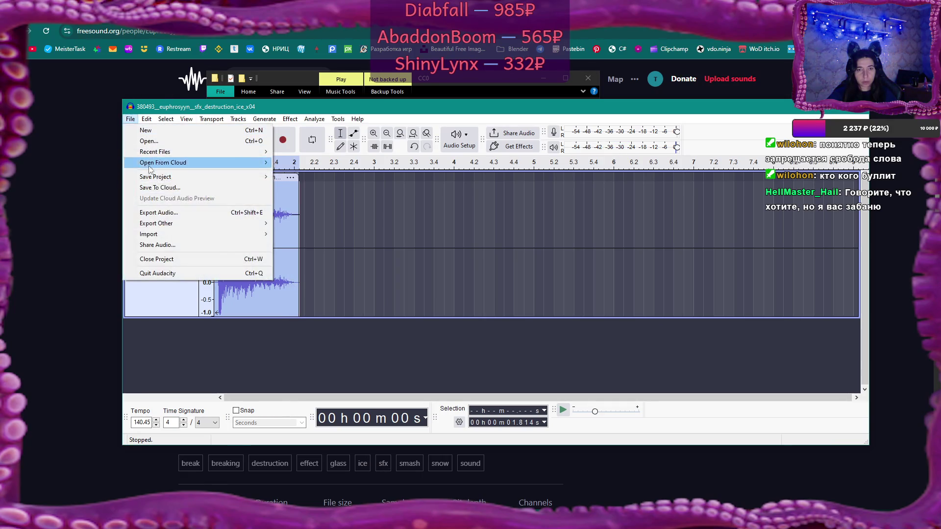
Step: Export the trimmed clip as destruction_ice.ogg after removing the numbered prefix from the name
{"action": "left_click", "coordinate": [178, 213]}
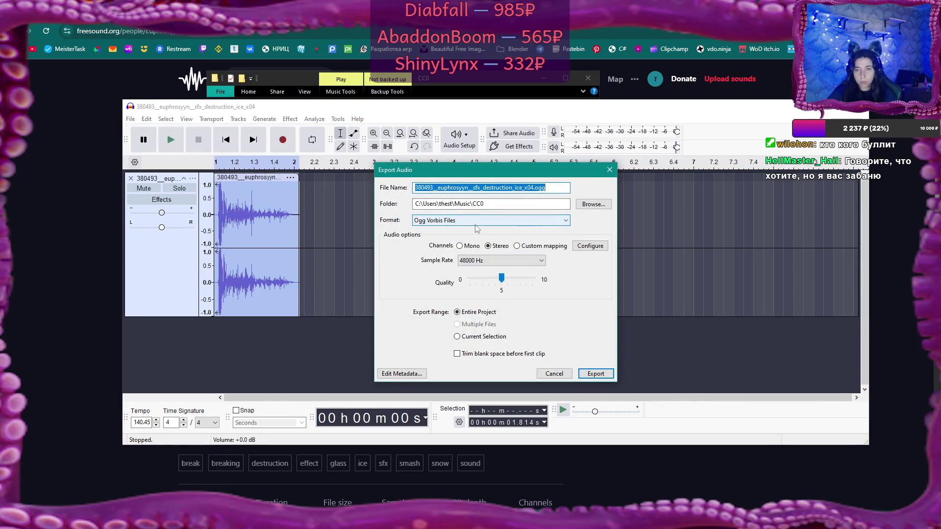
{"action": "left_click", "coordinate": [483, 188]}
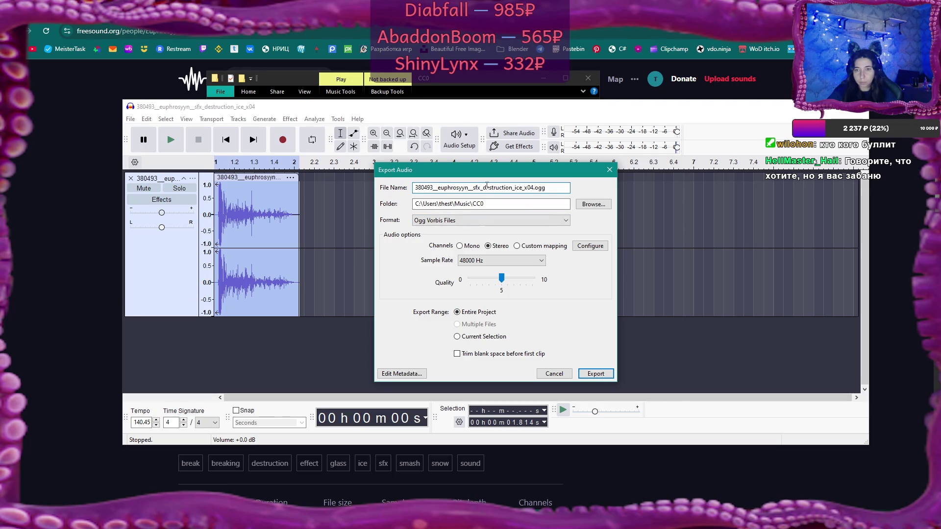
{"action": "left_click_drag", "start_coordinate": [483, 188], "coordinate": [327, 189]}
{"action": "key", "text": "BackSpace"}
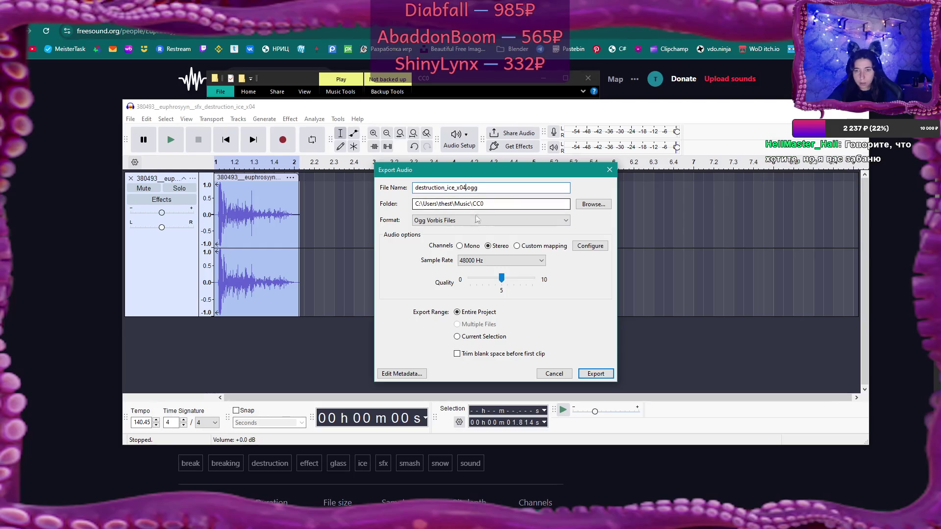
{"action": "key", "text": "BackSpace"}
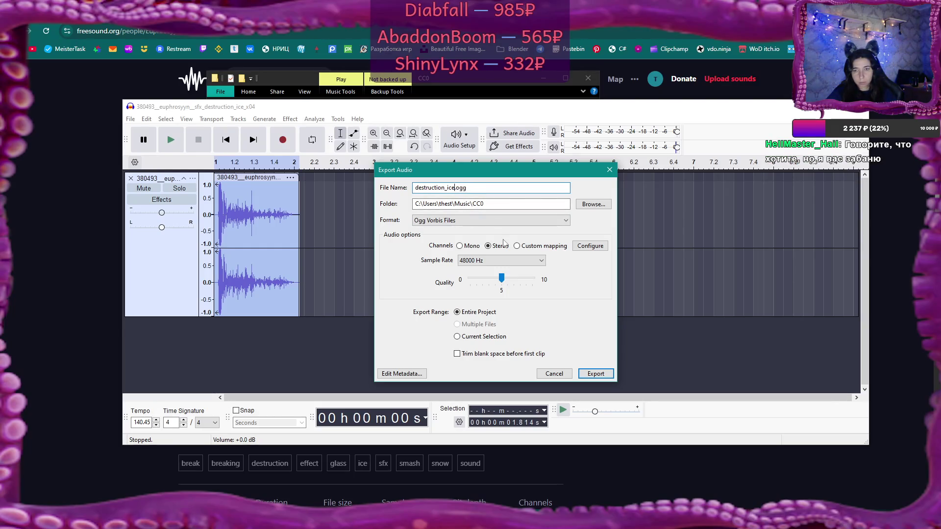
{"action": "left_click", "coordinate": [597, 376]}
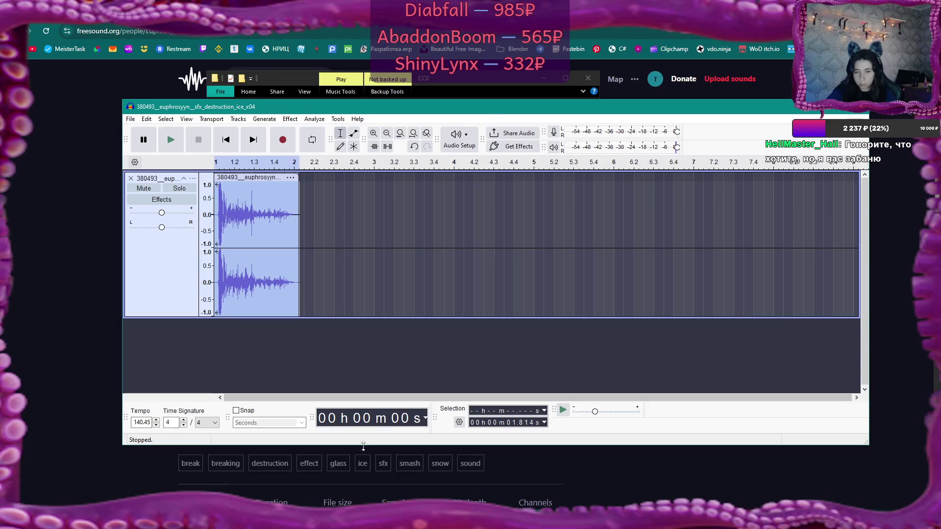
Step: Play destruction_ice from the CC0 music folder in Media Player, then return to Flax Engine
{"action": "left_click", "coordinate": [222, 484]}
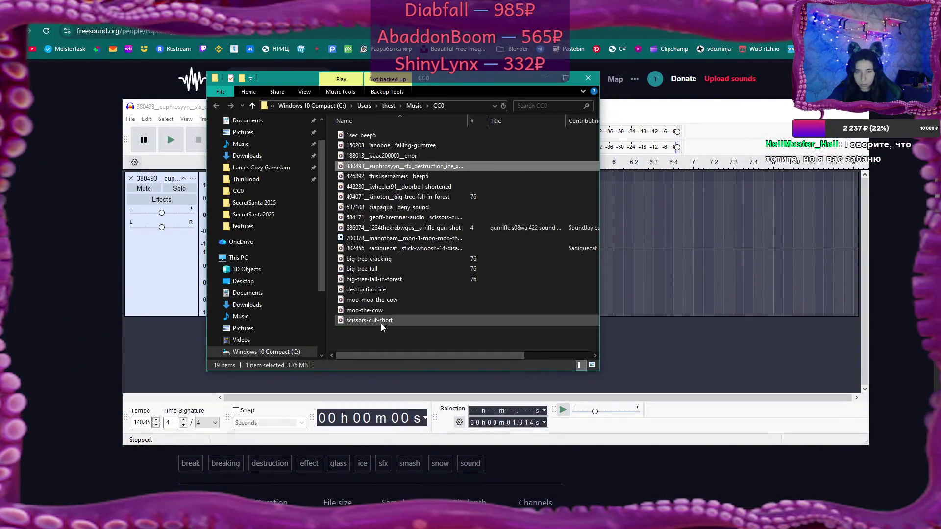
{"action": "left_click", "coordinate": [383, 289]}
{"action": "double_click", "coordinate": [383, 289]}
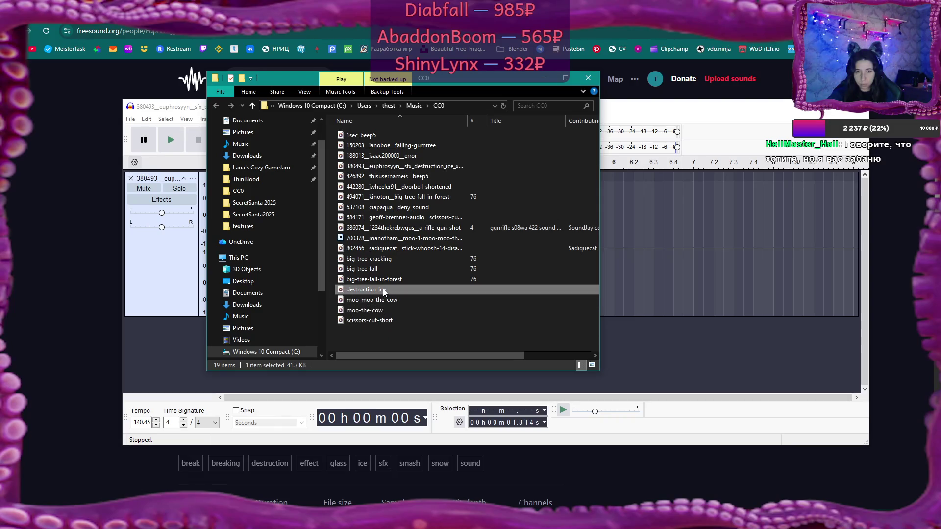
{"action": "left_click", "coordinate": [515, 353]}
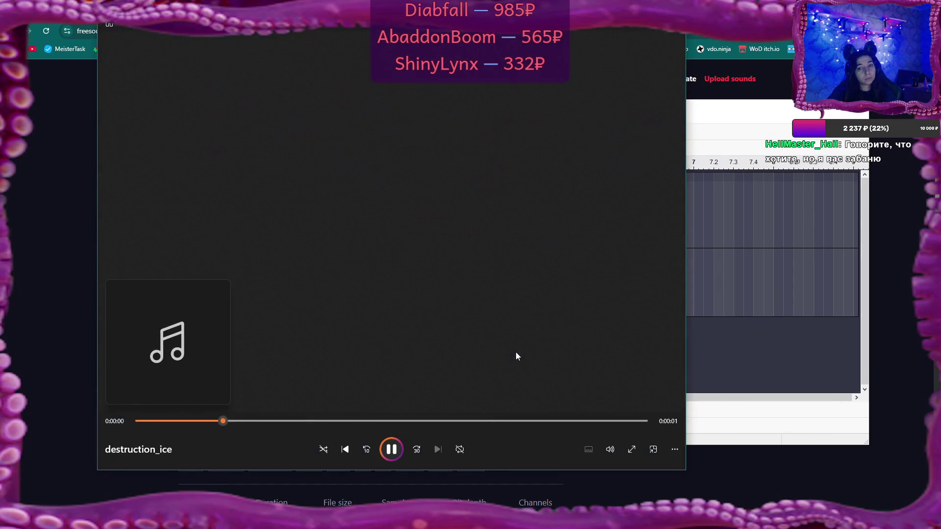
{"action": "left_click", "coordinate": [677, 34]}
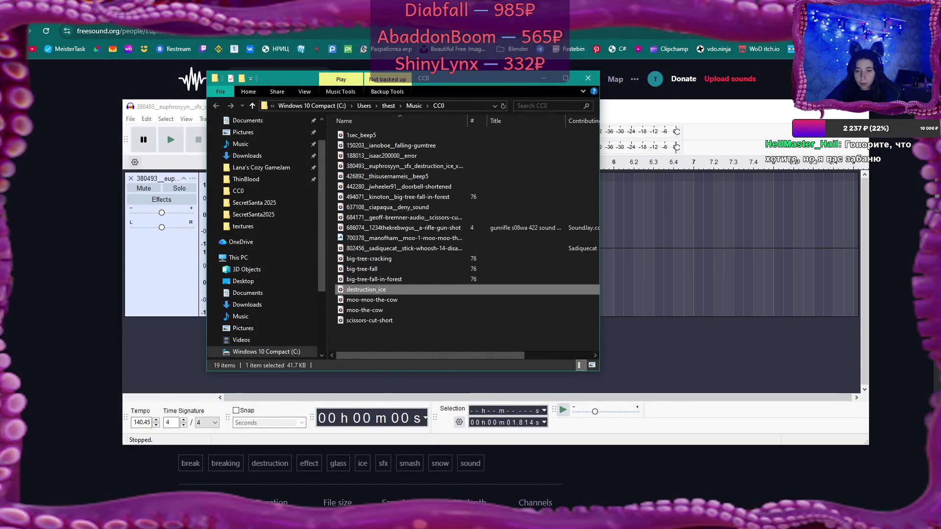
{"action": "key", "text": "alt+Tab"}
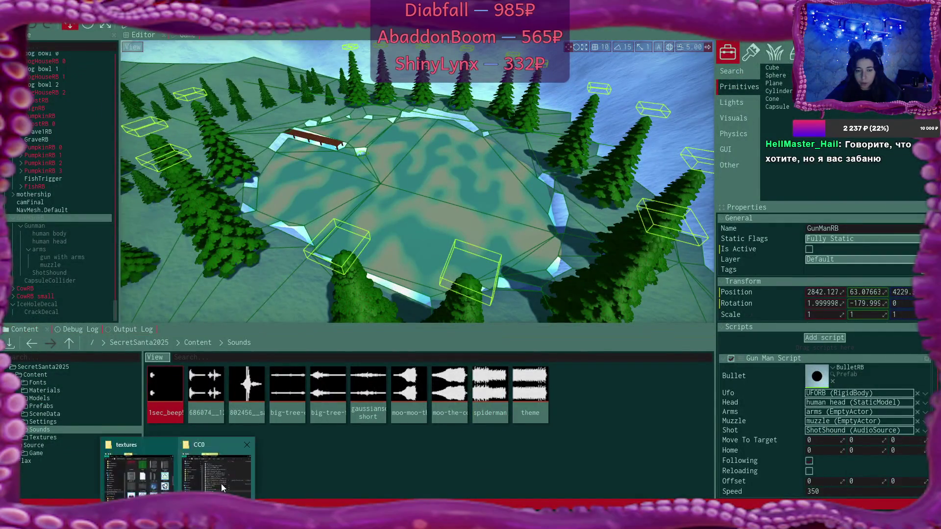
Step: Drag destruction_ice.ogg into the Sounds folder and import it, then close Audacity and return to Freesound
{"action": "left_click", "coordinate": [221, 483]}
{"action": "left_click_drag", "start_coordinate": [355, 289], "coordinate": [588, 437]}
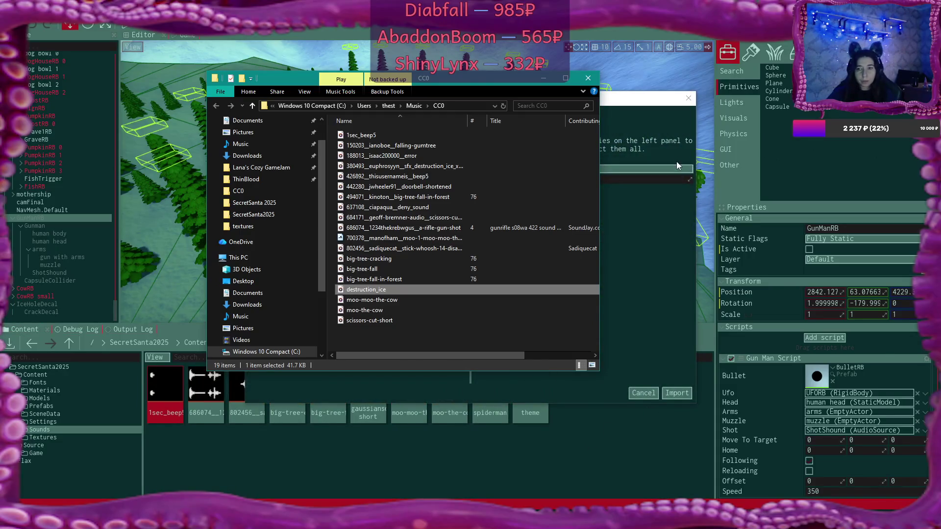
{"action": "left_click", "coordinate": [676, 160]}
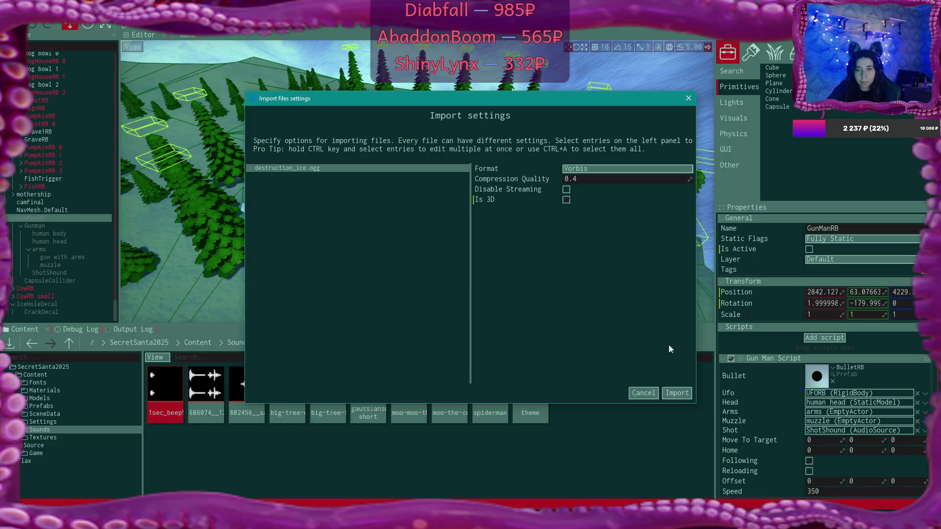
{"action": "left_click", "coordinate": [676, 393]}
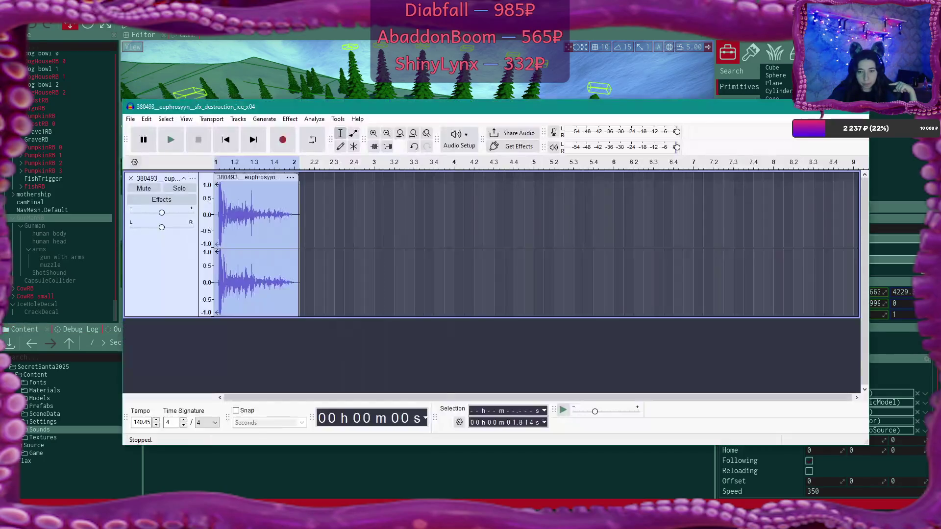
{"action": "key", "text": "alt+F4"}
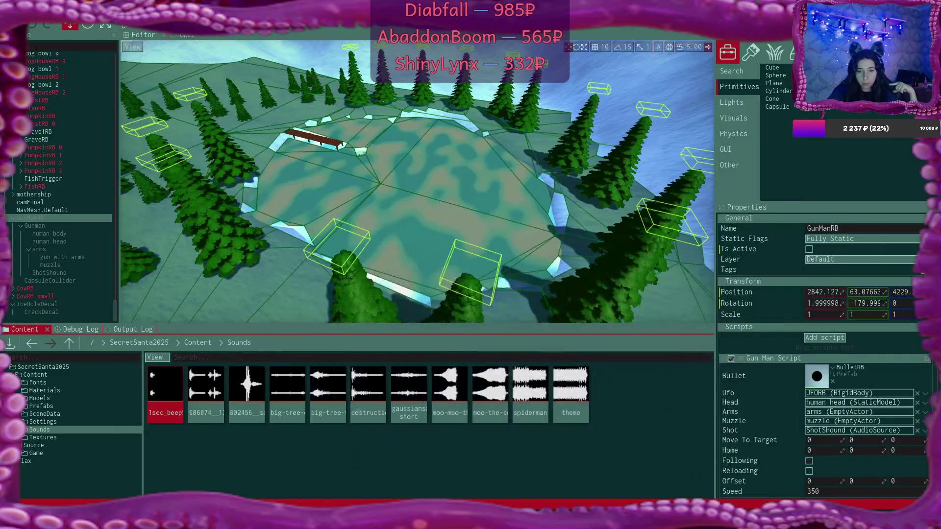
{"action": "key", "text": "alt+Tab"}
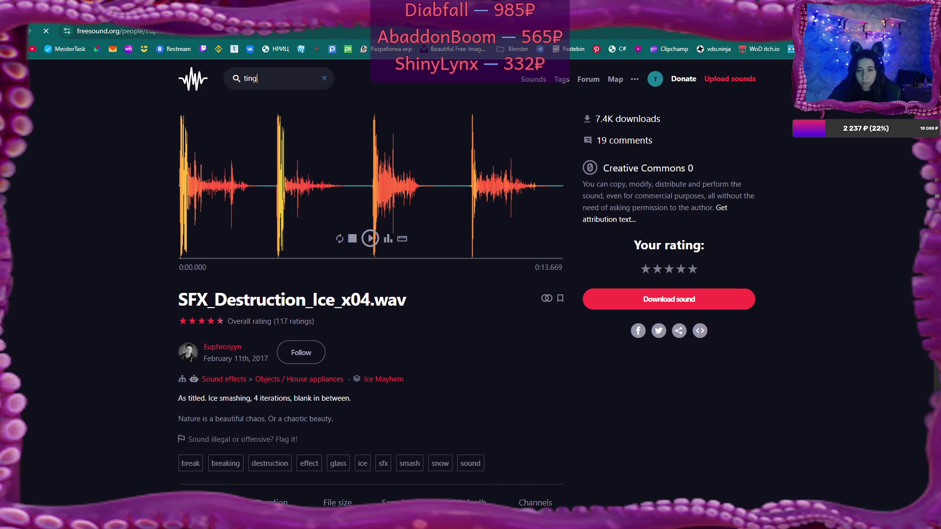
Step: Search Freesound for 'ting' and preview News Ting, sqeeeek_bell_ting1 and the metal cup ting
{"action": "key", "text": "alt+Tab"}
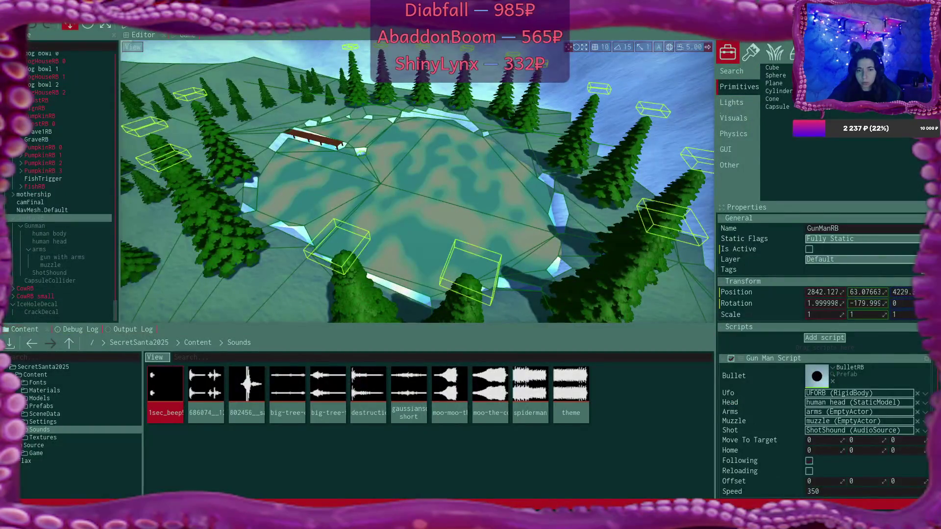
{"action": "key", "text": "alt+Tab"}
{"action": "left_click", "coordinate": [346, 247]}
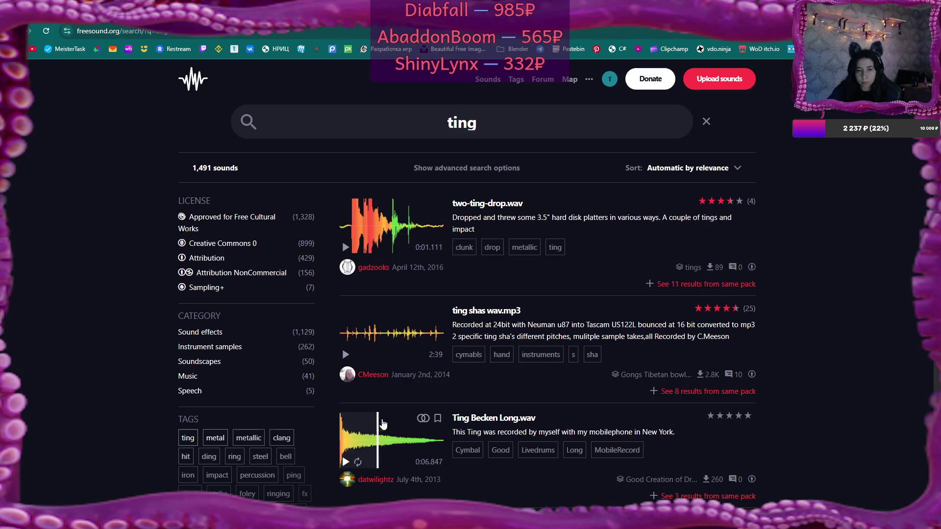
{"action": "scroll", "coordinate": [387, 392], "scroll_direction": "down", "scroll_amount": 5}
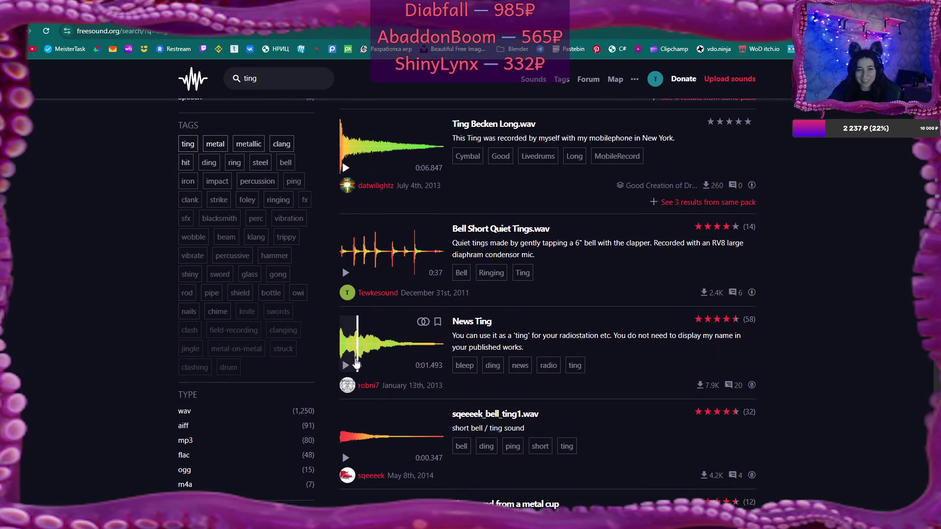
{"action": "left_click", "coordinate": [346, 365]}
{"action": "left_click", "coordinate": [346, 457]}
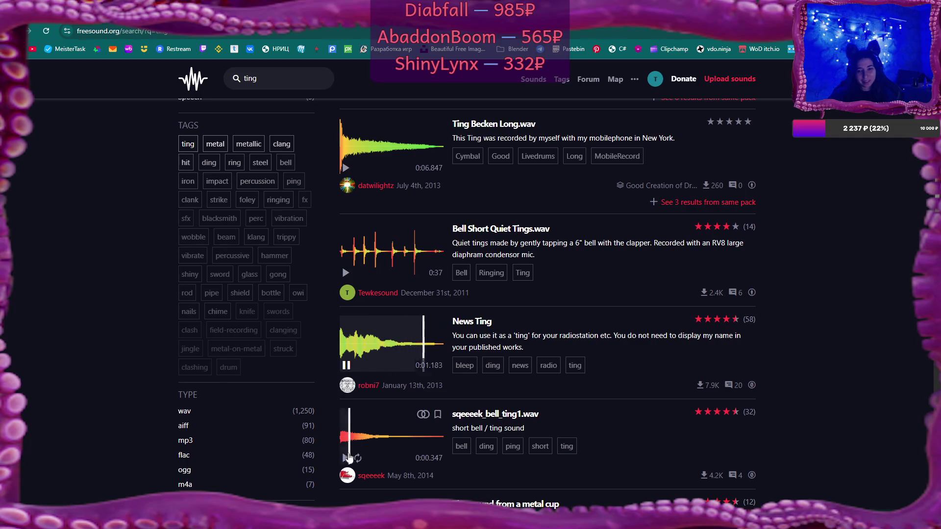
{"action": "scroll", "coordinate": [364, 455], "scroll_direction": "down", "scroll_amount": 1}
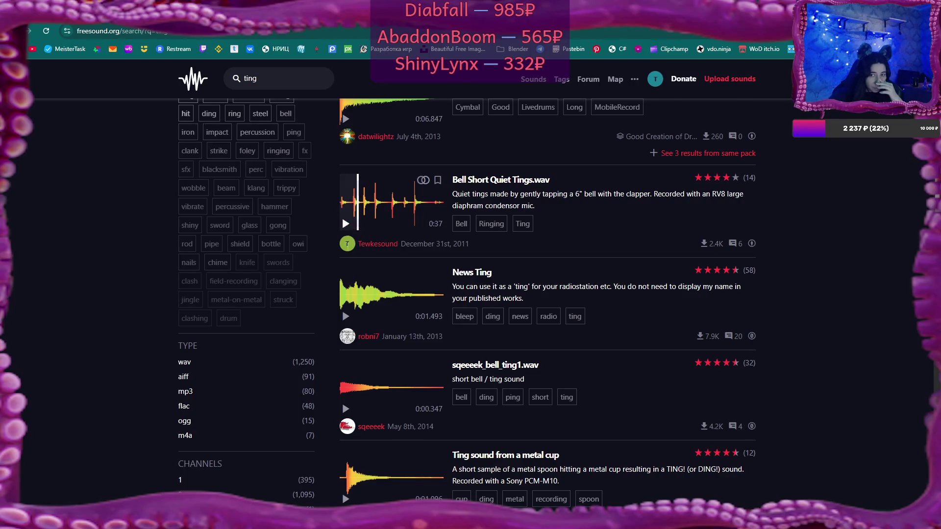
{"action": "left_click", "coordinate": [346, 411]}
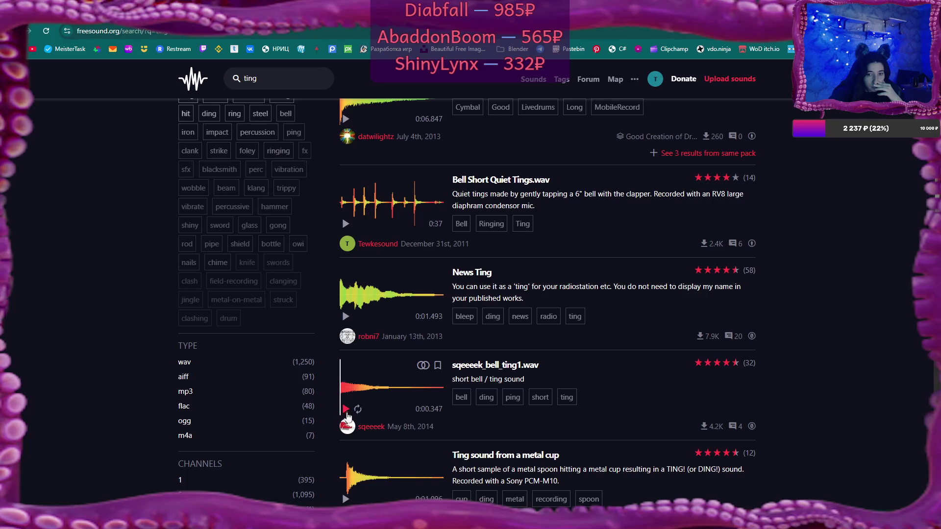
{"action": "left_click", "coordinate": [346, 499]}
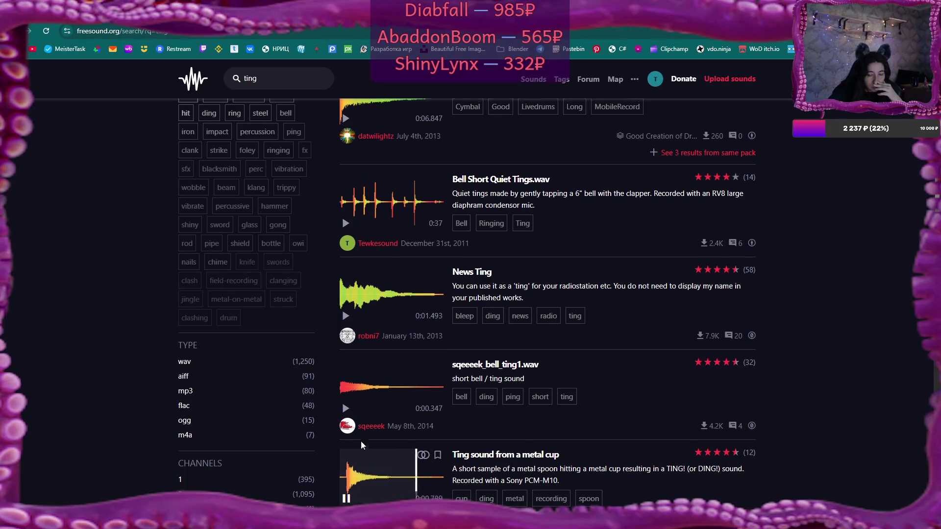
Step: Preview more ting clips: pling, the metal cup ting again, sqeeeek_bell_ting2 and Metallic Ting
{"action": "scroll", "coordinate": [365, 416], "scroll_direction": "down", "scroll_amount": 1}
{"action": "scroll", "coordinate": [377, 389], "scroll_direction": "down", "scroll_amount": 2}
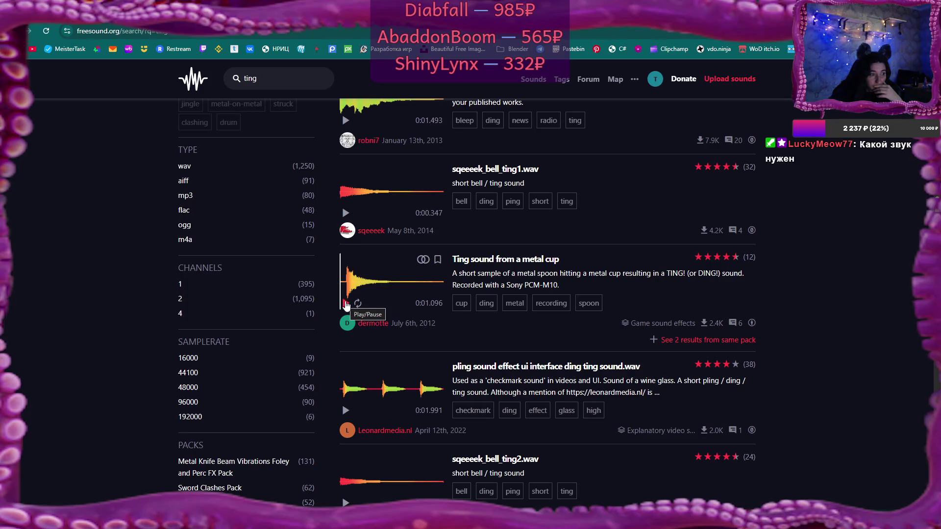
{"action": "left_click", "coordinate": [346, 414]}
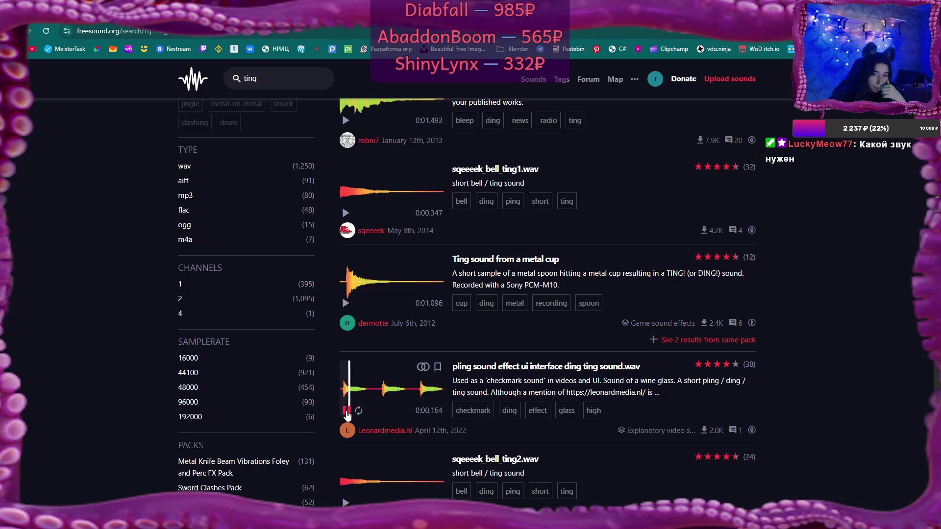
{"action": "left_click", "coordinate": [346, 302]}
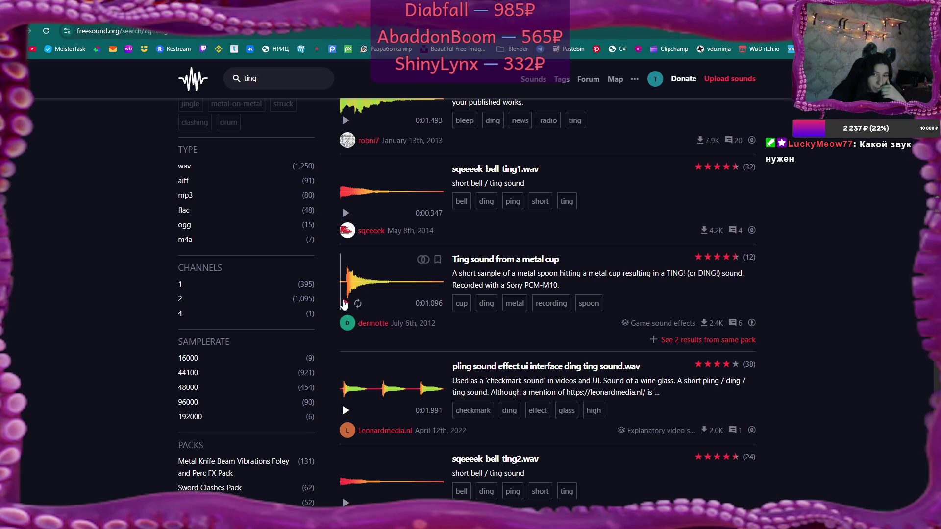
{"action": "scroll", "coordinate": [368, 398], "scroll_direction": "down", "scroll_amount": 2}
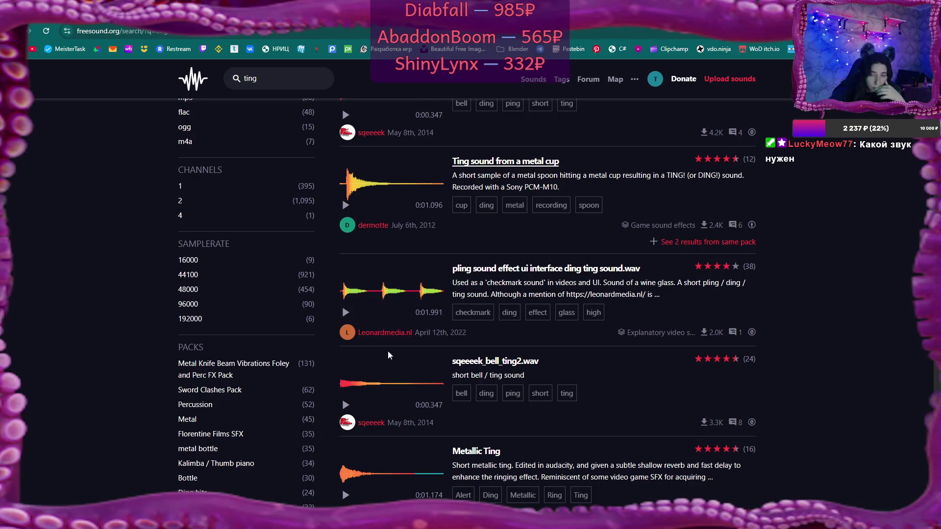
{"action": "left_click", "coordinate": [345, 405]}
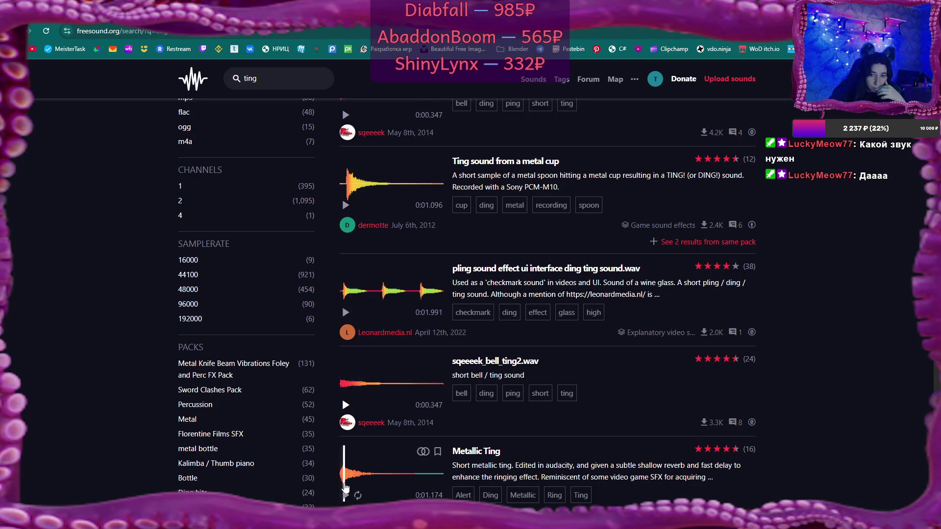
{"action": "left_click", "coordinate": [346, 495]}
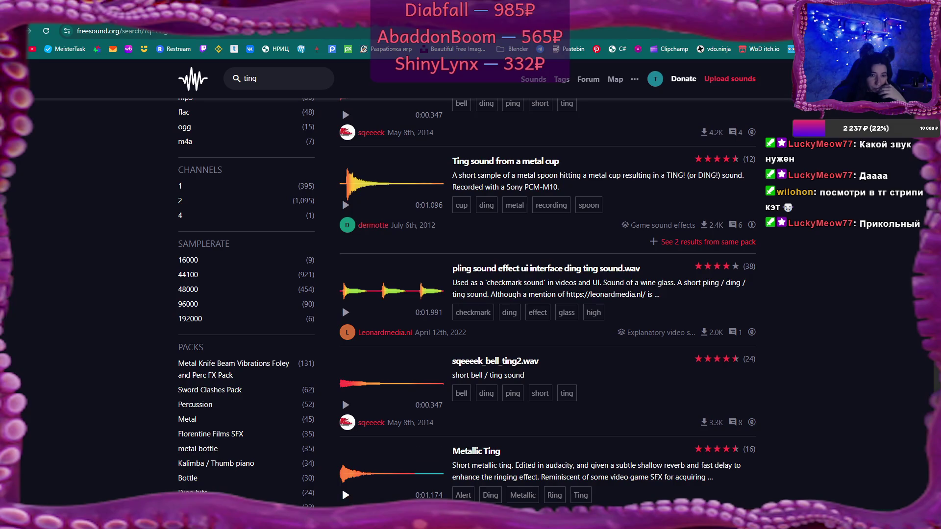
Step: Bring up the Telegram chat window over the Freesound results
{"action": "left_click", "coordinate": [12, 518]}
{"action": "left_click", "coordinate": [224, 297]}
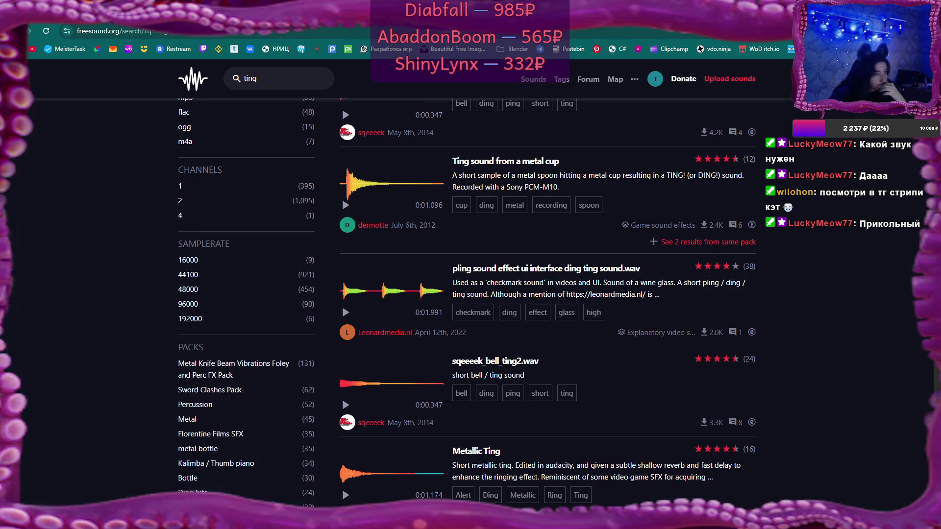
{"action": "mouse_move", "coordinate": [562, 519]}
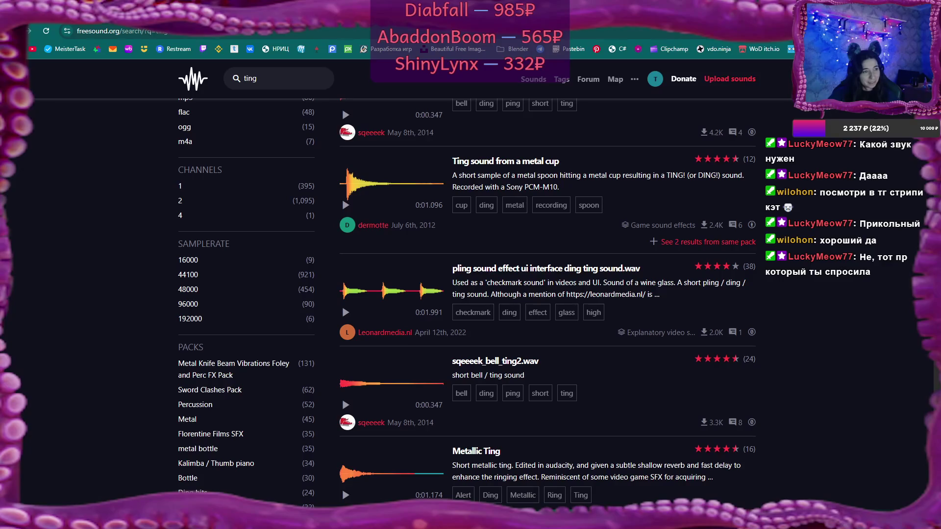
{"action": "key", "text": "alt+Tab"}
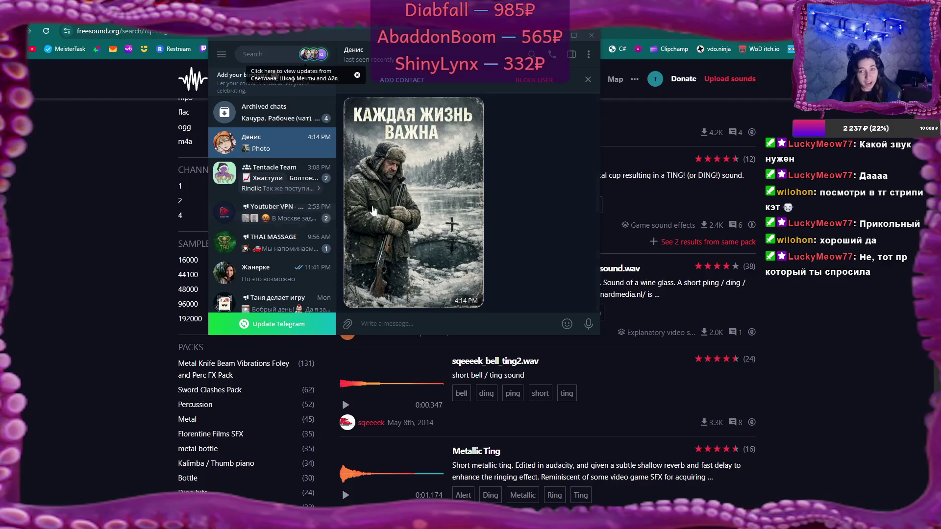
{"action": "left_click", "coordinate": [574, 35]}
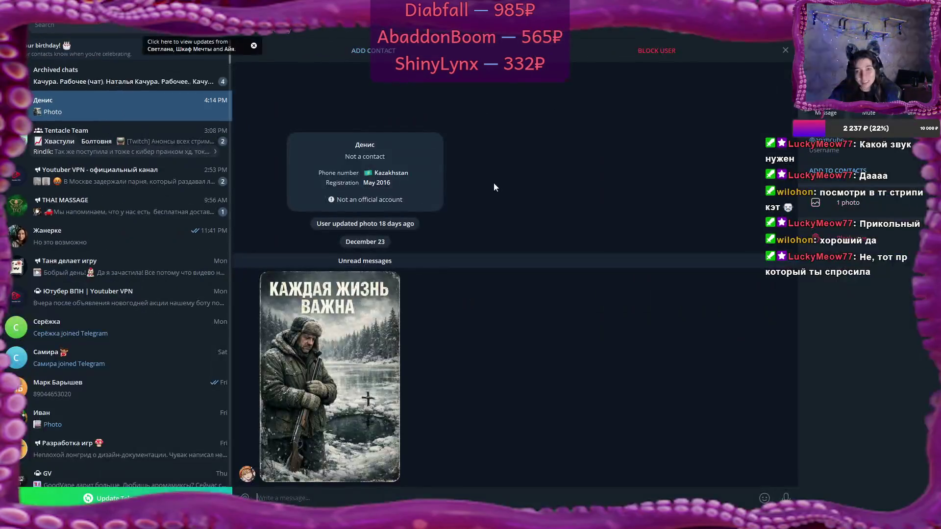
{"action": "left_click", "coordinate": [320, 358]}
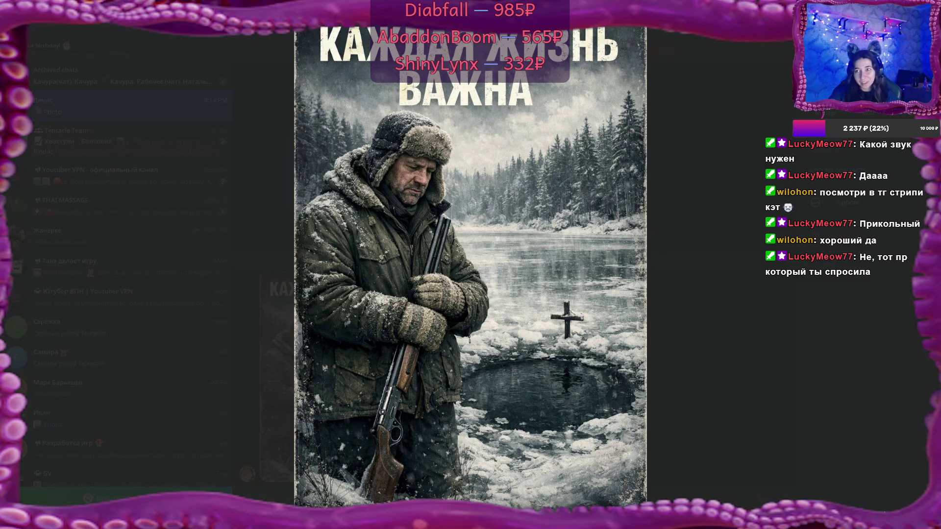
{"action": "left_click", "coordinate": [690, 208]}
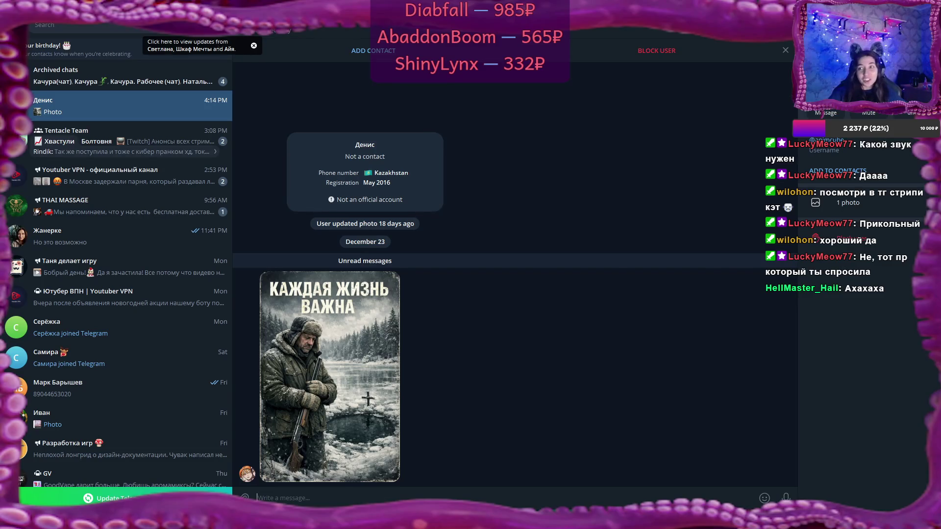
{"action": "key", "text": "super+Down"}
{"action": "key", "text": "super+Down"}
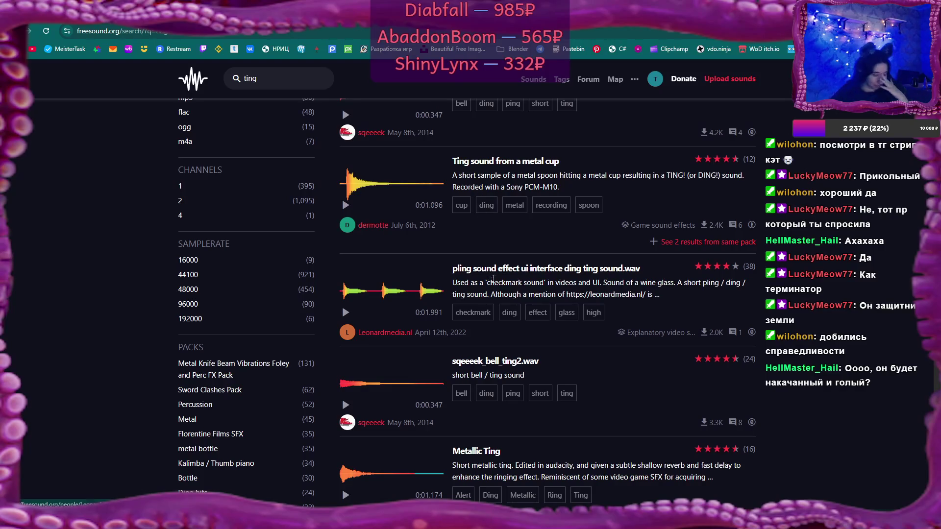
Step: Uncomment the gunman position reset on line 219 of MoveAndGrabScript.cs and add a line below it
{"action": "key", "text": "alt+Tab"}
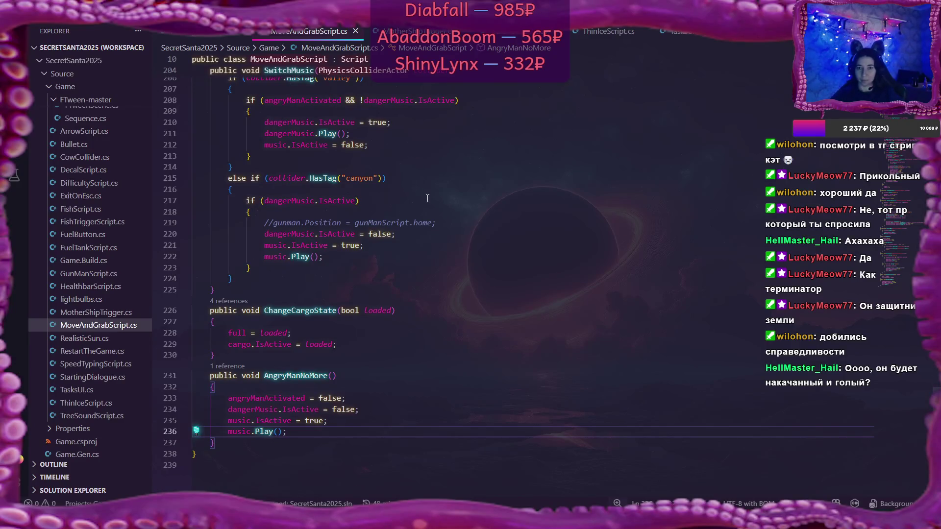
{"action": "scroll", "coordinate": [439, 213], "scroll_direction": "up", "scroll_amount": 3}
{"action": "left_click", "coordinate": [273, 321]}
{"action": "key", "text": "BackSpace"}
{"action": "key", "text": "BackSpace"}
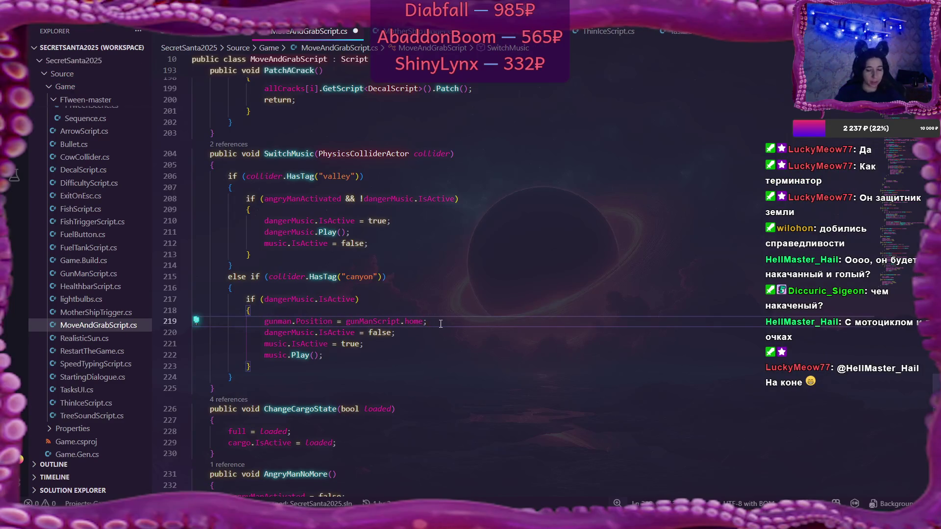
{"action": "key", "text": "Return"}
Step: Start the new statement as gunman.GetScript<GunManScript> using IntelliSense completions
{"action": "type", "text": "gun"}
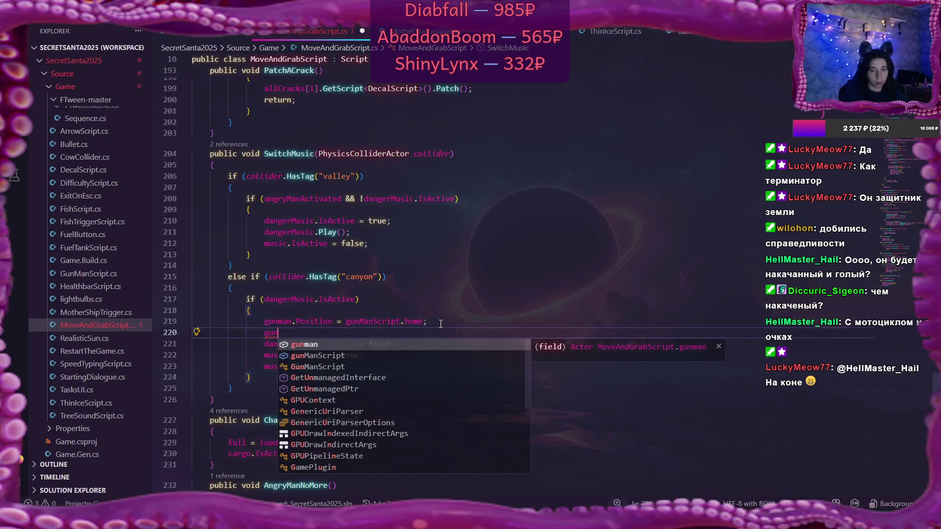
{"action": "key", "text": "Tab"}
{"action": "type", "text": ".Get"}
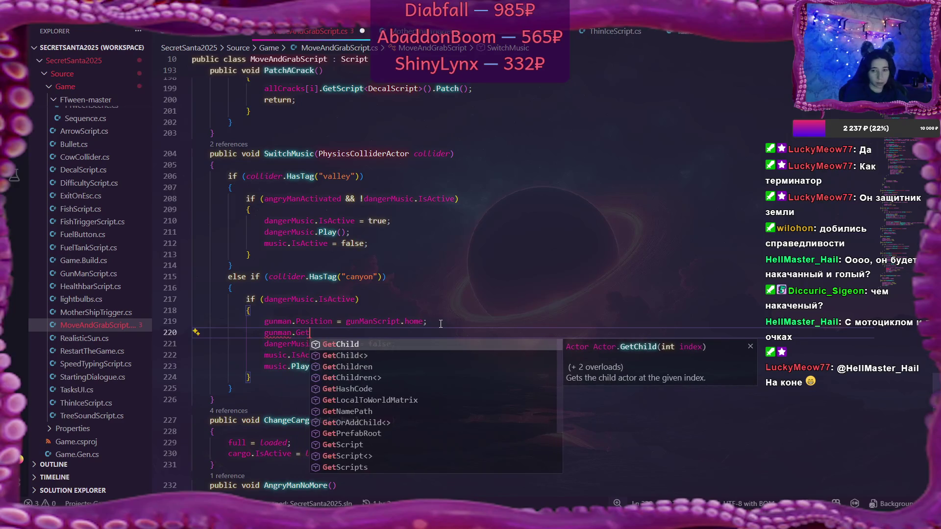
{"action": "key", "text": "Down"}
{"action": "key", "text": "Down"}
{"action": "key", "text": "Down"}
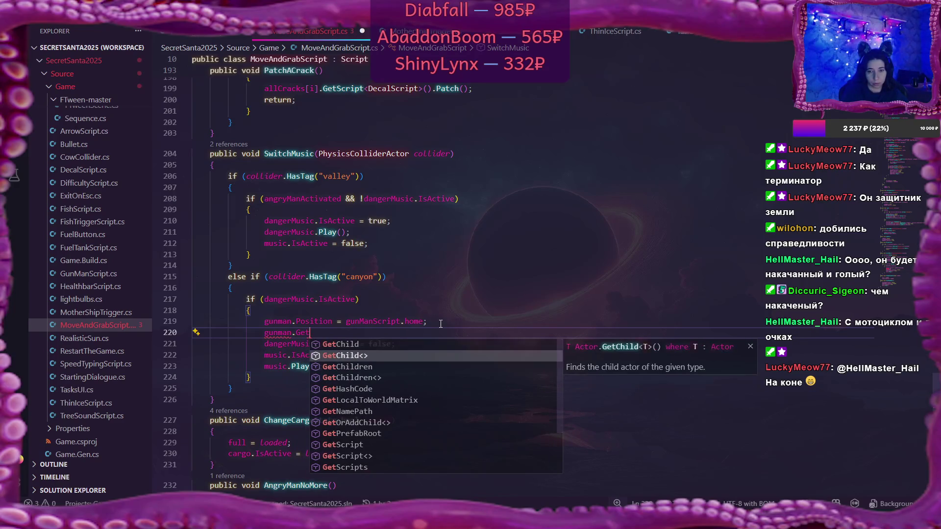
{"action": "key", "text": "Up"}
{"action": "key", "text": "Tab"}
{"action": "type", "text": "<"}
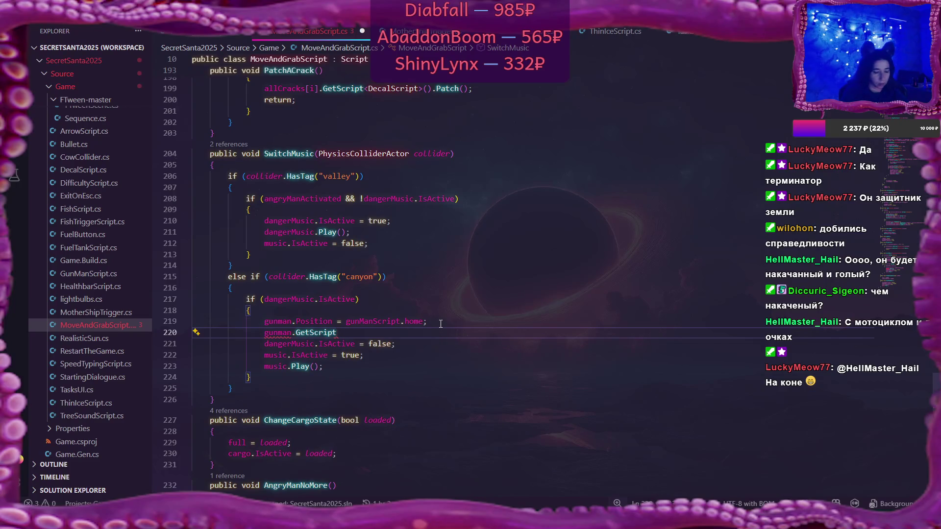
{"action": "type", "text": "Gu"}
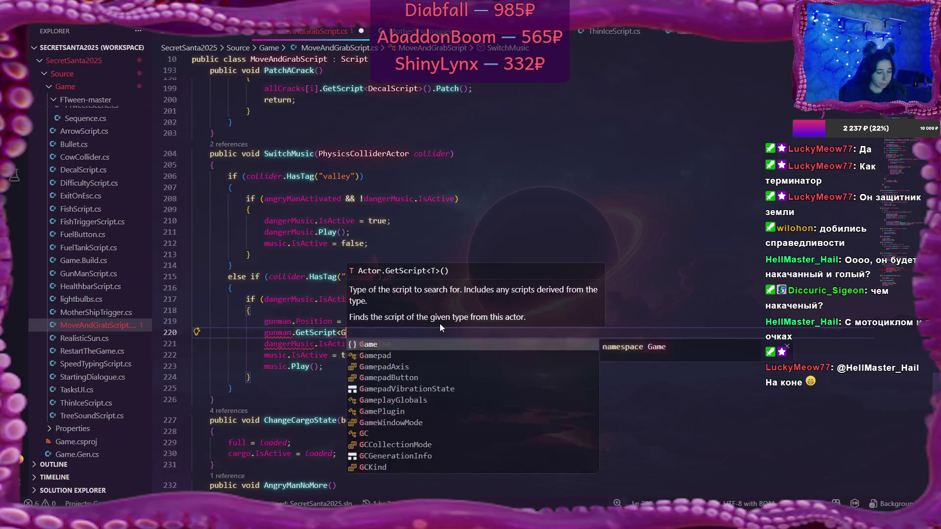
{"action": "key", "text": "Down"}
{"action": "key", "text": "Tab"}
Step: Complete it as gunman.GetScript<GunManScript>().Enabled = true;, correcting the wrong member completion
{"action": "type", "text": ">().I"}
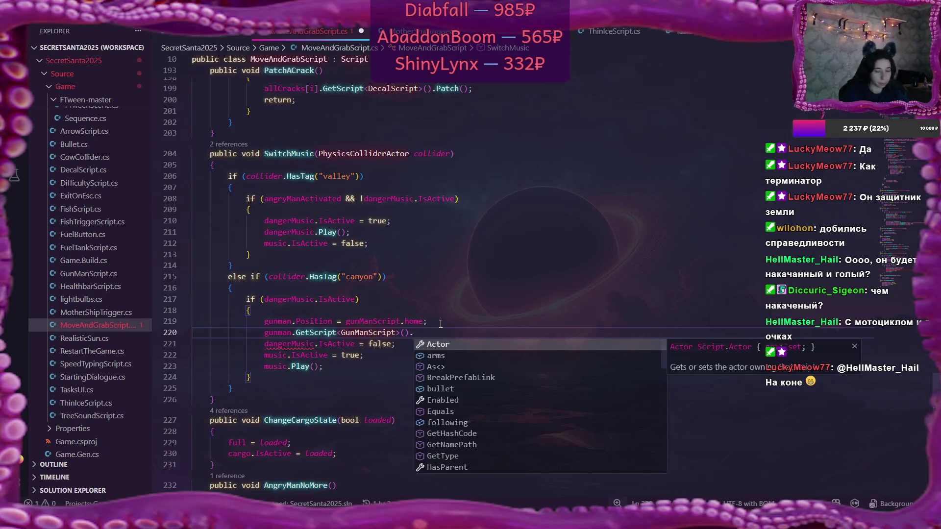
{"action": "key", "text": "Down"}
{"action": "key", "text": "Down"}
{"action": "key", "text": "Tab"}
{"action": "key", "text": "BackSpace"}
{"action": "key", "text": "BackSpace"}
{"action": "key", "text": "BackSpace"}
{"action": "key", "text": "BackSpace"}
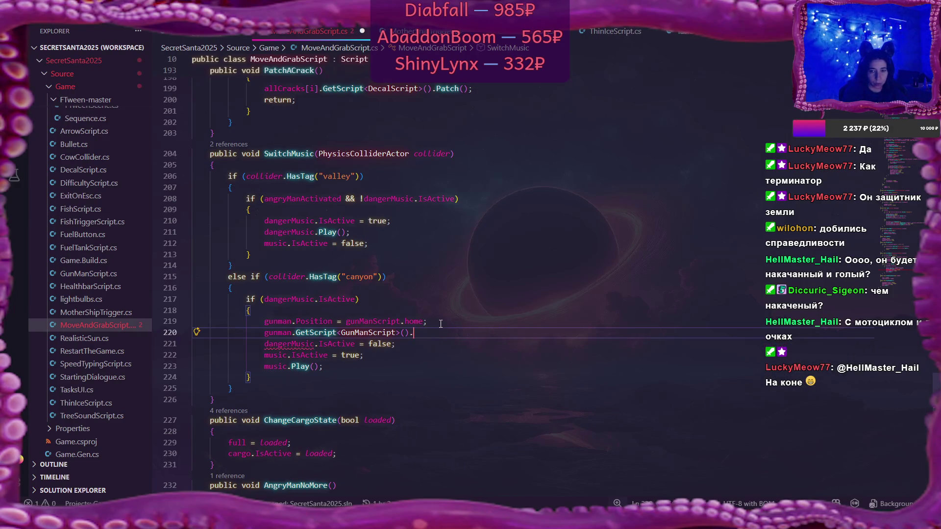
{"action": "type", "text": "En"}
{"action": "key", "text": "Tab"}
{"action": "type", "text": "= tr"}
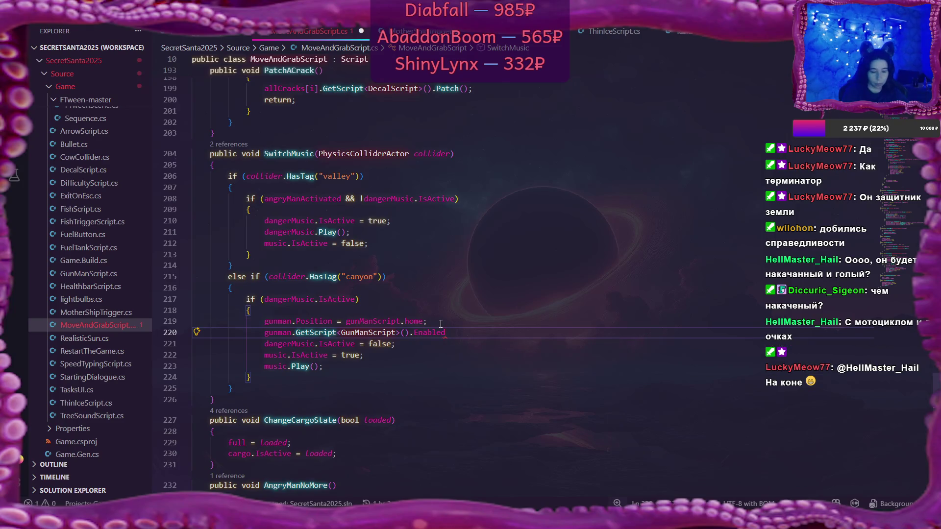
{"action": "type", "text": "ue"}
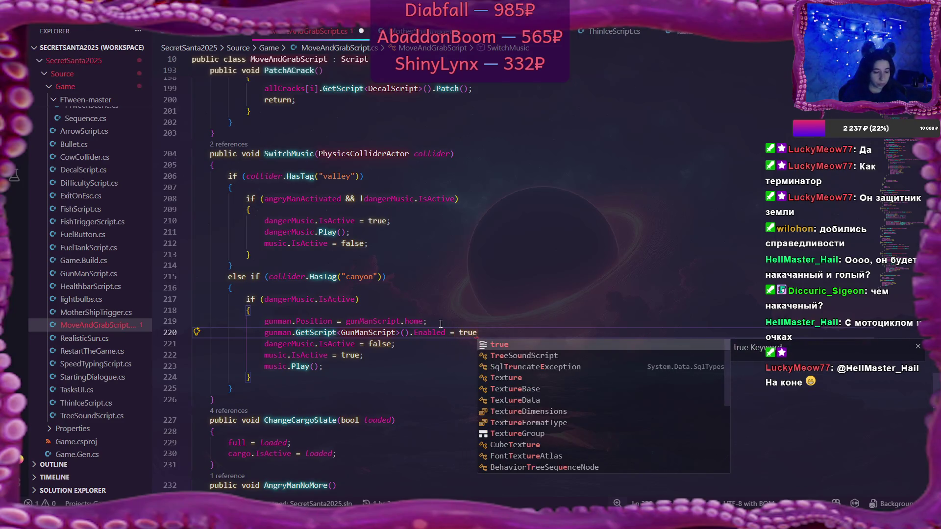
{"action": "type", "text": ";"}
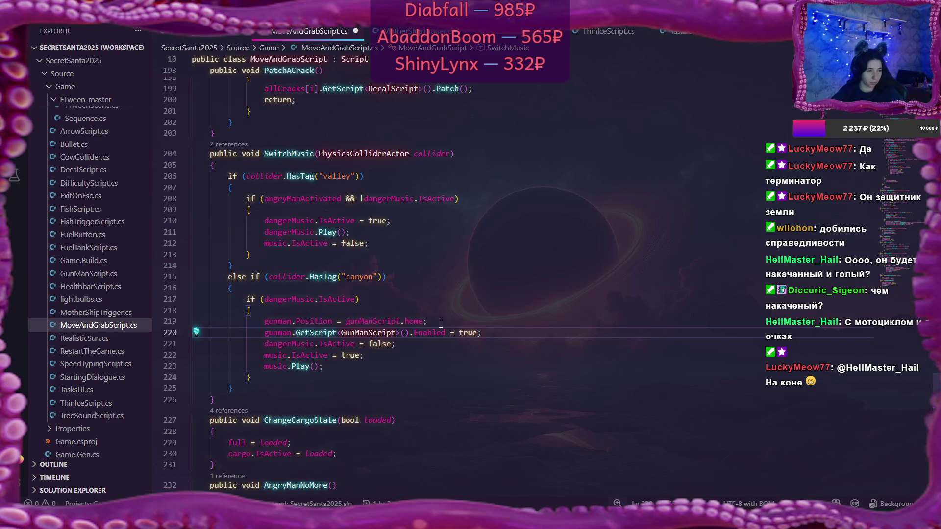
{"action": "scroll", "coordinate": [477, 307], "scroll_direction": "down", "scroll_amount": 1}
{"action": "scroll", "coordinate": [477, 307], "scroll_direction": "down", "scroll_amount": 1}
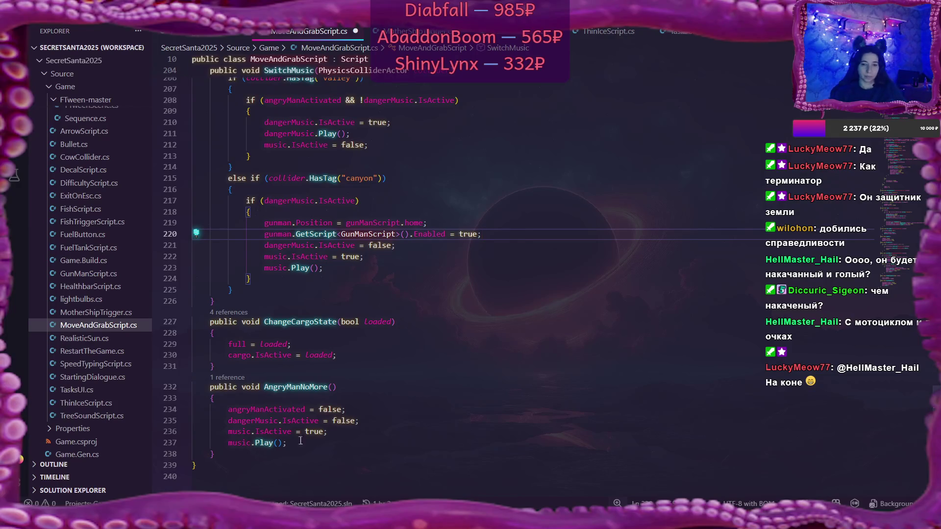
Step: Delete angryManActivated = false; from AngryManNoMore and save the script
{"action": "left_click", "coordinate": [368, 409]}
{"action": "key", "text": "shift+Up"}
{"action": "key", "text": "BackSpace"}
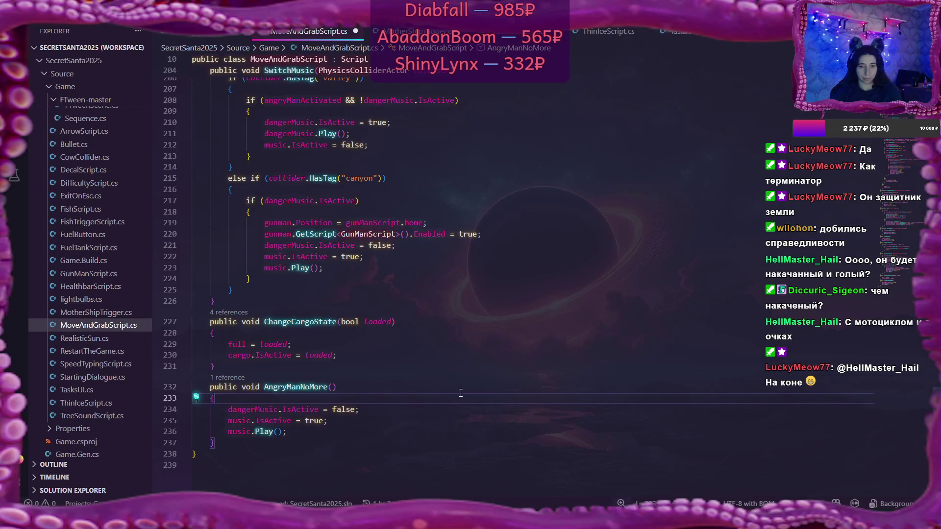
{"action": "key", "text": "ctrl+s"}
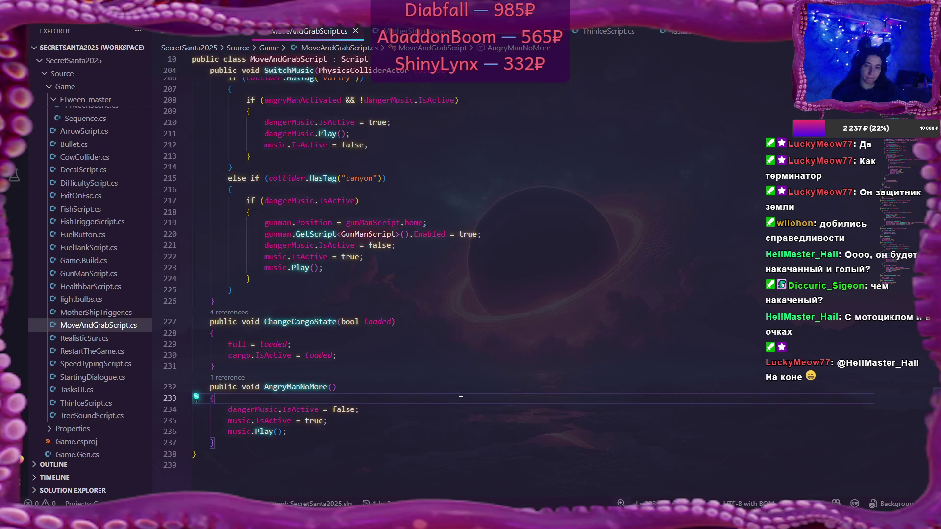
Step: Insert an if (angryManActivated) check with an opening brace above the gunman statements
{"action": "scroll", "coordinate": [460, 392], "scroll_direction": "up", "scroll_amount": 1}
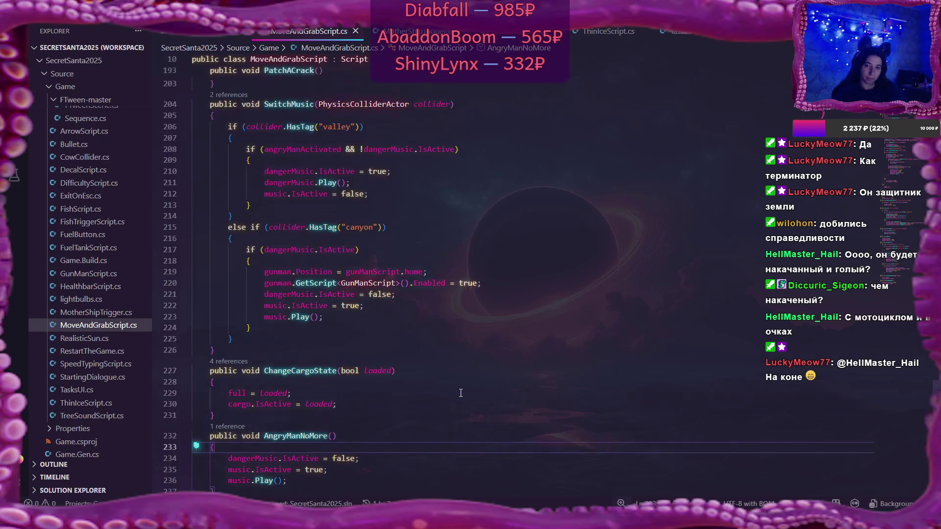
{"action": "left_click", "coordinate": [349, 263]}
{"action": "key", "text": "Return"}
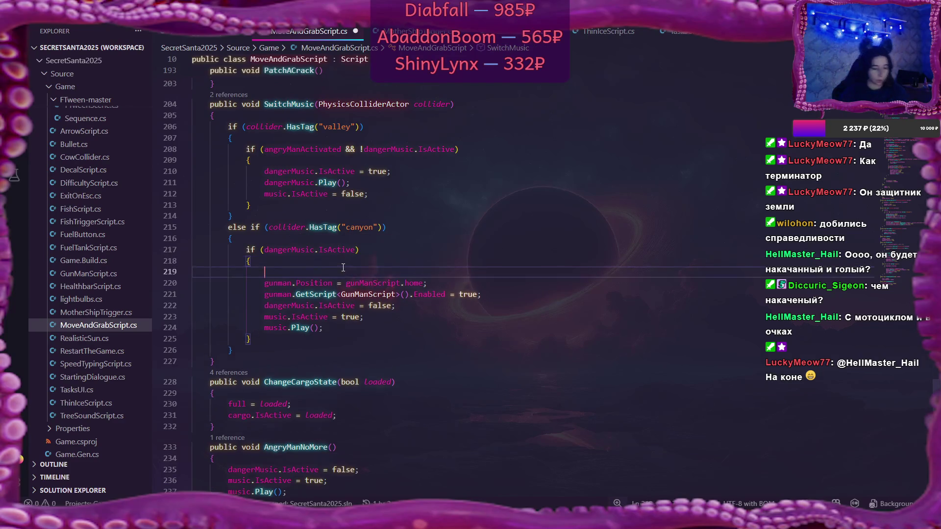
{"action": "type", "text": "if (a"}
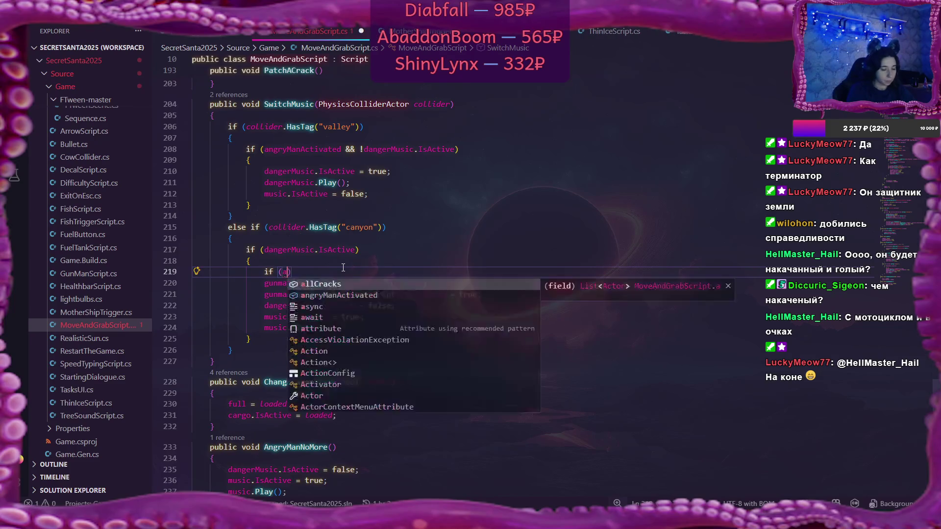
{"action": "type", "text": "ngryManActivated"}
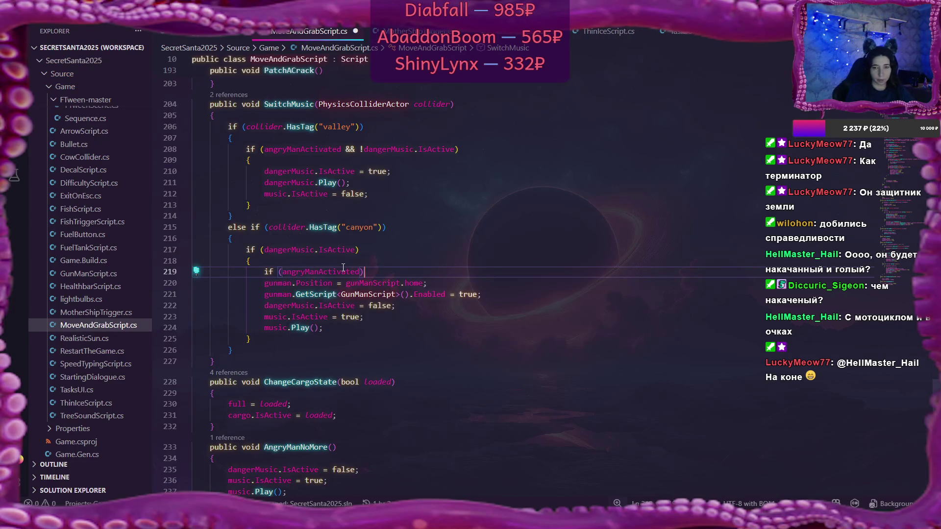
{"action": "key", "text": "Return"}
{"action": "type", "text": "{"}
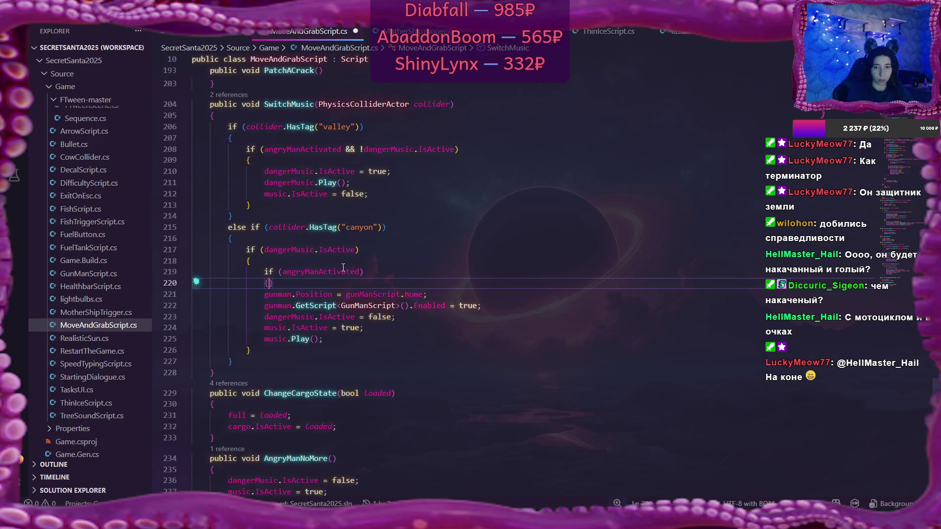
Step: Close the if block after the re-enable line, indent both gunman statements, and save
{"action": "left_click", "coordinate": [498, 307]}
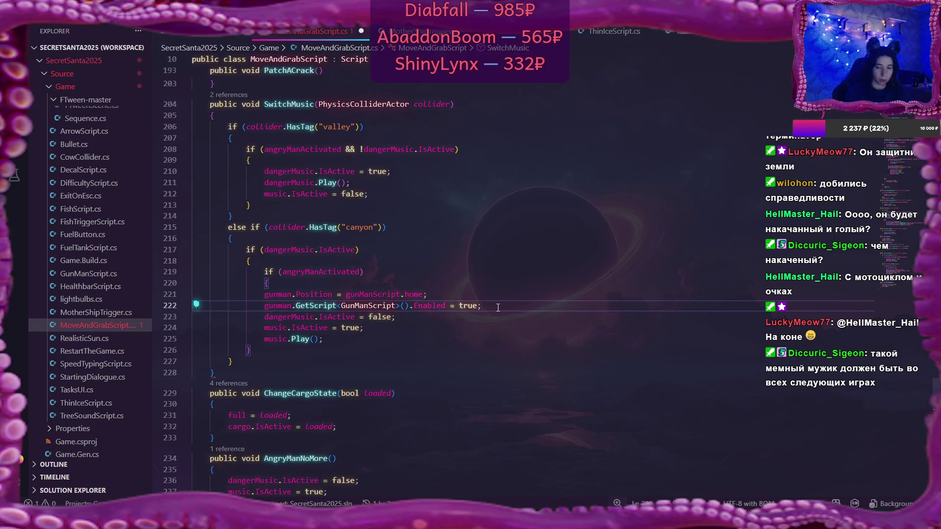
{"action": "key", "text": "Return"}
{"action": "type", "text": "}"}
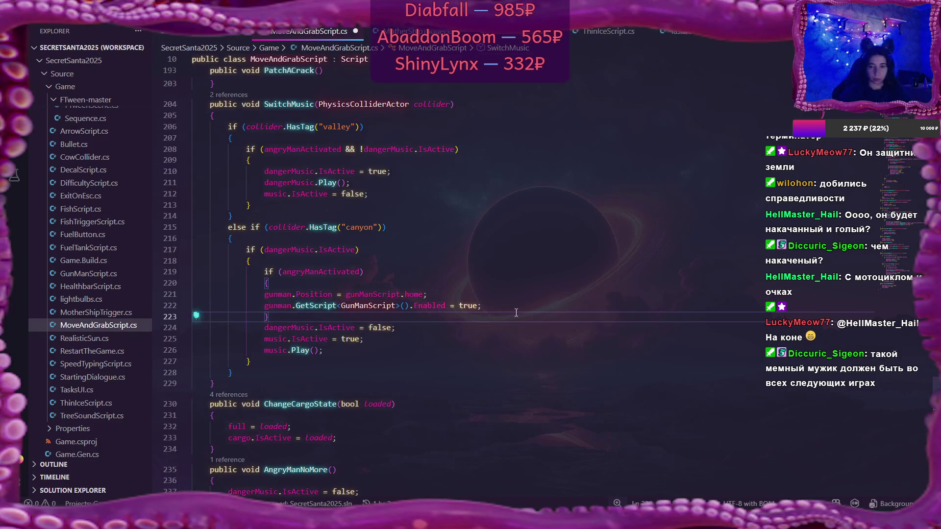
{"action": "key", "text": "Up"}
{"action": "key", "text": "Up"}
{"action": "key", "text": "Home"}
{"action": "key", "text": "shift+Down"}
{"action": "key", "text": "Tab"}
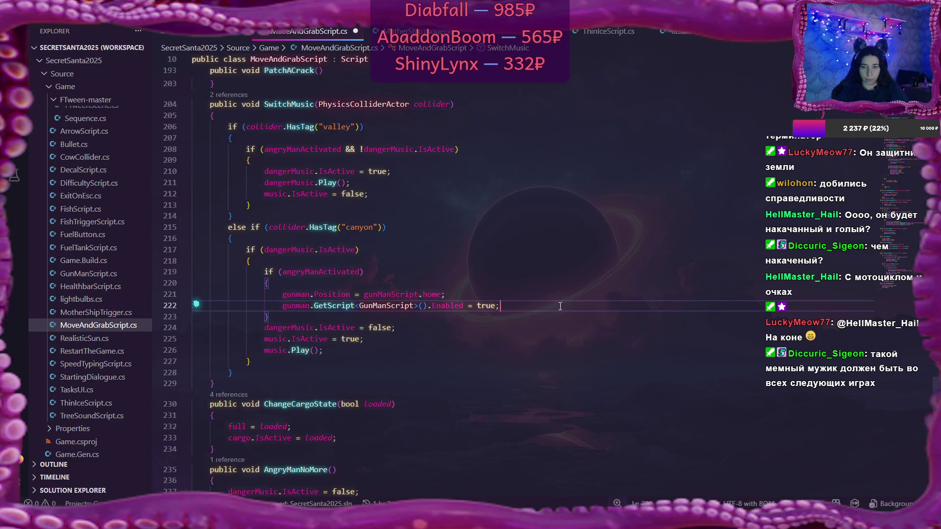
{"action": "key", "text": "ctrl+s"}
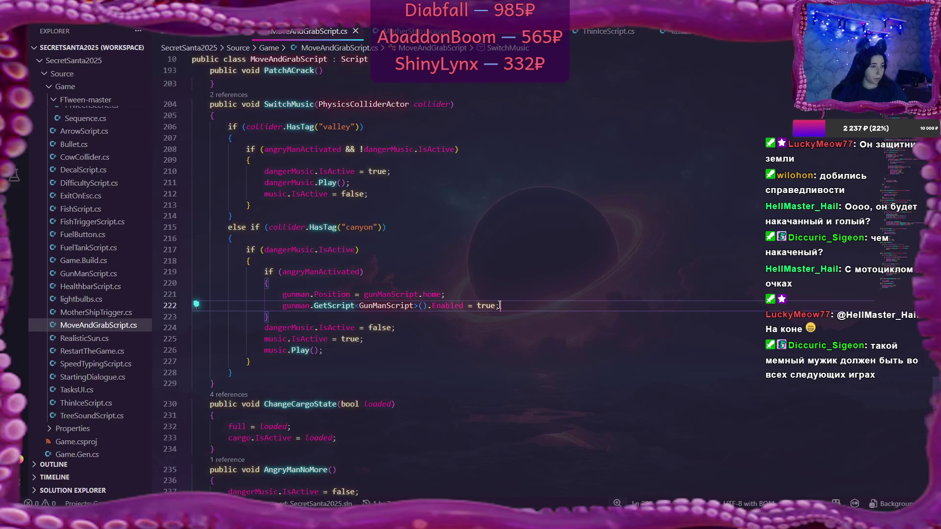
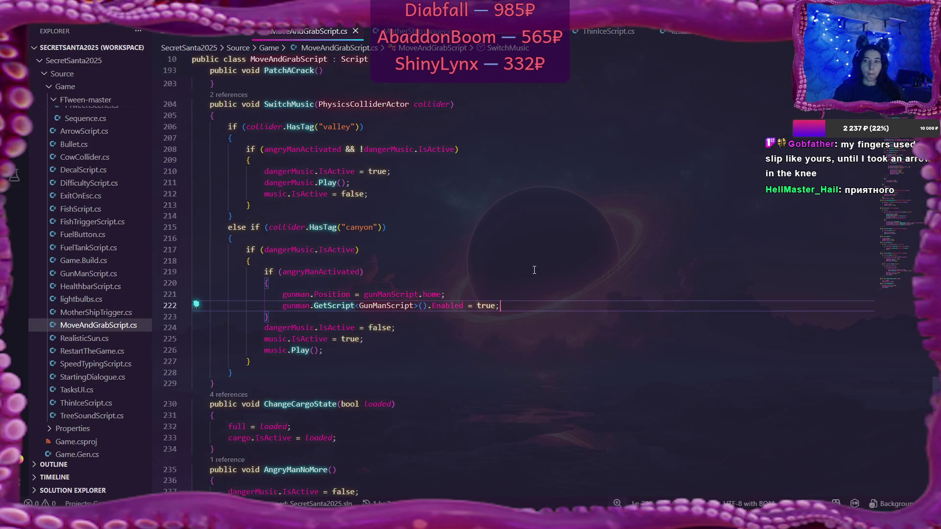
Step: Append ', iceCollider' to the rayCollider/ufoCollider declaration on line 12 of MoveAndGrabScript.cs
{"action": "scroll", "coordinate": [534, 270], "scroll_direction": "up", "scroll_amount": 20}
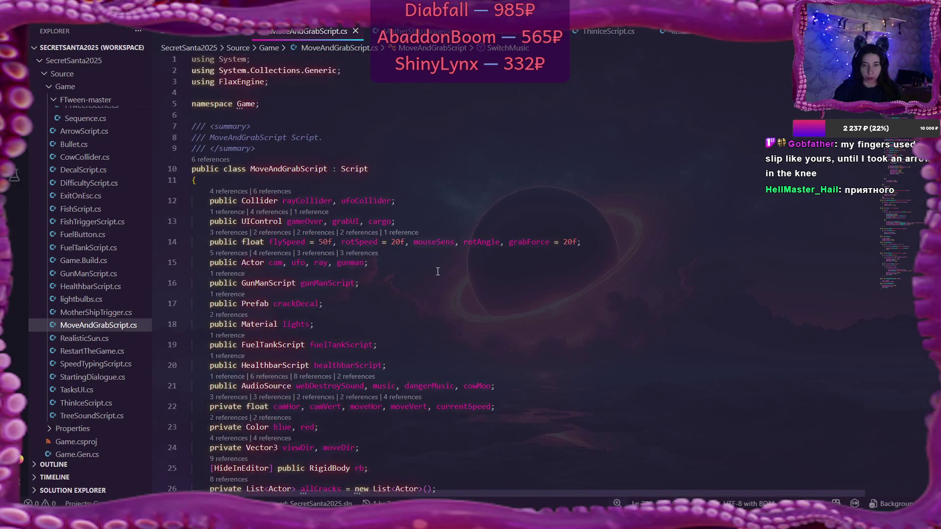
{"action": "left_click", "coordinate": [378, 286]}
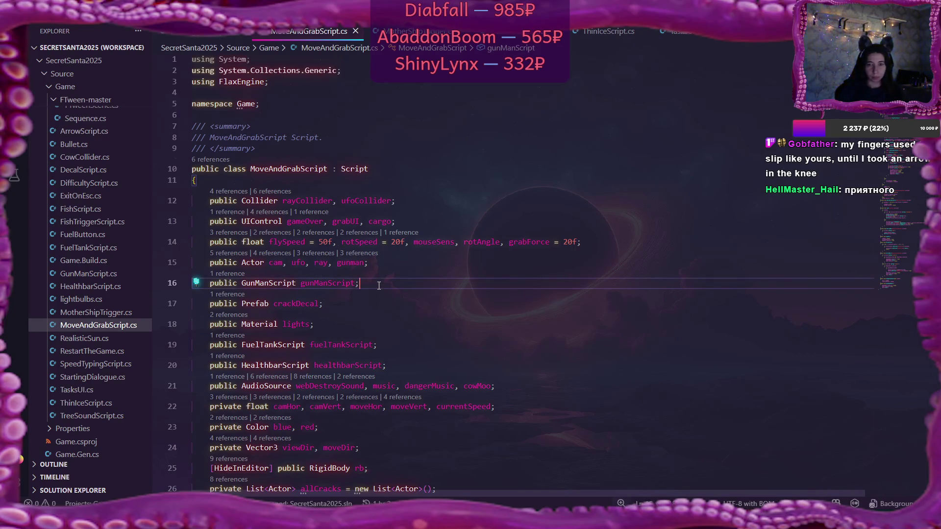
{"action": "left_click", "coordinate": [398, 202]}
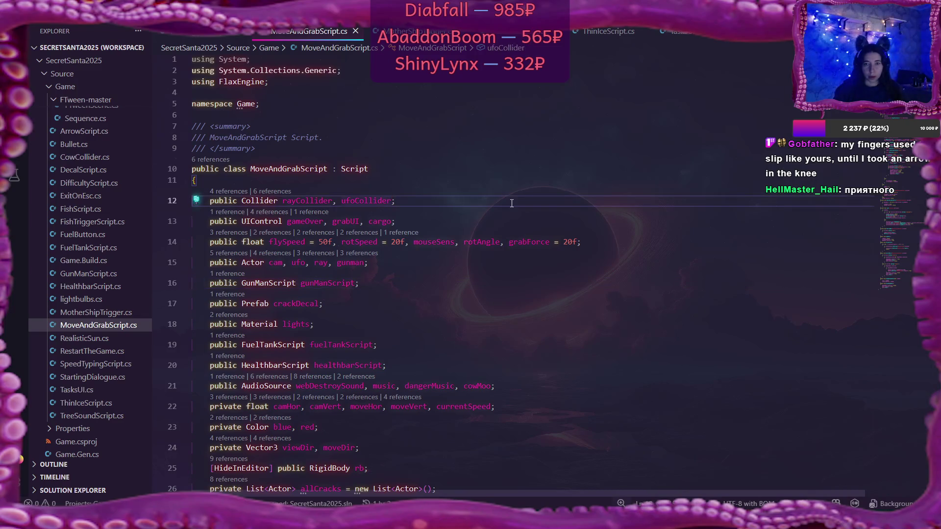
{"action": "type", "text": ", iceCol"}
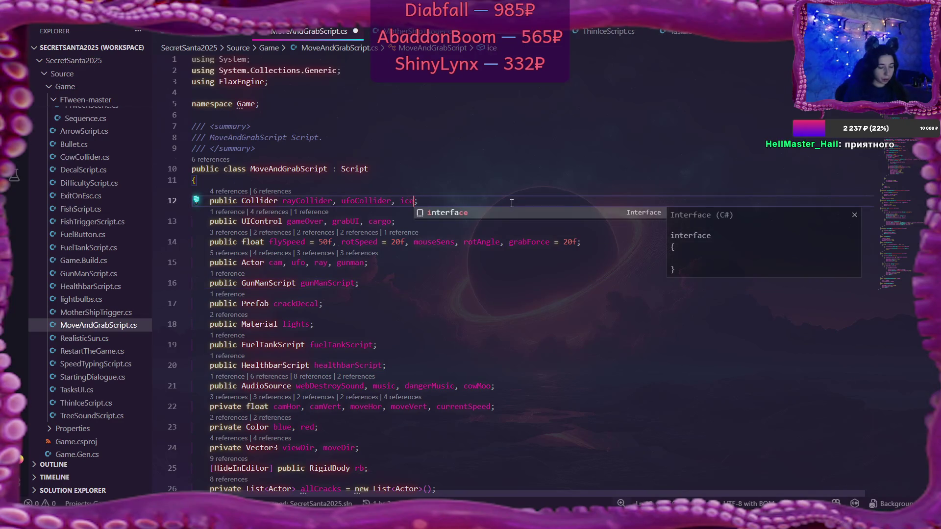
{"action": "type", "text": "lider"}
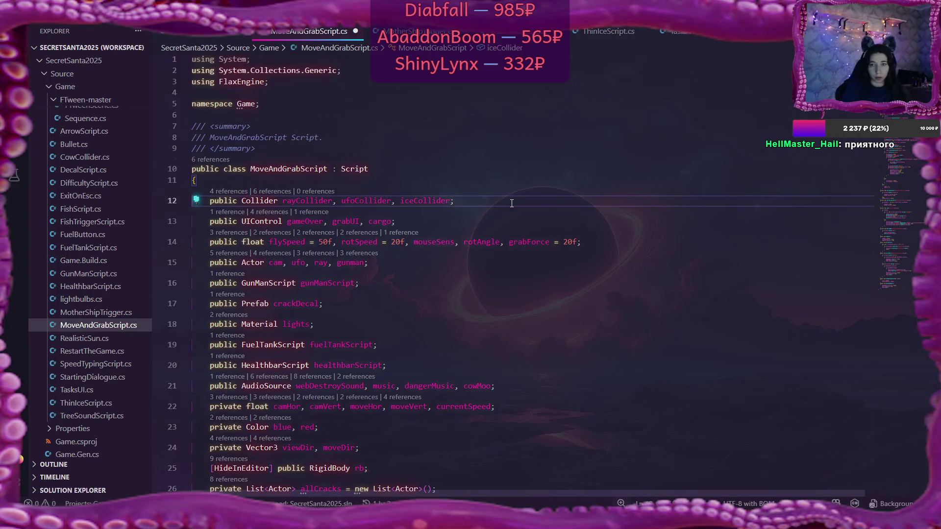
{"action": "scroll", "coordinate": [333, 284], "scroll_direction": "down", "scroll_amount": 20}
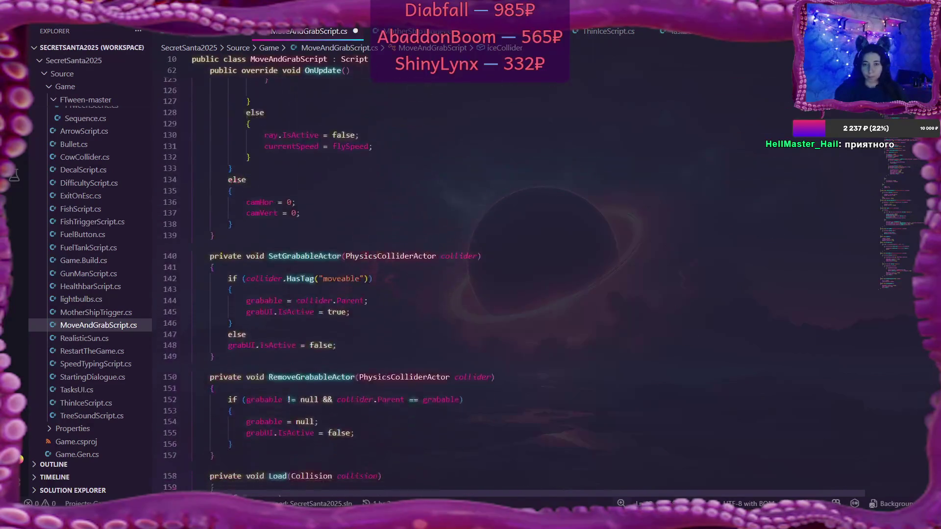
{"action": "scroll", "coordinate": [333, 284], "scroll_direction": "down", "scroll_amount": 6}
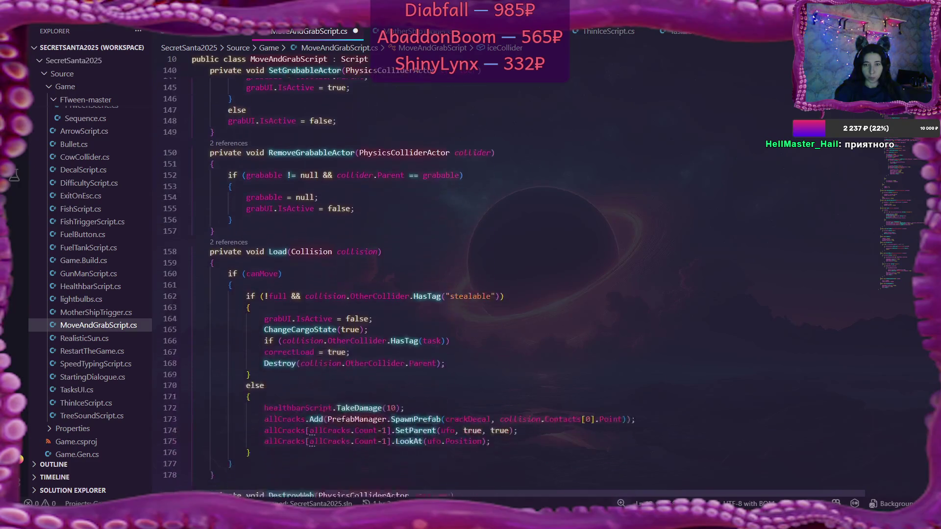
{"action": "scroll", "coordinate": [395, 287], "scroll_direction": "down", "scroll_amount": 7}
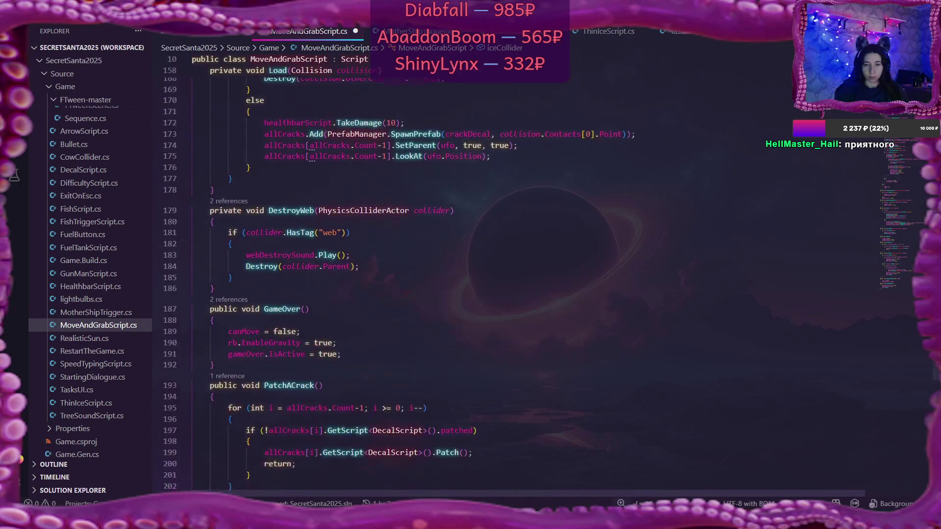
{"action": "scroll", "coordinate": [543, 323], "scroll_direction": "down", "scroll_amount": 9}
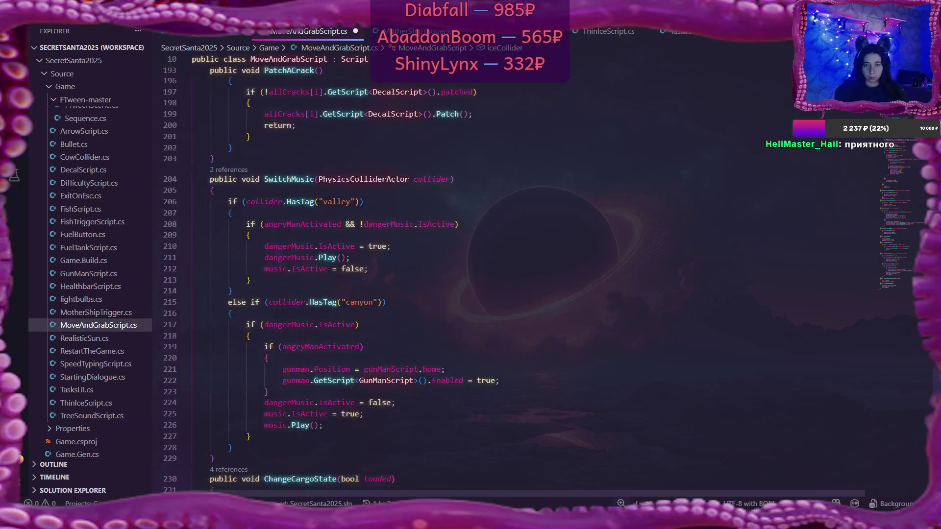
Step: Add 'iceCollider.IsActive = true;' below the gunman re-enable line in SwitchMusic
{"action": "left_click", "coordinate": [523, 381]}
{"action": "key", "text": "Return"}
{"action": "type", "text": "I"}
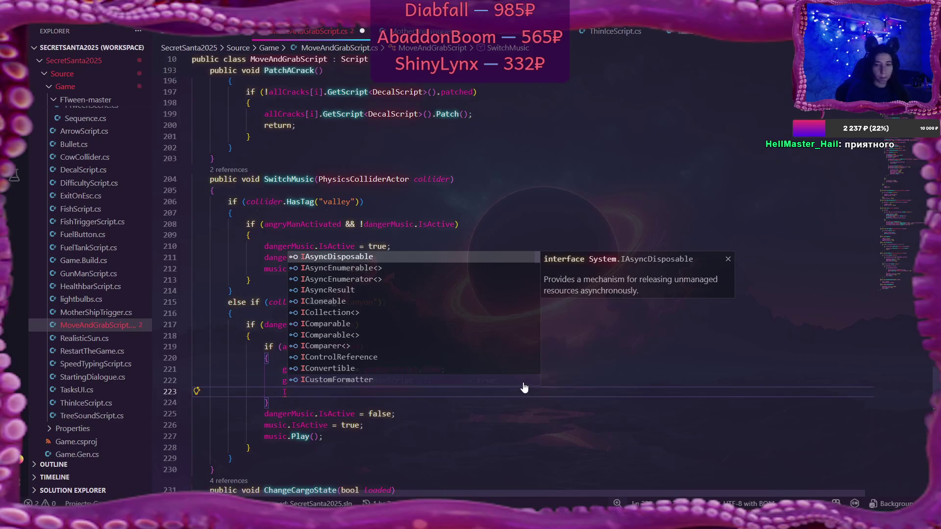
{"action": "key", "text": "BackSpace"}
{"action": "type", "text": "ice"}
{"action": "key", "text": "Tab"}
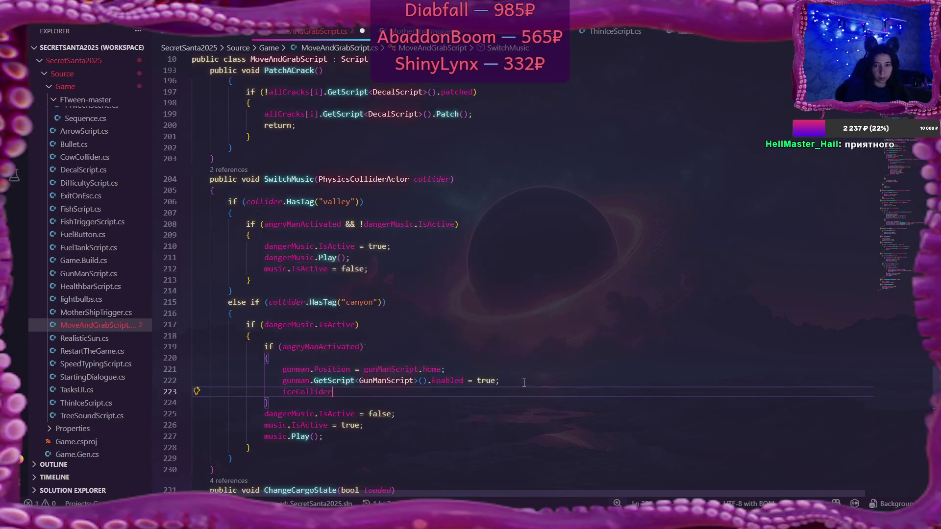
{"action": "type", "text": ".Is"}
{"action": "key", "text": "Tab"}
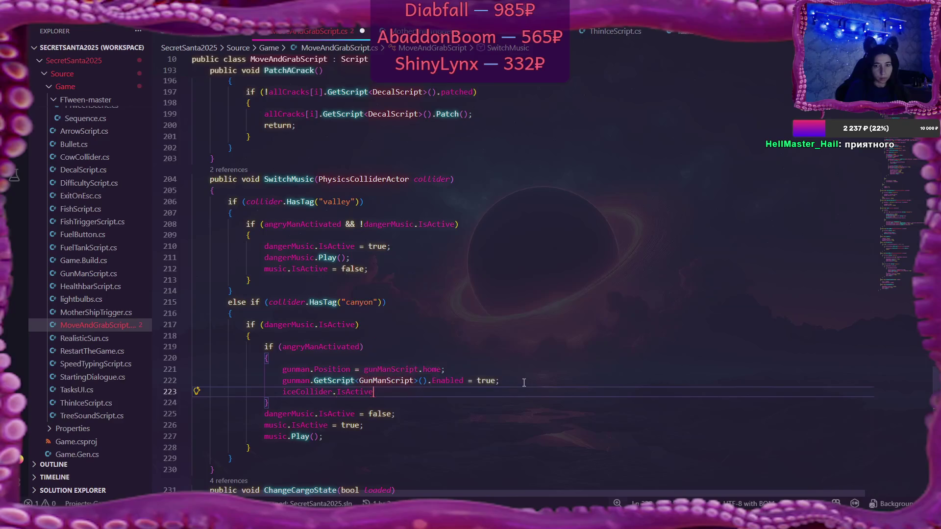
{"action": "type", "text": " = true"}
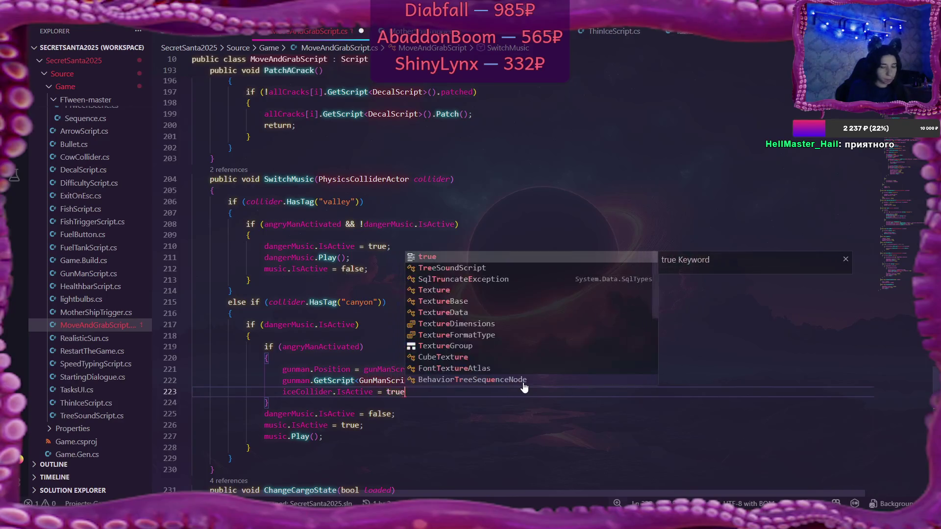
{"action": "type", "text": ";"}
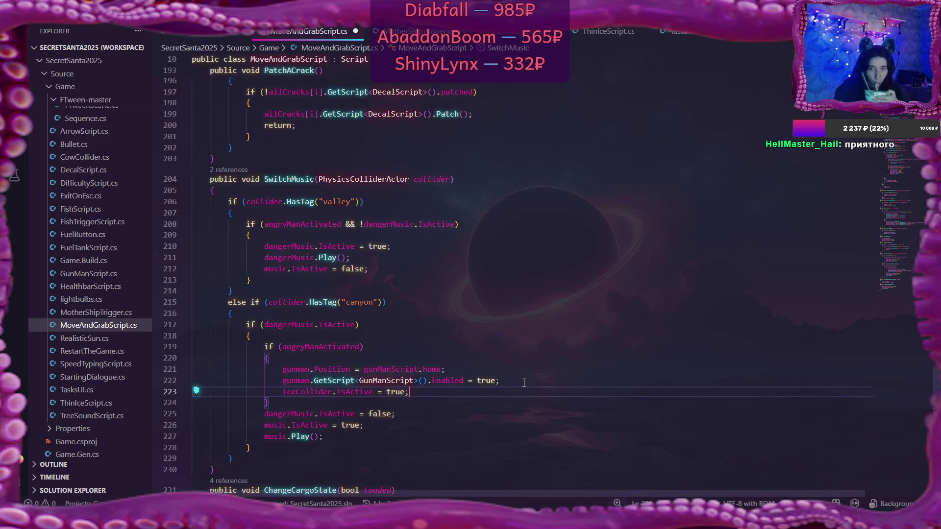
Step: Save MoveAndGrabScript.cs and bring up ThinIceScript.cs scrolled to the top
{"action": "mouse_move", "coordinate": [412, 121]}
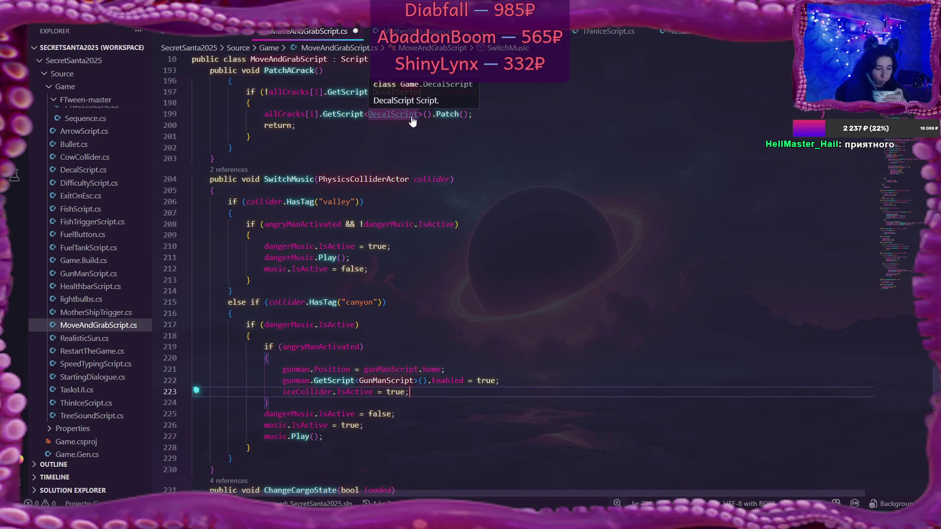
{"action": "key", "text": "ctrl+s"}
{"action": "left_click", "coordinate": [608, 31]}
{"action": "scroll", "coordinate": [559, 298], "scroll_direction": "up", "scroll_amount": 4}
{"action": "scroll", "coordinate": [559, 297], "scroll_direction": "up", "scroll_amount": 5}
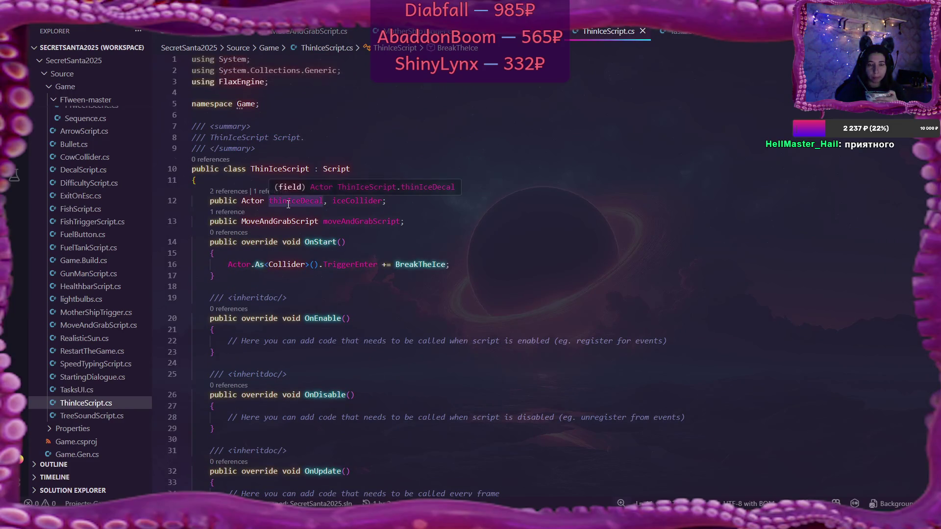
Step: Add a 'public Prefab thinIceDecal;' field below the moveAndGrabScript field
{"action": "left_click", "coordinate": [436, 223]}
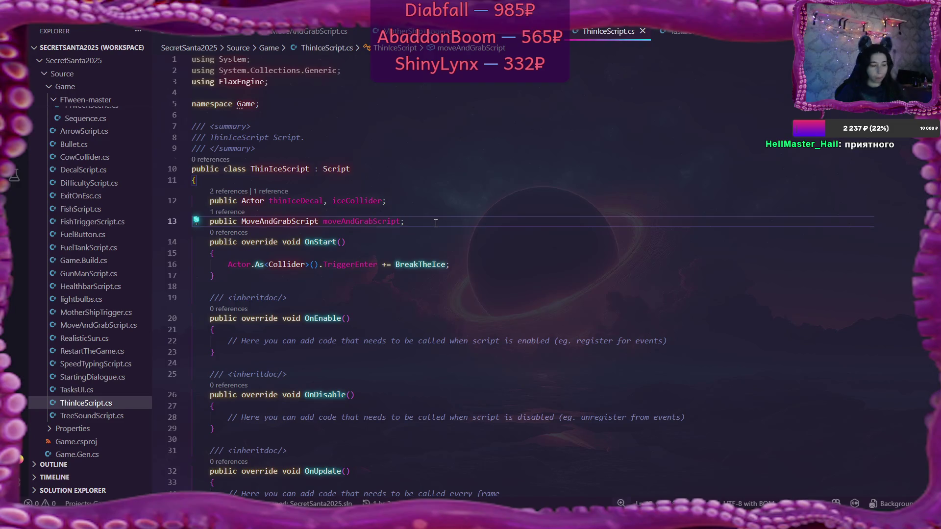
{"action": "key", "text": "Return"}
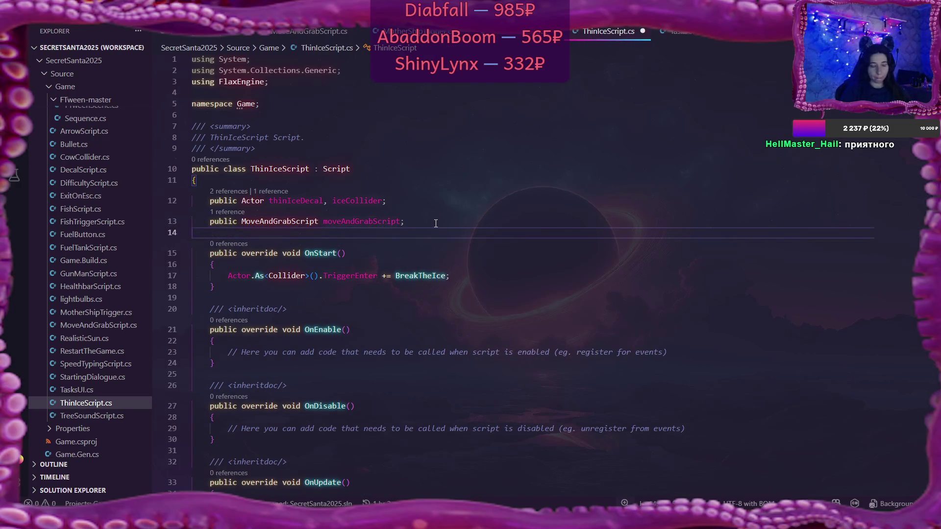
{"action": "type", "text": "public P"}
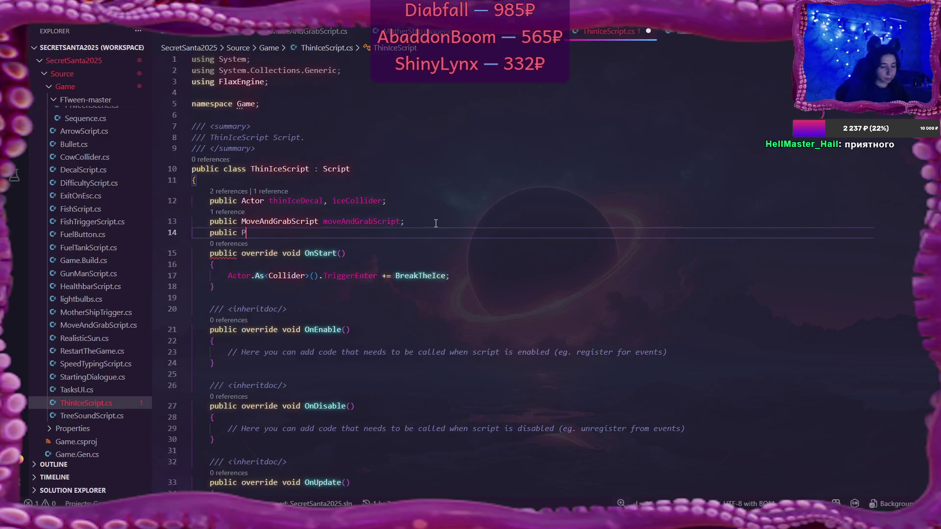
{"action": "type", "text": "refab "}
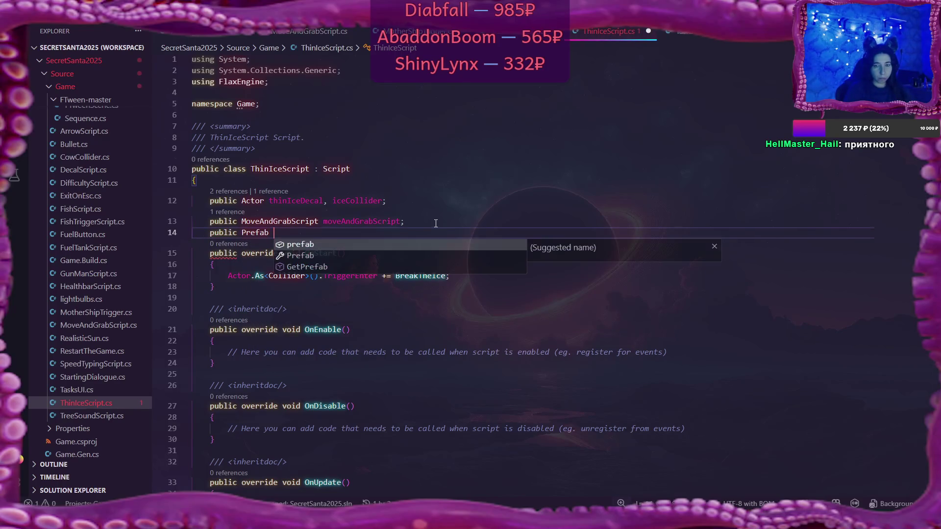
{"action": "type", "text": "thin"}
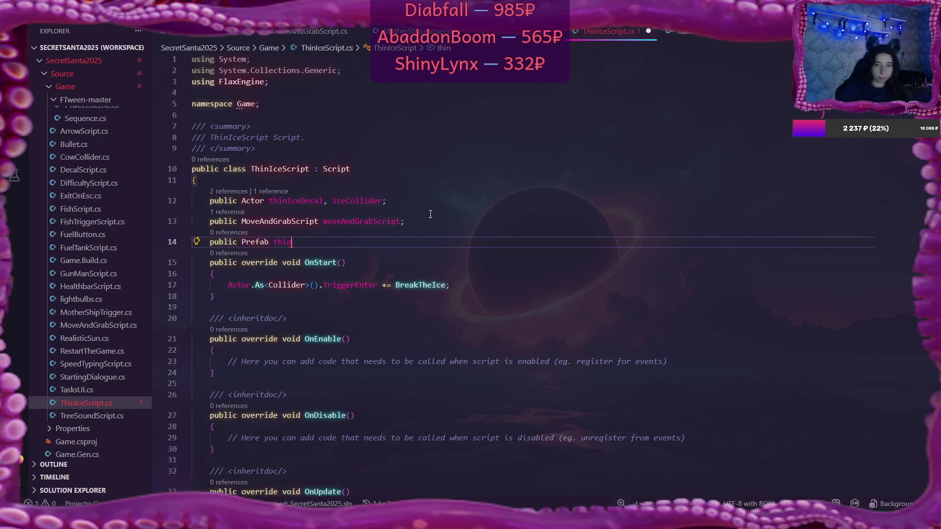
{"action": "left_click", "coordinate": [290, 200]}
{"action": "double_click", "coordinate": [282, 242]}
{"action": "type", "text": "thinIceDecal"}
{"action": "type", "text": ";"}
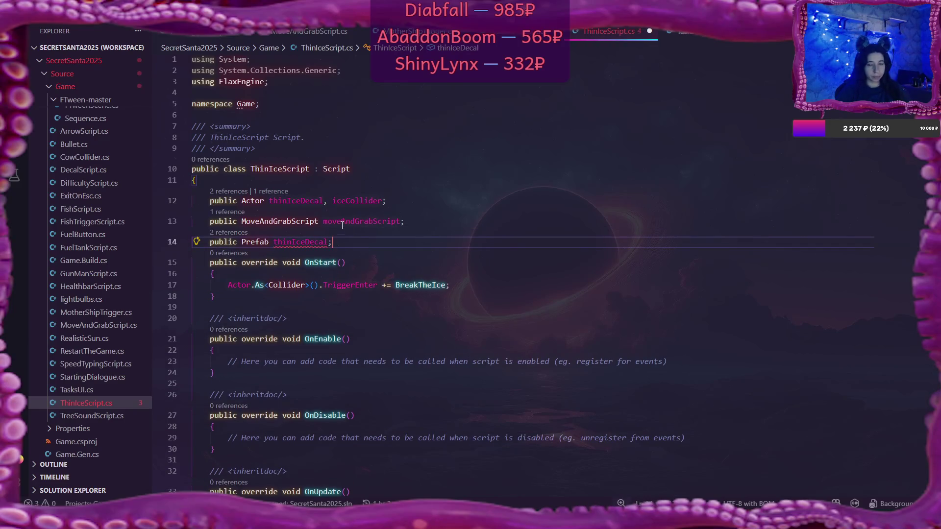
Step: Remove the old thinIceDecal Actor field and its comma from line 12
{"action": "left_click", "coordinate": [251, 201]}
{"action": "double_click", "coordinate": [296, 201]}
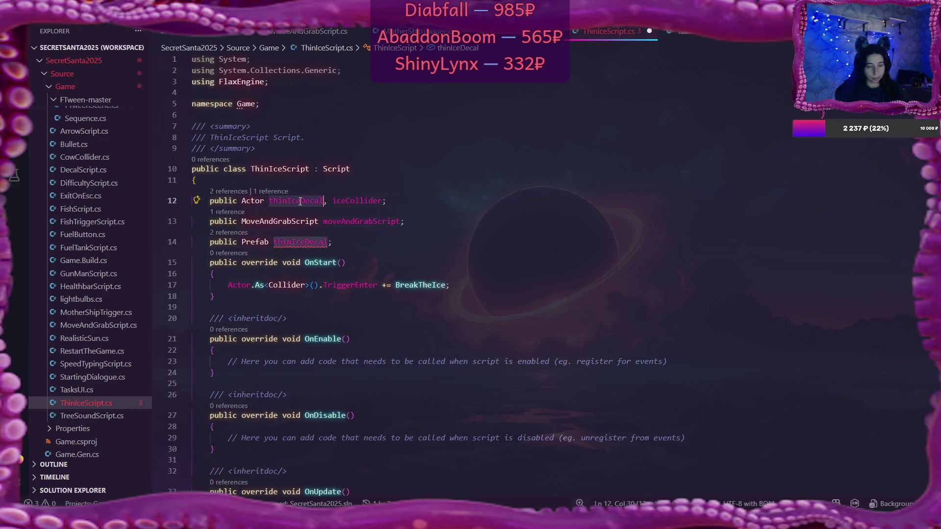
{"action": "key", "text": "BackSpace"}
{"action": "key", "text": "Delete"}
{"action": "key", "text": "Delete"}
{"action": "scroll", "coordinate": [465, 284], "scroll_direction": "down", "scroll_amount": 5}
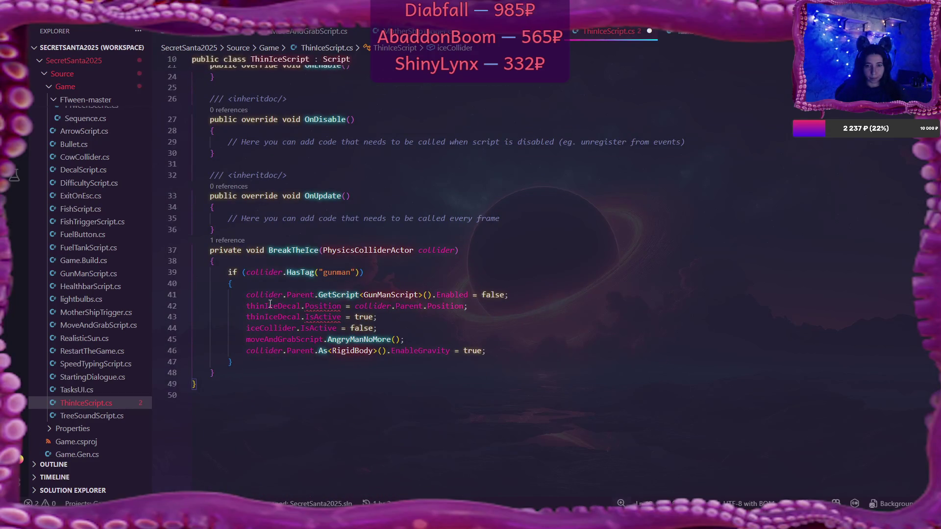
Step: Insert a blank line in BreakTheIce and declare iceHole alongside iceCollider on line 12
{"action": "left_click", "coordinate": [528, 294]}
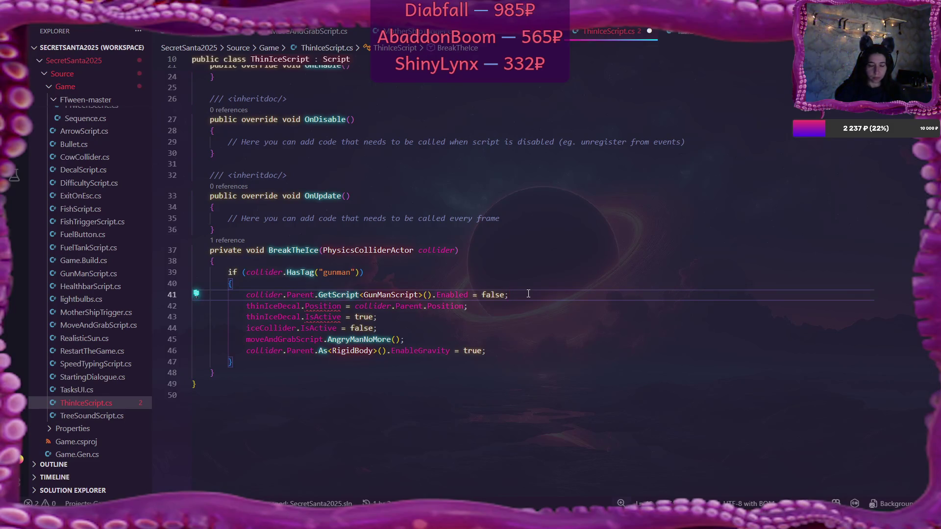
{"action": "key", "text": "Return"}
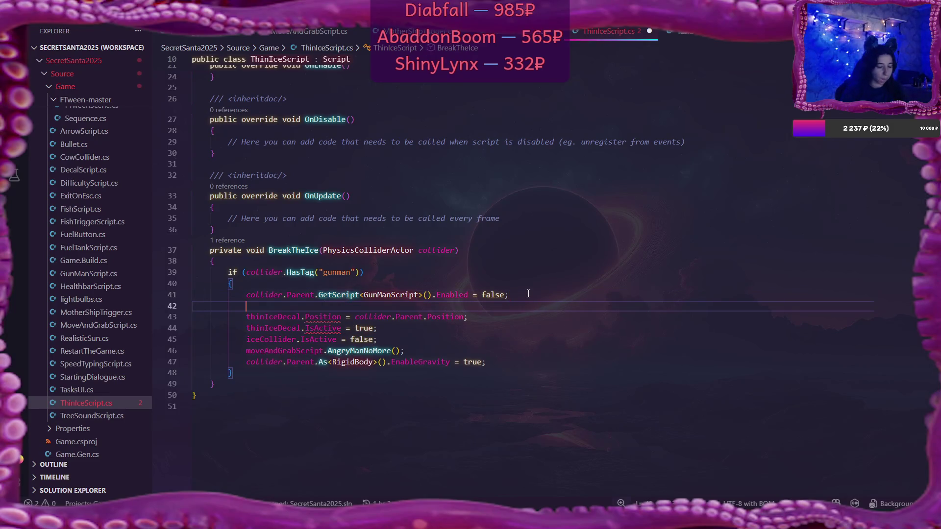
{"action": "scroll", "coordinate": [529, 293], "scroll_direction": "up", "scroll_amount": 7}
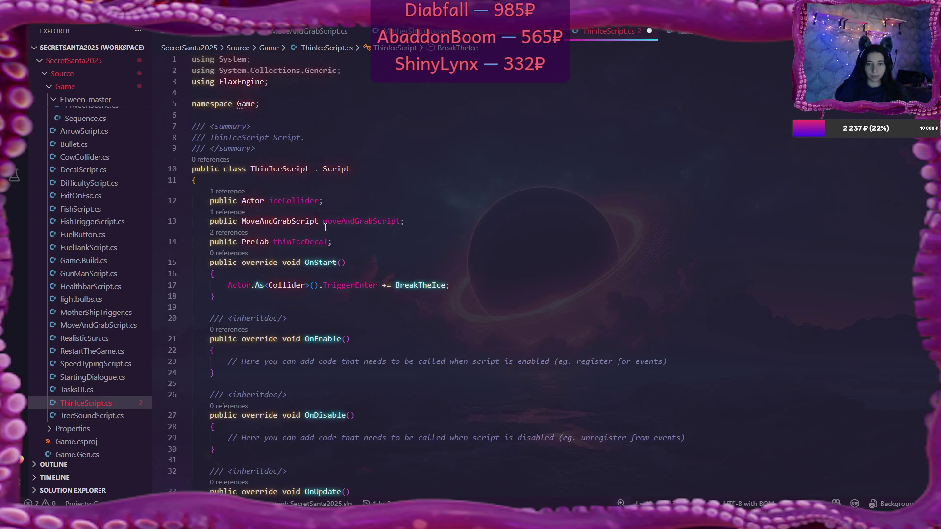
{"action": "left_click", "coordinate": [269, 200]}
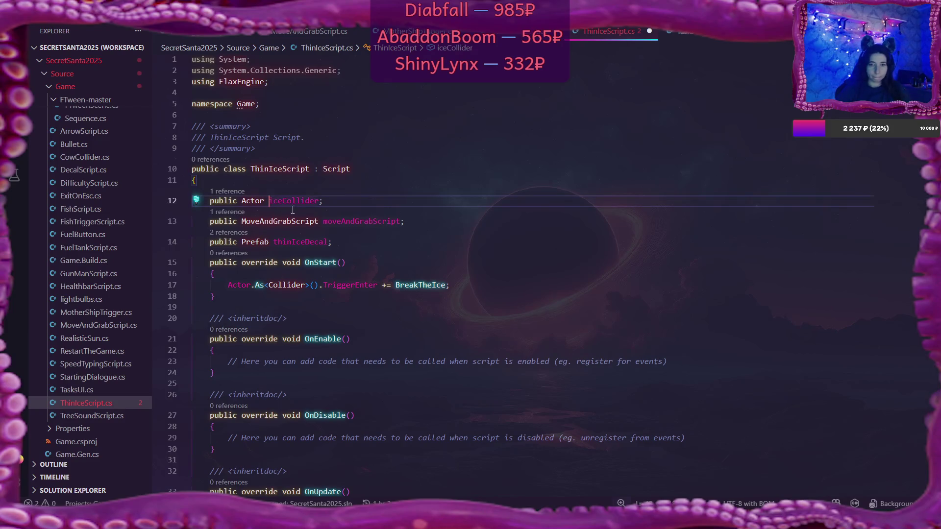
{"action": "type", "text": "thin"}
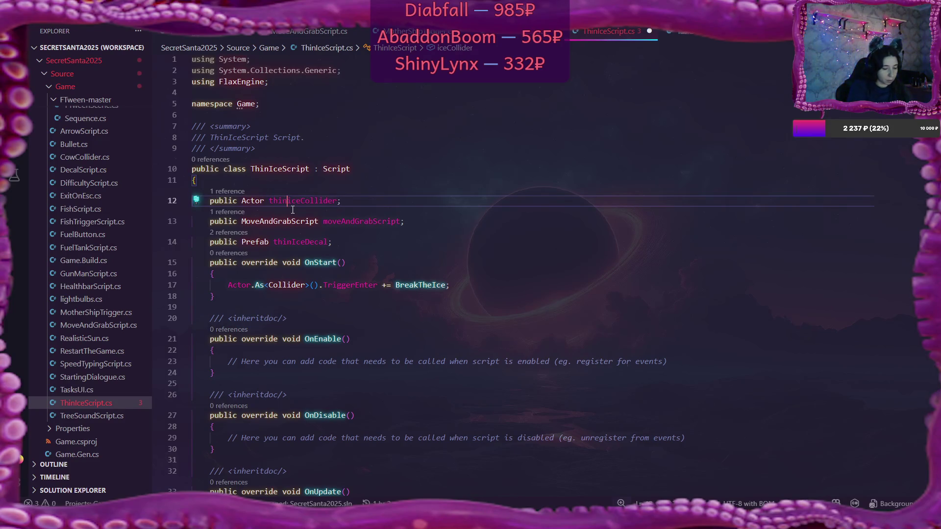
{"action": "key", "text": "BackSpace"}
{"action": "key", "text": "BackSpace"}
{"action": "key", "text": "BackSpace"}
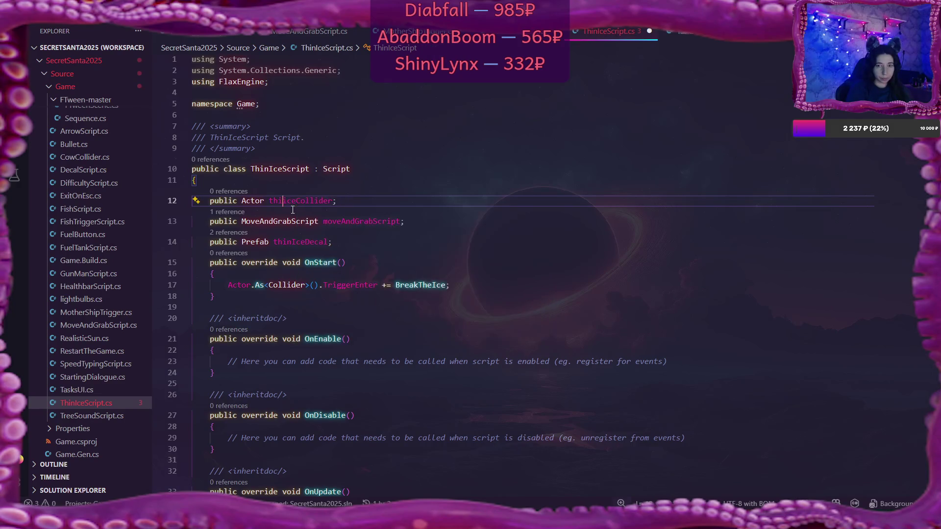
{"action": "type", "text": "iceHole"}
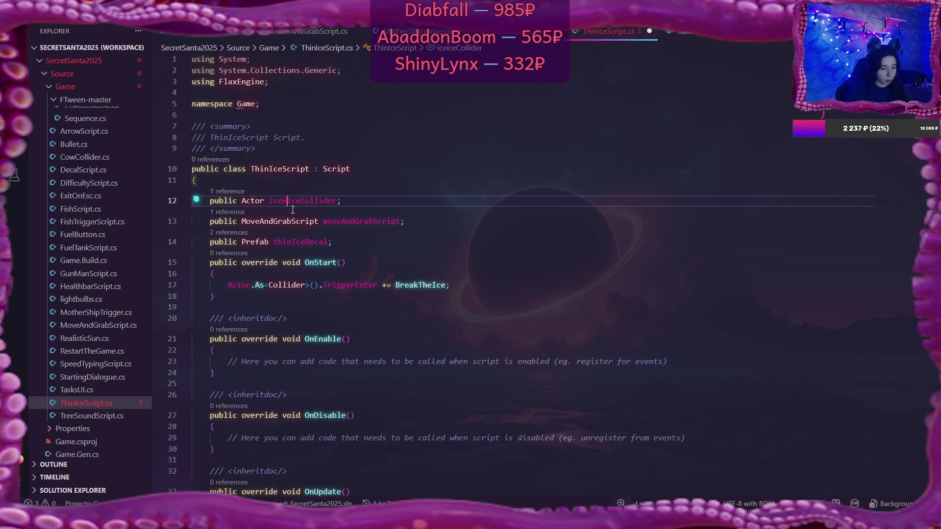
{"action": "key", "text": "ctrl+z"}
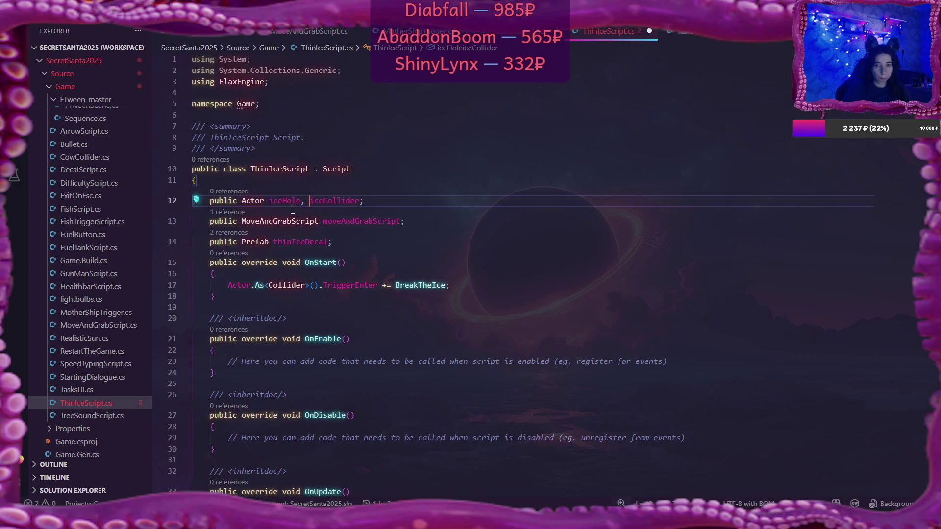
{"action": "scroll", "coordinate": [389, 273], "scroll_direction": "down", "scroll_amount": 8}
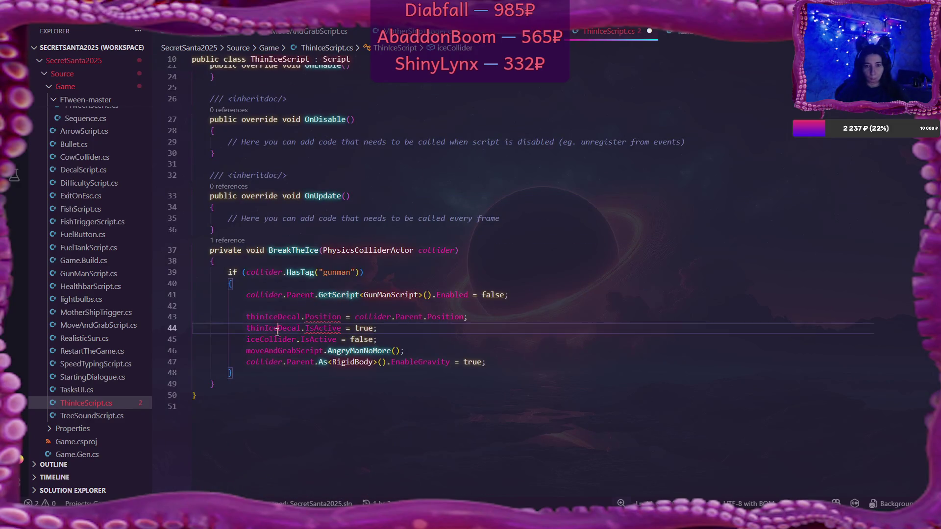
Step: Replace the thinIceDecal references on lines 43 and 44 with iceHole
{"action": "double_click", "coordinate": [276, 327]}
{"action": "type", "text": "ic"}
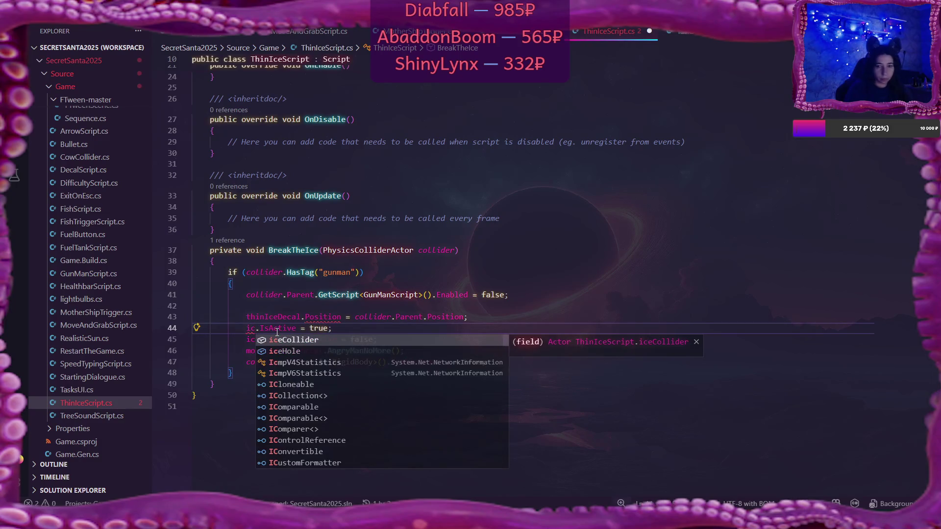
{"action": "key", "text": "Down"}
{"action": "key", "text": "Return"}
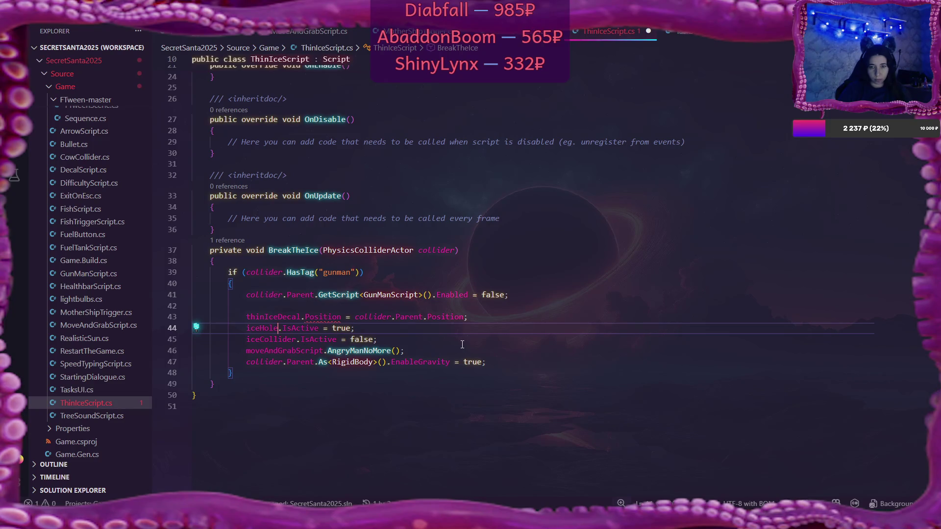
{"action": "left_click", "coordinate": [296, 317]}
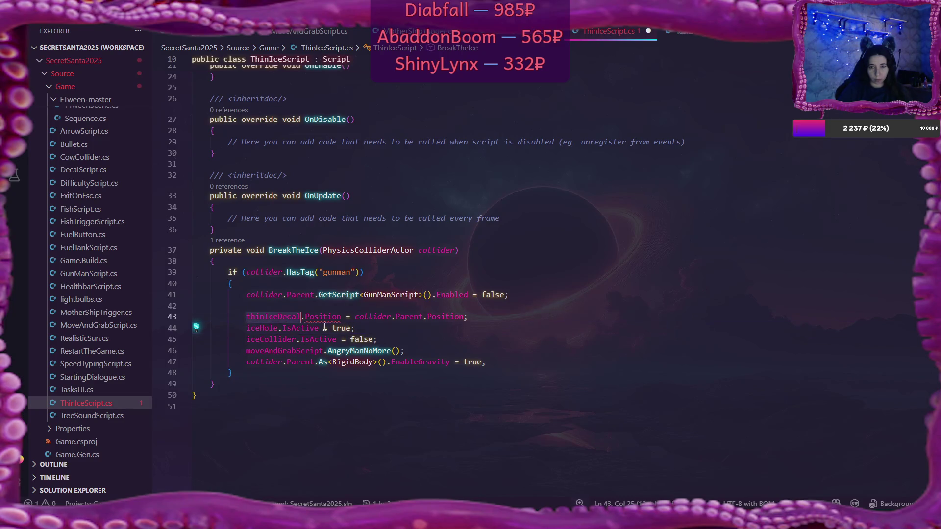
{"action": "double_click", "coordinate": [274, 328]}
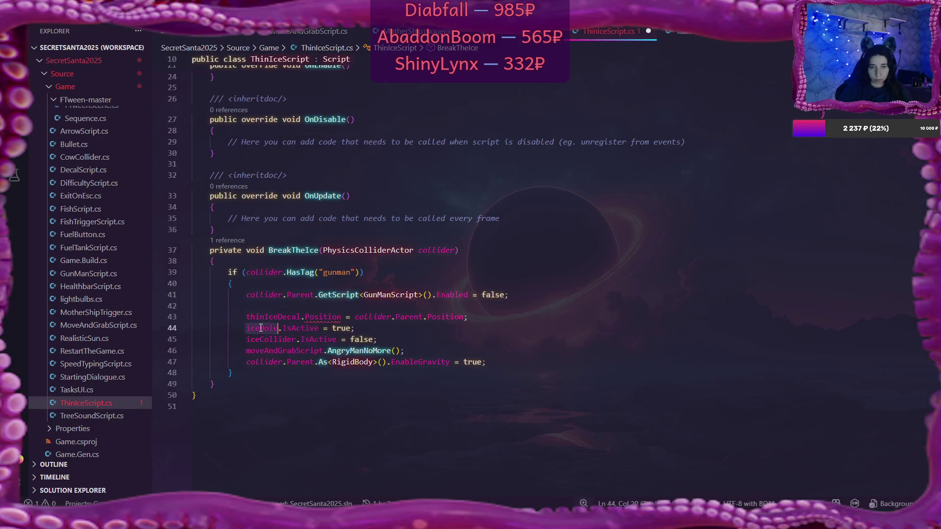
{"action": "key", "text": "ctrl+c"}
{"action": "double_click", "coordinate": [267, 317]}
{"action": "key", "text": "ctrl+v"}
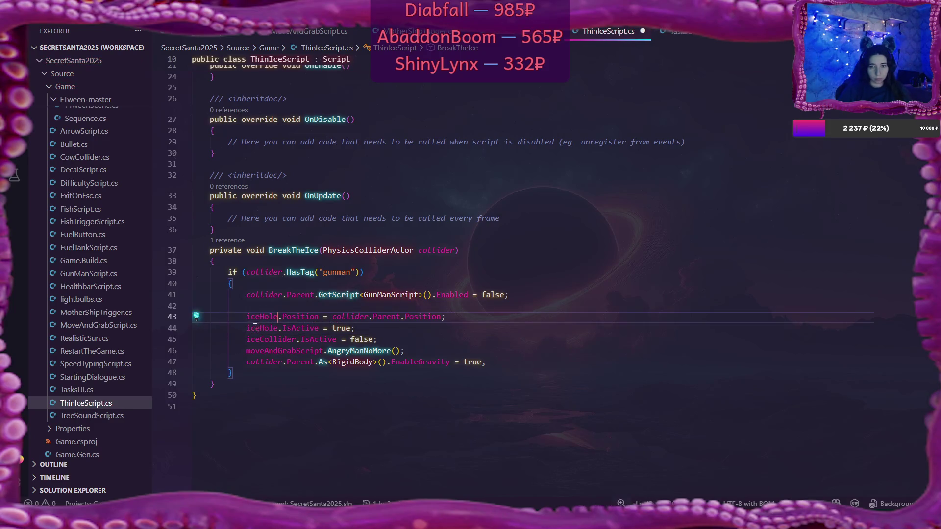
Step: Delete the iceHole.IsActive line from BreakTheIce
{"action": "left_click", "coordinate": [385, 328]}
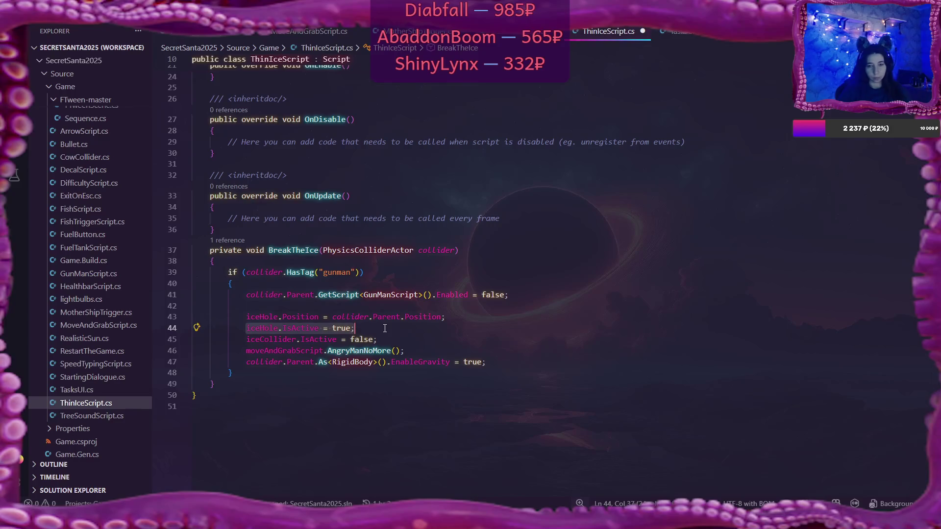
{"action": "left_click", "coordinate": [483, 318]}
{"action": "key", "text": "shift+Down"}
{"action": "key", "text": "Delete"}
Step: On a new line, begin 'iceHole = PrefabManager.SpawnPrefab(thinIceDecal,'
{"action": "key", "text": "Up"}
{"action": "key", "text": "Return"}
{"action": "key", "text": "Up"}
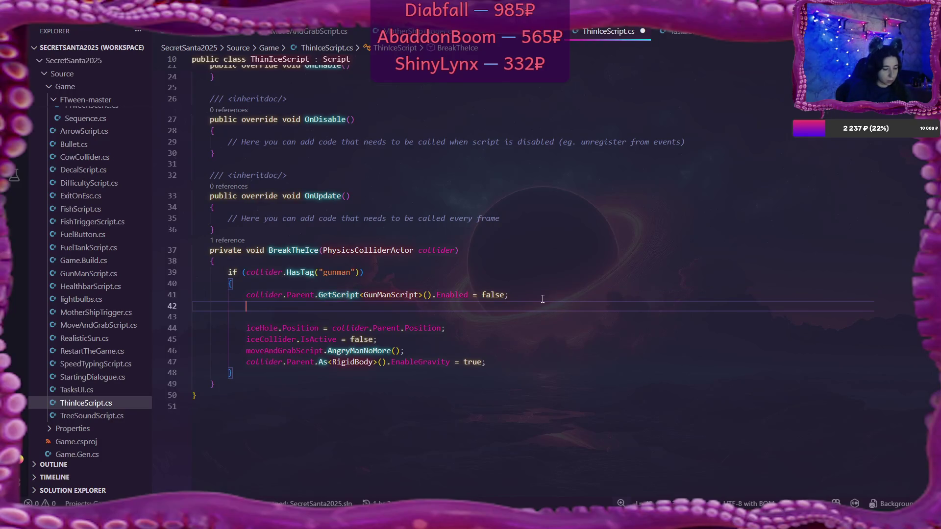
{"action": "type", "text": "ice"}
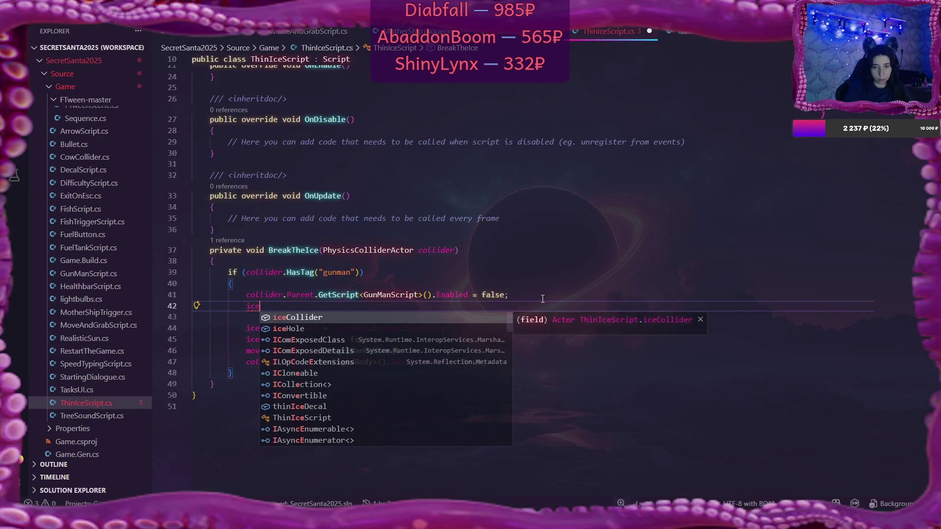
{"action": "key", "text": "BackSpace"}
{"action": "key", "text": "BackSpace"}
{"action": "key", "text": "BackSpace"}
{"action": "type", "text": "th"}
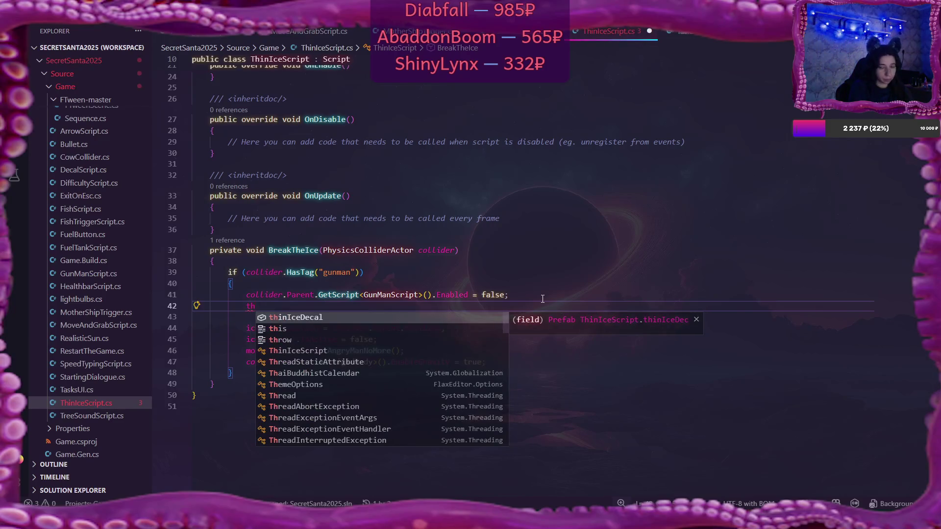
{"action": "key", "text": "BackSpace"}
{"action": "key", "text": "BackSpace"}
{"action": "type", "text": "ice"}
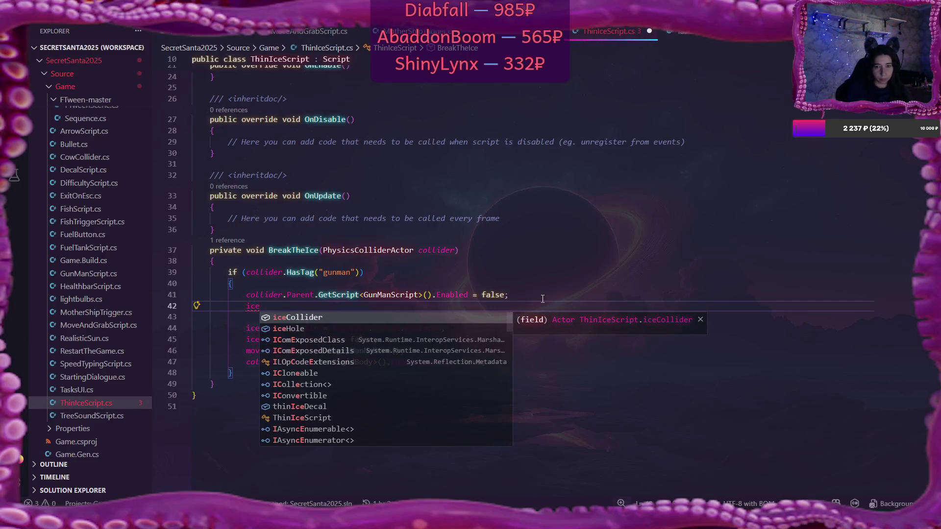
{"action": "key", "text": "Down"}
{"action": "key", "text": "Tab"}
{"action": "type", "text": "= "}
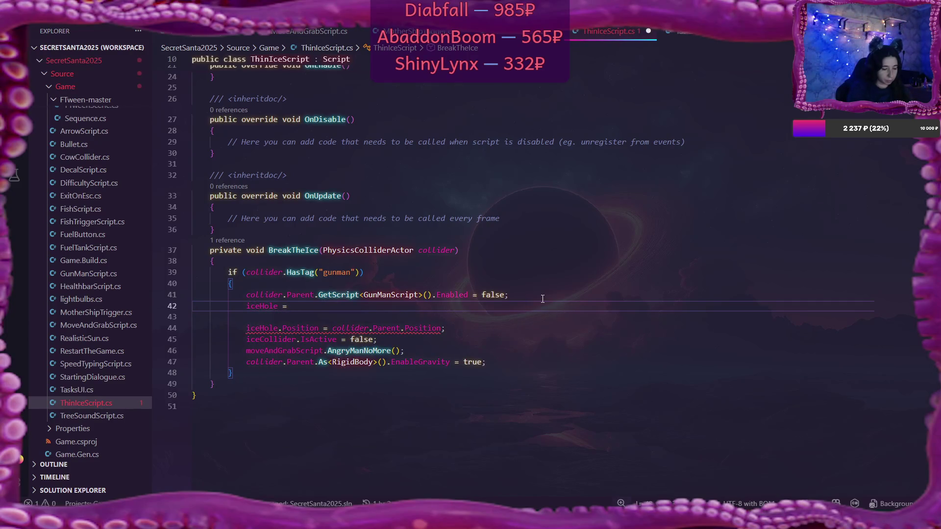
{"action": "type", "text": "Pre"}
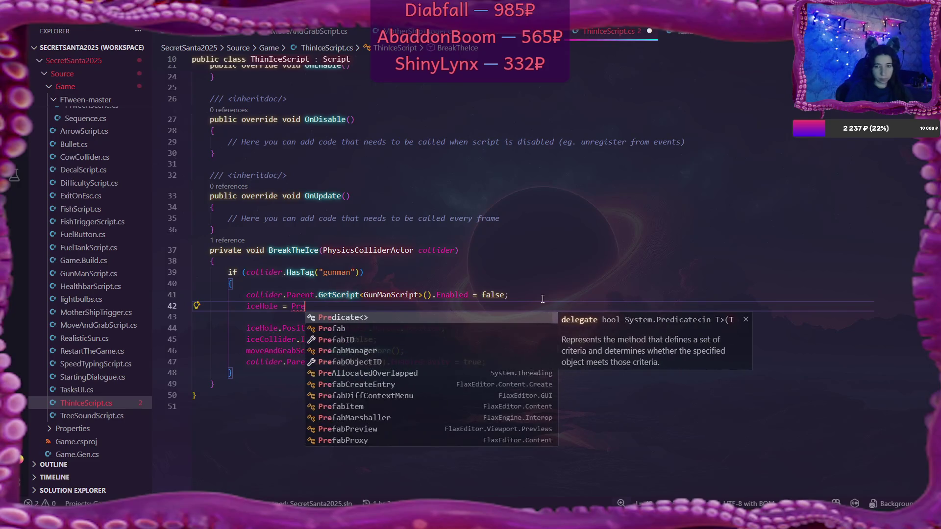
{"action": "key", "text": "Down"}
{"action": "key", "text": "Down"}
{"action": "key", "text": "Down"}
{"action": "key", "text": "Tab"}
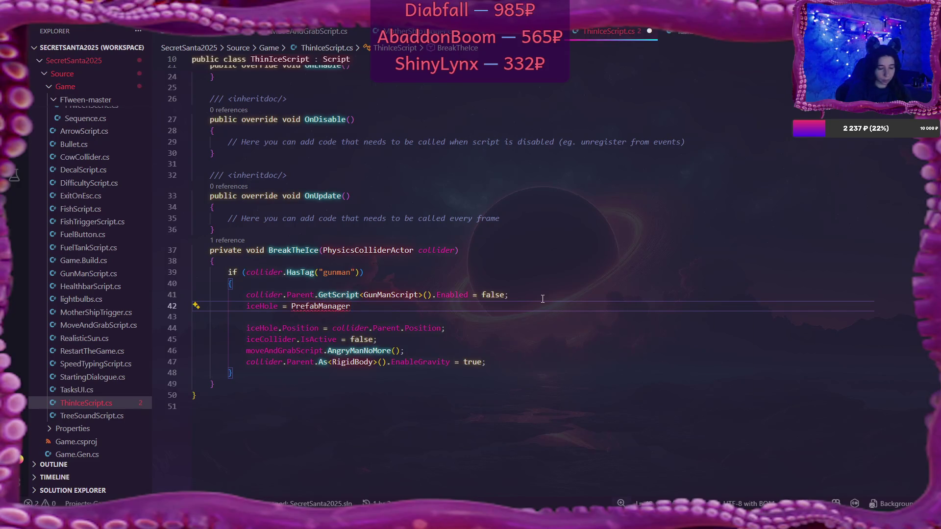
{"action": "type", "text": ".Spa"}
{"action": "key", "text": "Tab"}
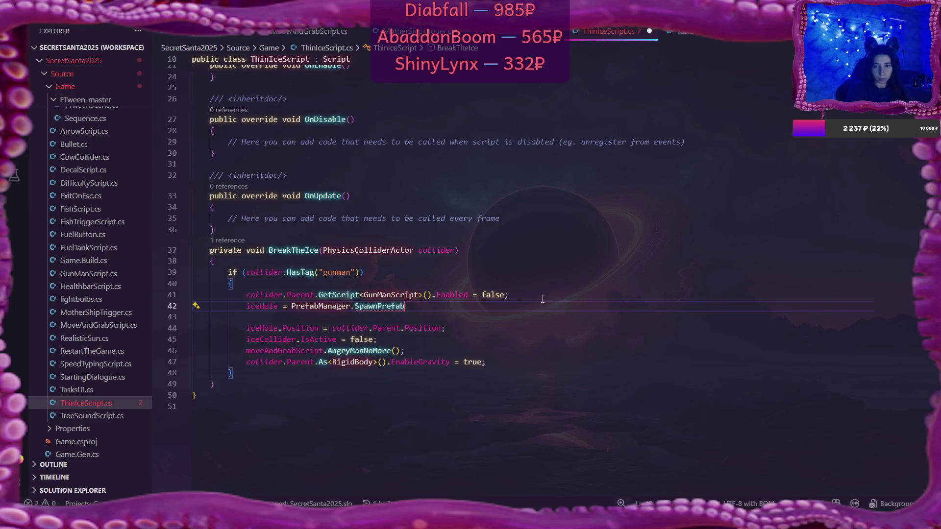
{"action": "type", "text": "("}
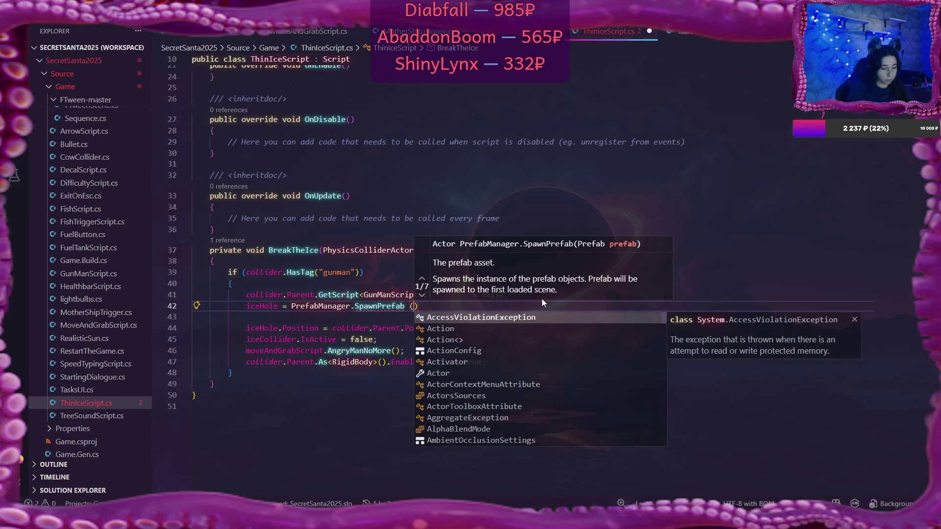
{"action": "type", "text": "thi"}
{"action": "key", "text": "Tab"}
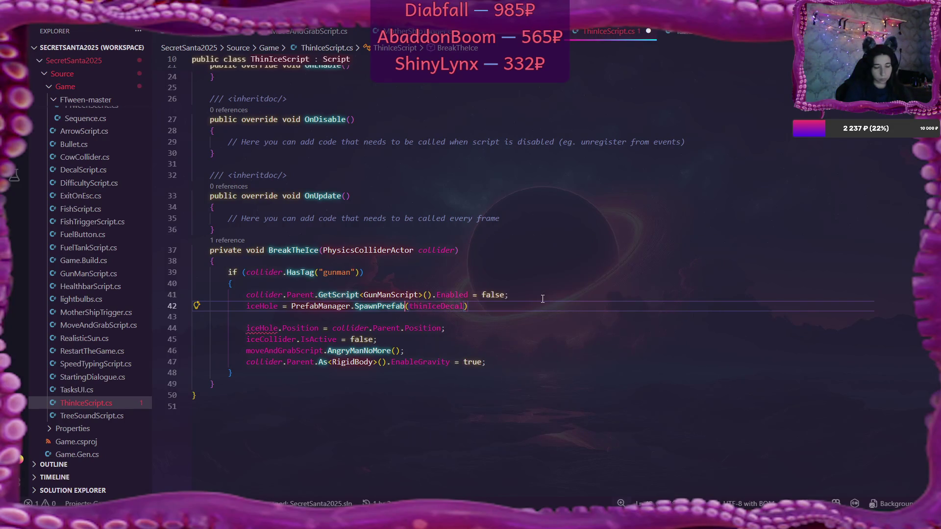
{"action": "type", "text": ","}
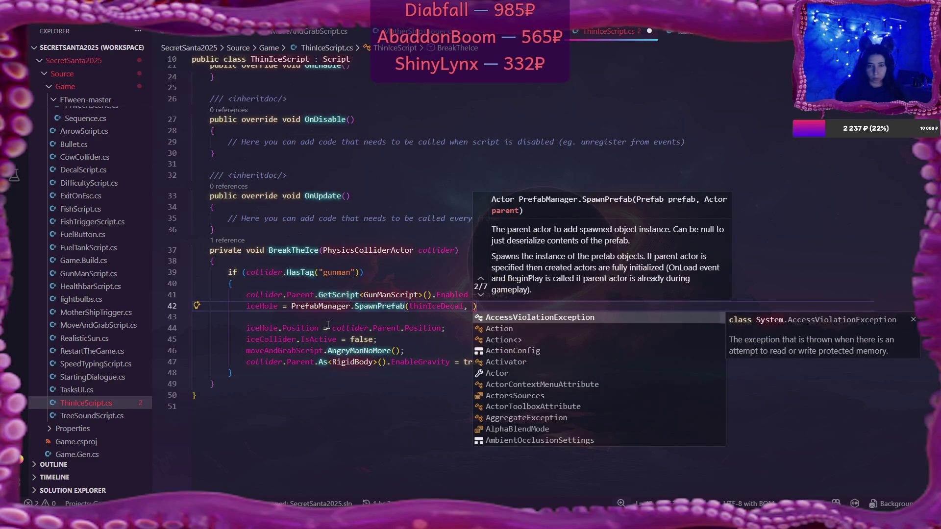
Step: Pass collider.Parent.Position as the second argument and end the statement with a semicolon
{"action": "left_click_drag", "start_coordinate": [332, 328], "coordinate": [442, 328]}
{"action": "key", "text": "ctrl+c"}
{"action": "left_click", "coordinate": [472, 306]}
{"action": "key", "text": "ctrl+v"}
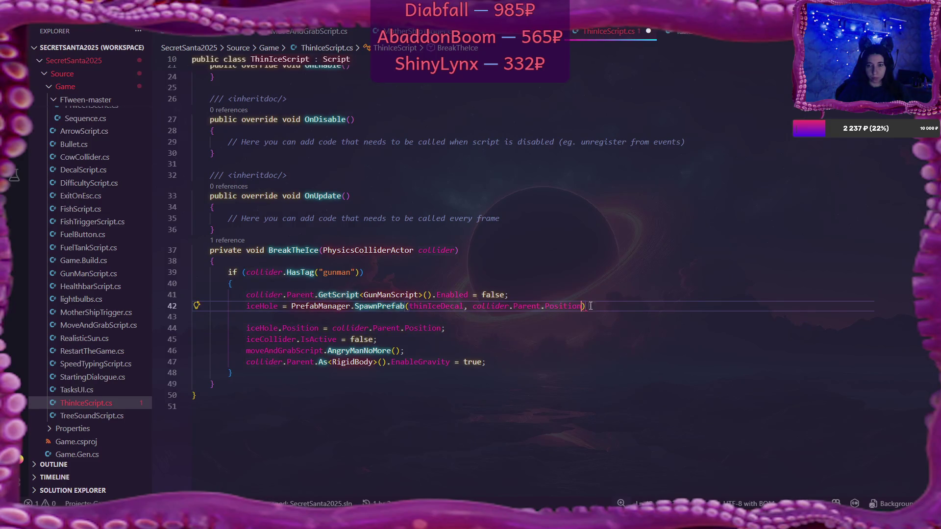
{"action": "key", "text": "End"}
{"action": "type", "text": ";"}
{"action": "key", "text": "Delete"}
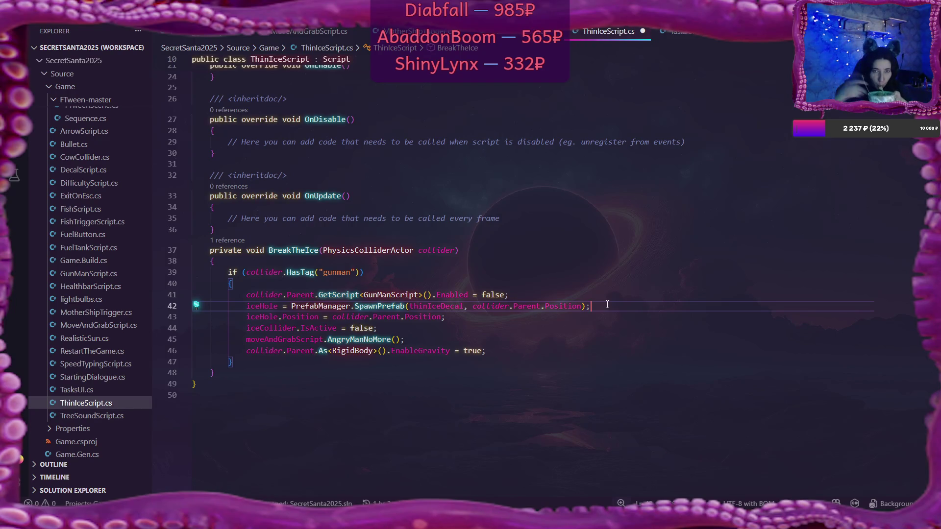
Step: Save ThinIceScript.cs and switch to the Flax Editor window
{"action": "key", "text": "ctrl+s"}
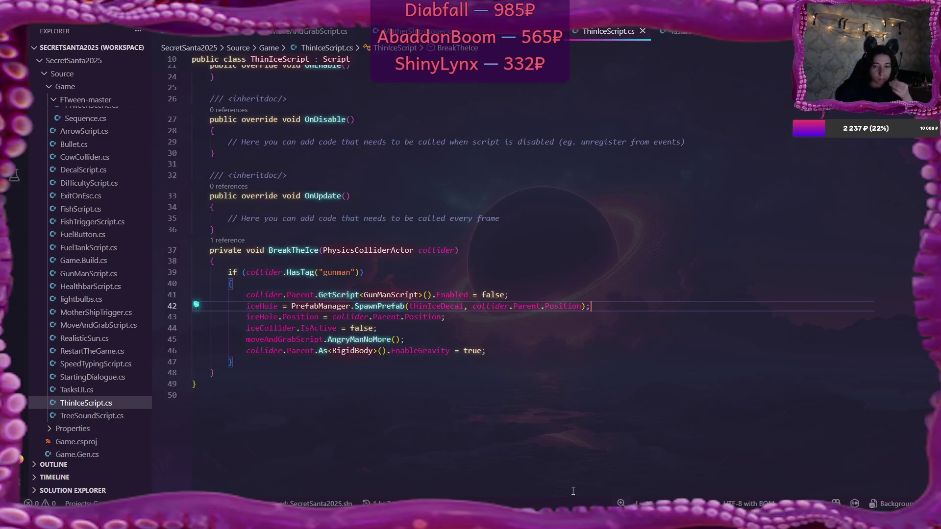
{"action": "mouse_move", "coordinate": [551, 521]}
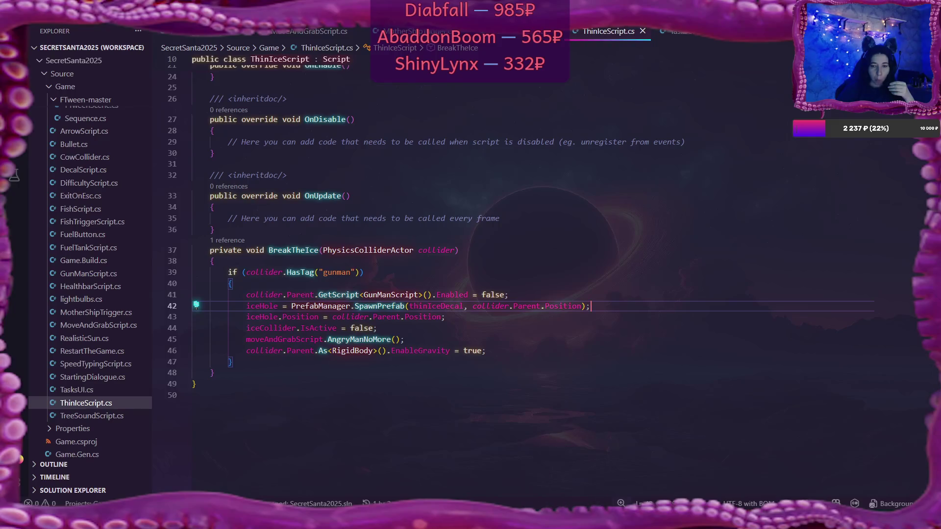
{"action": "mouse_move", "coordinate": [321, 520]}
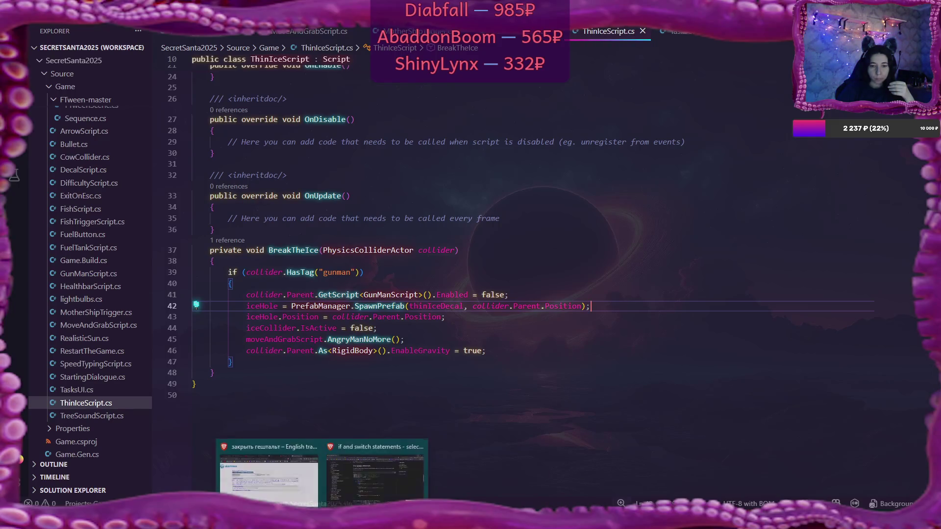
{"action": "left_click", "coordinate": [490, 520]}
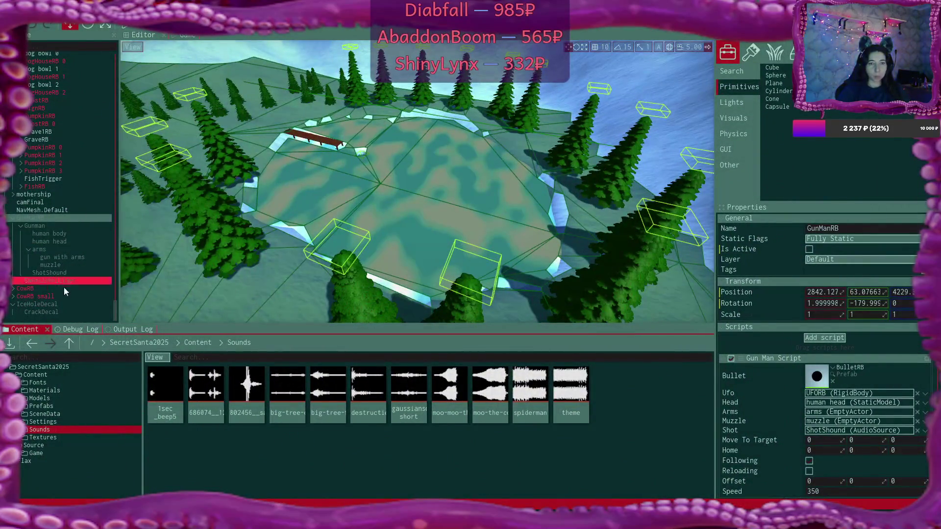
Step: Browse to Content > Prefabs and add an Audio Source under IceHoleDecal via New > Audio
{"action": "left_click", "coordinate": [197, 342]}
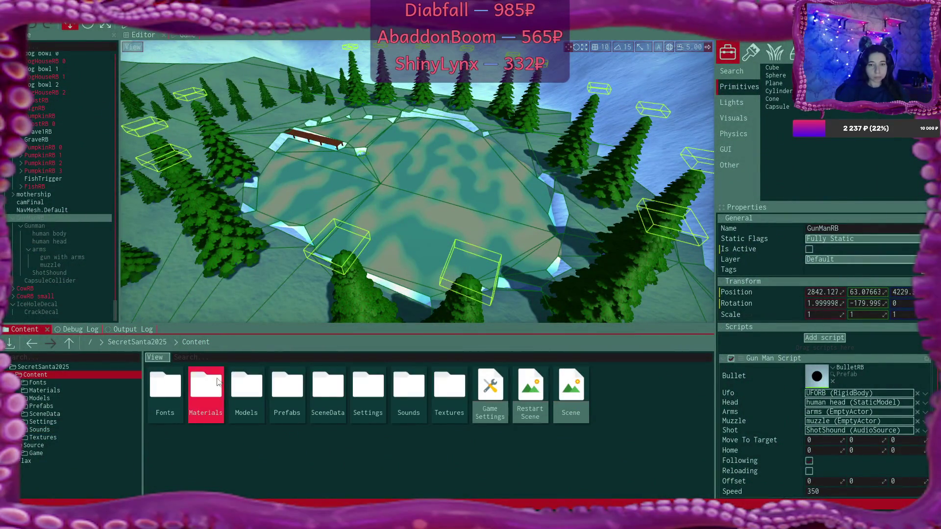
{"action": "double_click", "coordinate": [296, 383]}
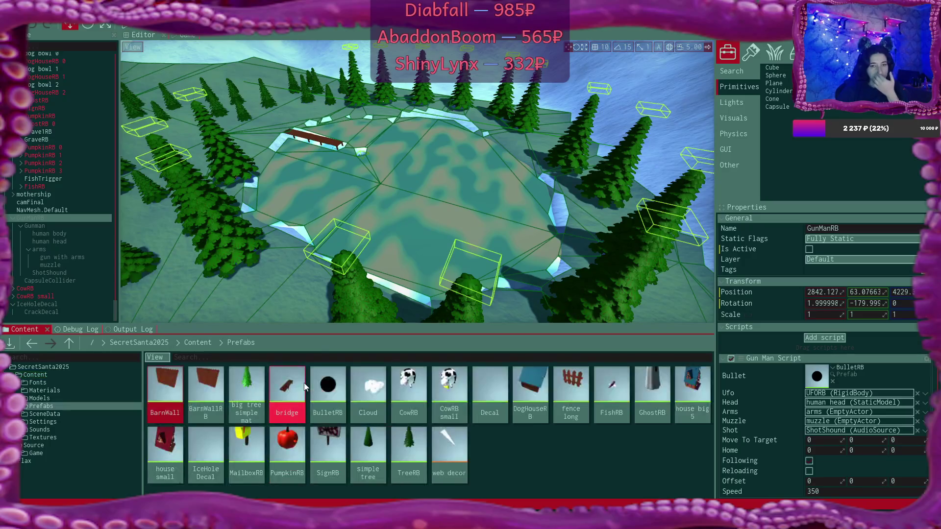
{"action": "left_click", "coordinate": [42, 304]}
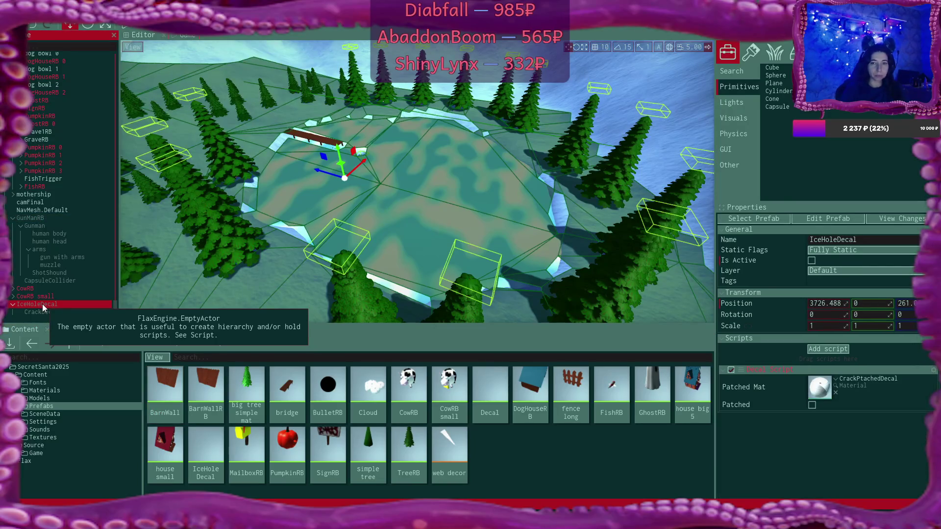
{"action": "right_click", "coordinate": [42, 304]}
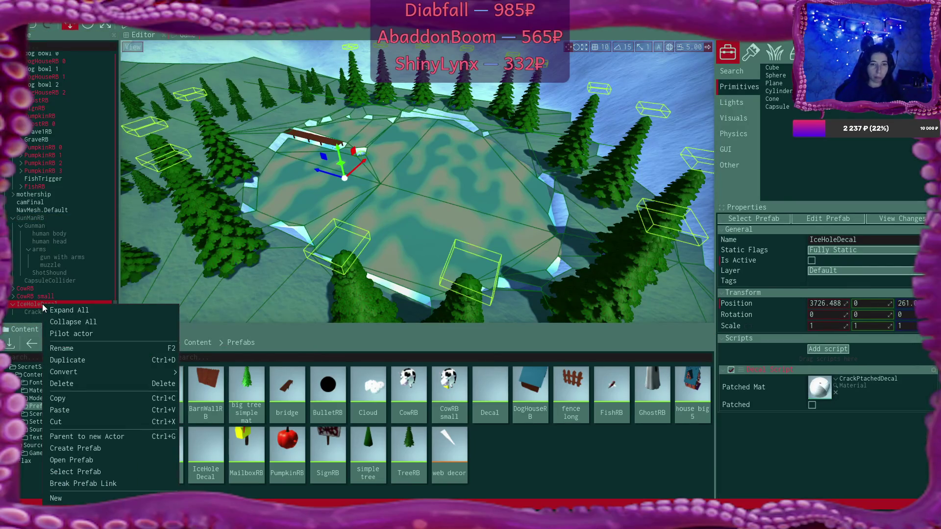
{"action": "mouse_move", "coordinate": [55, 497]}
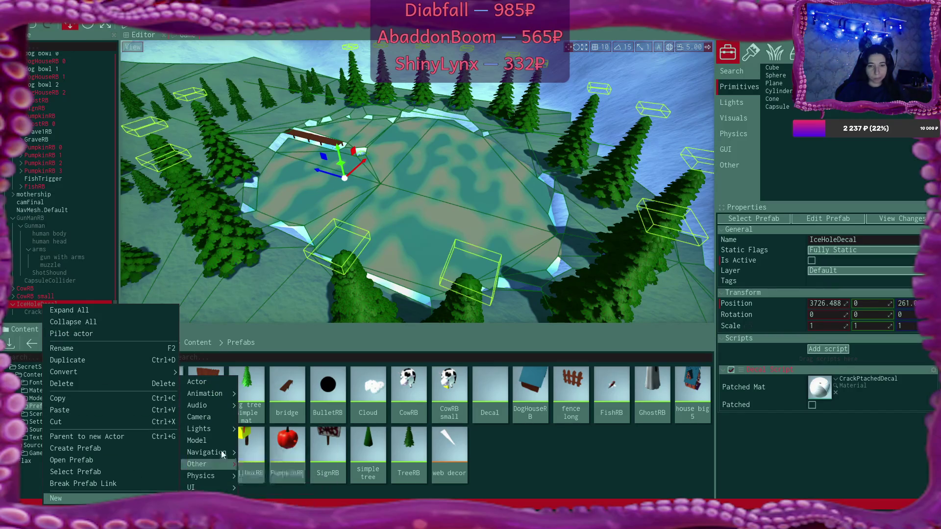
{"action": "mouse_move", "coordinate": [227, 395]}
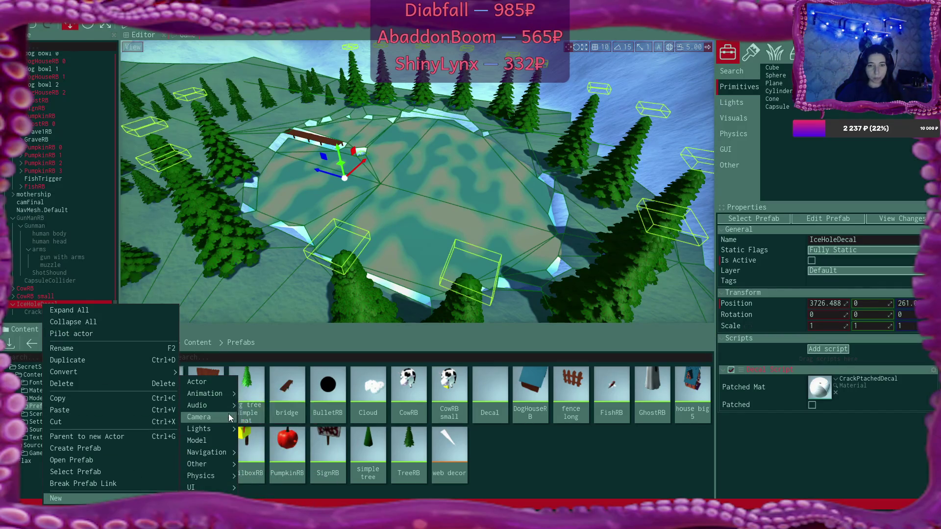
{"action": "left_click", "coordinate": [289, 418]}
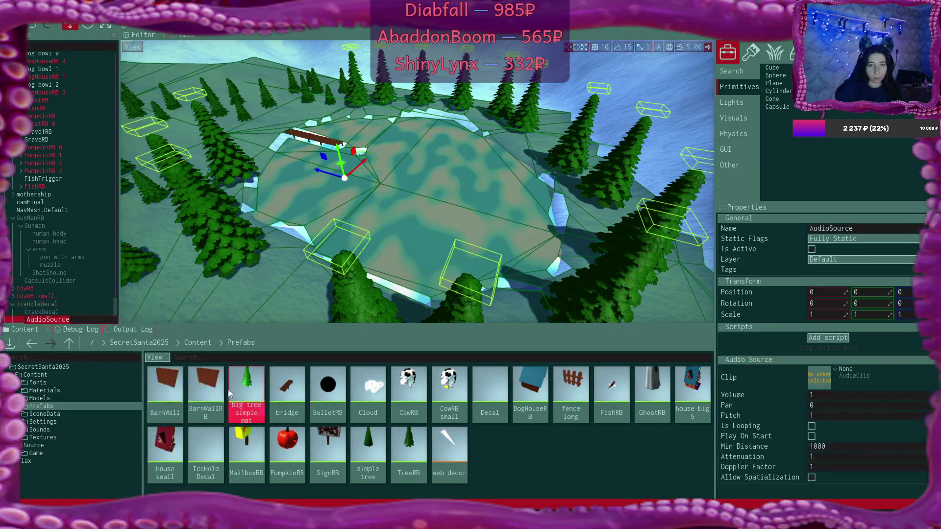
Step: Rename the audio source to iceSound and assign it the destruction_ice clip
{"action": "key", "text": "F2"}
{"action": "type", "text": "iceSound"}
{"action": "key", "text": "Return"}
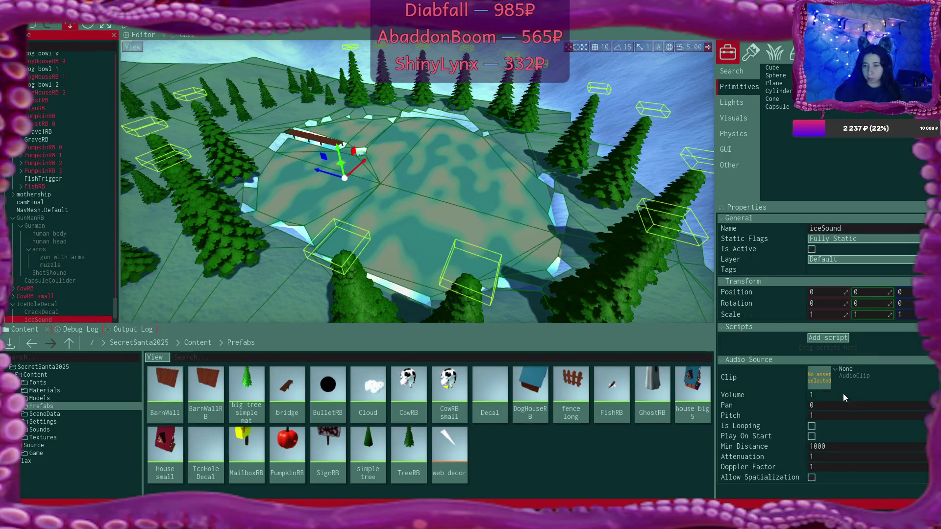
{"action": "left_click", "coordinate": [812, 435]}
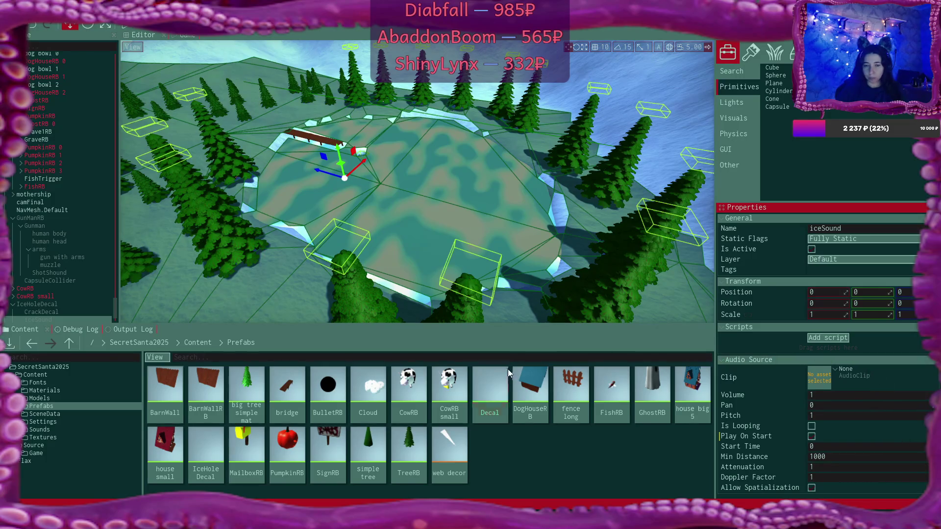
{"action": "left_click", "coordinate": [836, 369]}
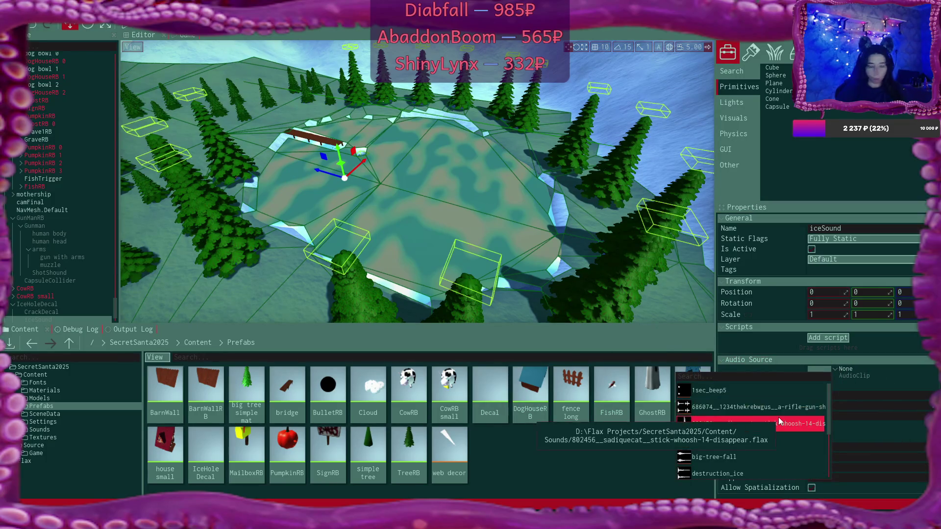
{"action": "type", "text": "ic"}
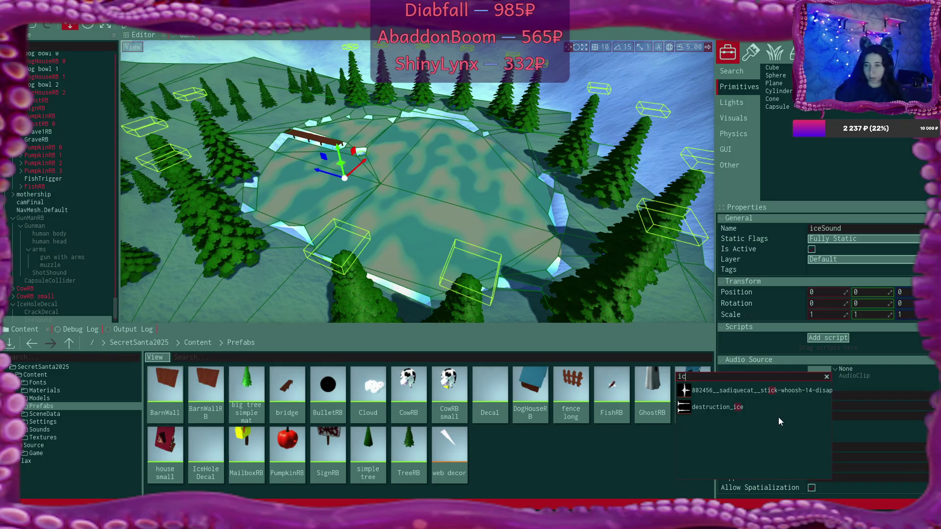
{"action": "left_click", "coordinate": [751, 409]}
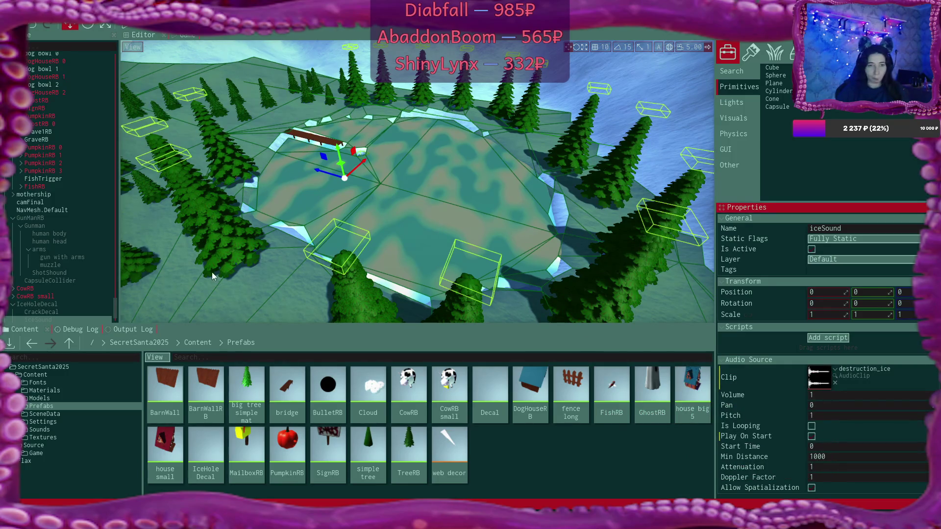
Step: Drag IceHoleDecal into Content > Prefabs as a new prefab, then delete it from the scene
{"action": "left_click", "coordinate": [52, 305]}
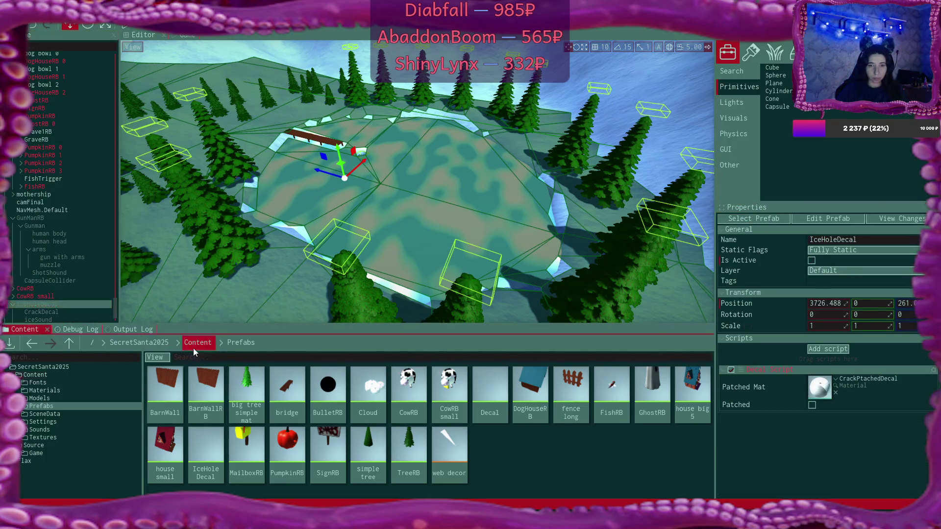
{"action": "left_click", "coordinate": [193, 348]}
{"action": "double_click", "coordinate": [275, 385]}
{"action": "left_click", "coordinate": [49, 306]}
{"action": "mouse_move", "coordinate": [49, 307]}
{"action": "left_mouse_down"}
{"action": "mouse_move", "coordinate": [343, 441]}
{"action": "mouse_move", "coordinate": [392, 451]}
{"action": "left_mouse_up"}
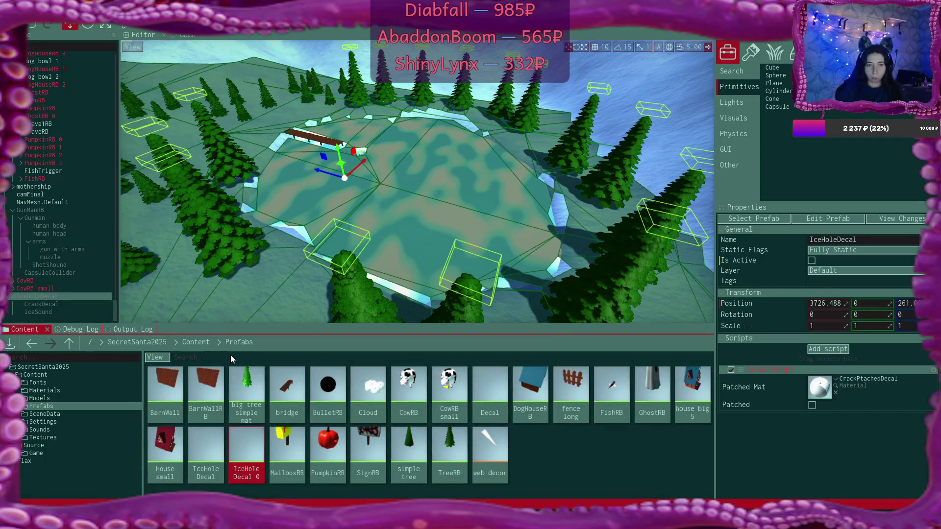
{"action": "left_click", "coordinate": [43, 297]}
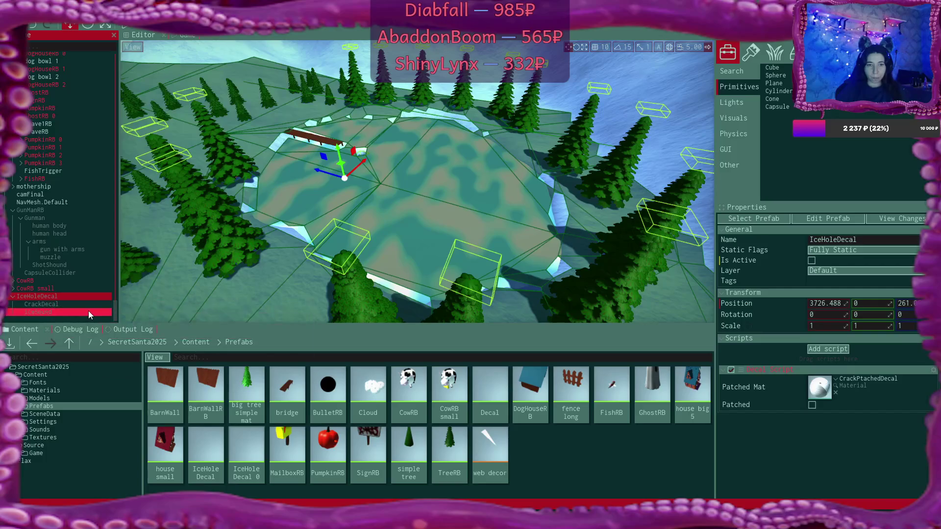
{"action": "key", "text": "Delete"}
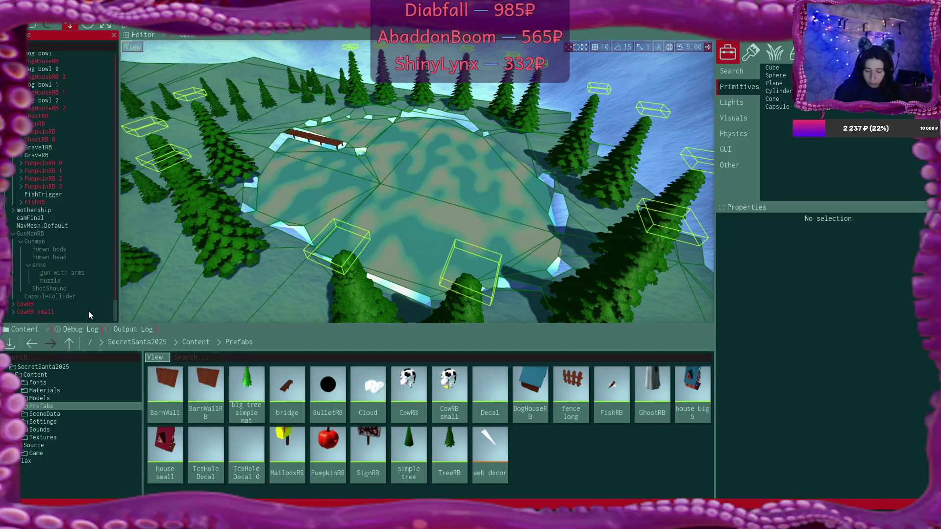
Step: Download the 'Ting sound from a metal cup' clip from Freesound
{"action": "left_click", "coordinate": [729, 296]}
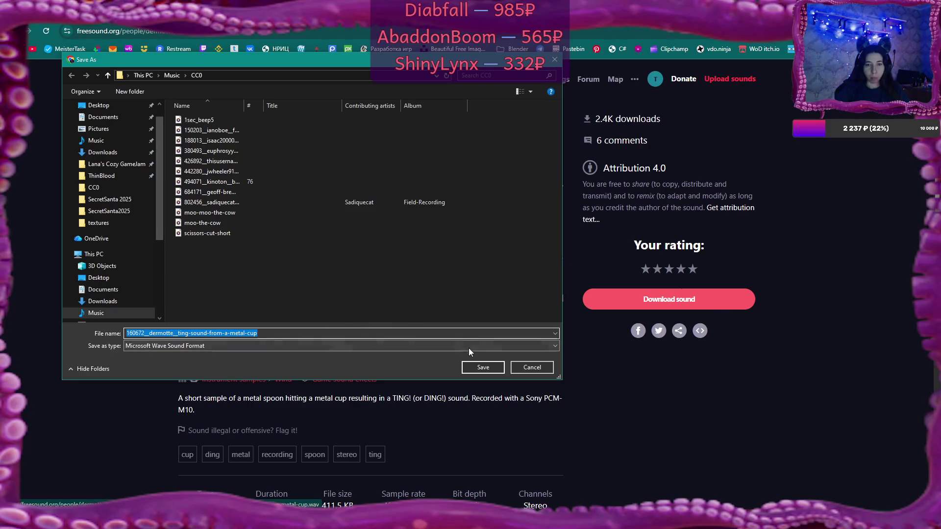
Step: Save the metal-cup ting into Music\CC0, then filter the ting results to Creative Commons 0
{"action": "left_click", "coordinate": [486, 370]}
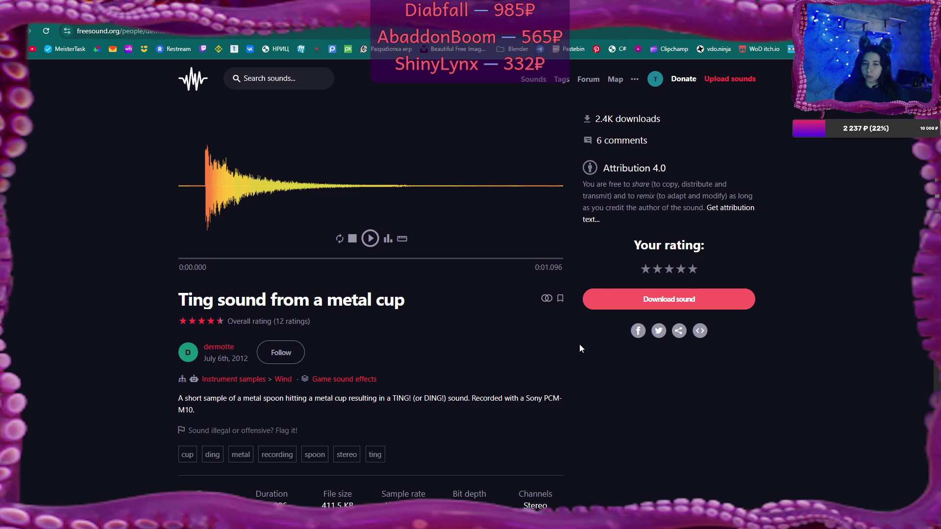
{"action": "key", "text": "alt+Left"}
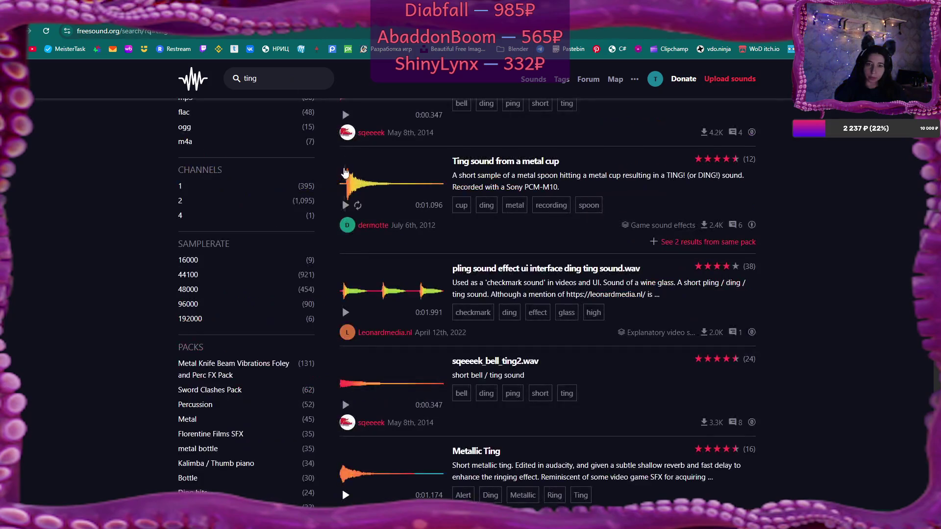
{"action": "scroll", "coordinate": [435, 193], "scroll_direction": "up", "scroll_amount": 15}
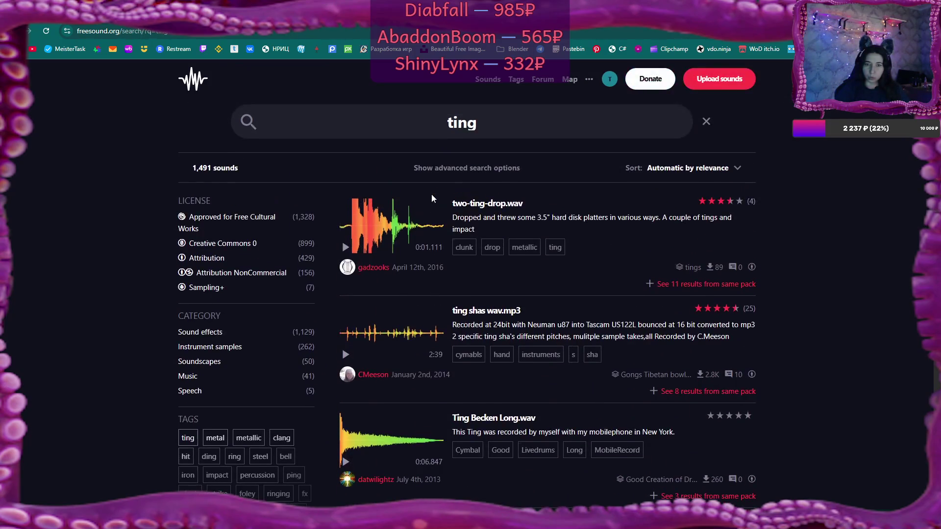
{"action": "left_click", "coordinate": [230, 244]}
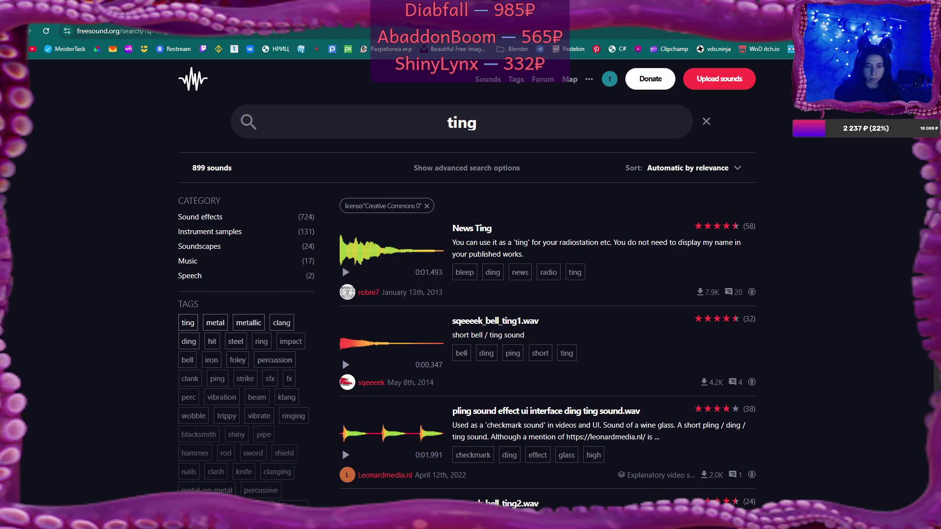
Step: Delete the downloaded metal-cup ting WAV from the CC0 folder and close that window
{"action": "left_click", "coordinate": [216, 468]}
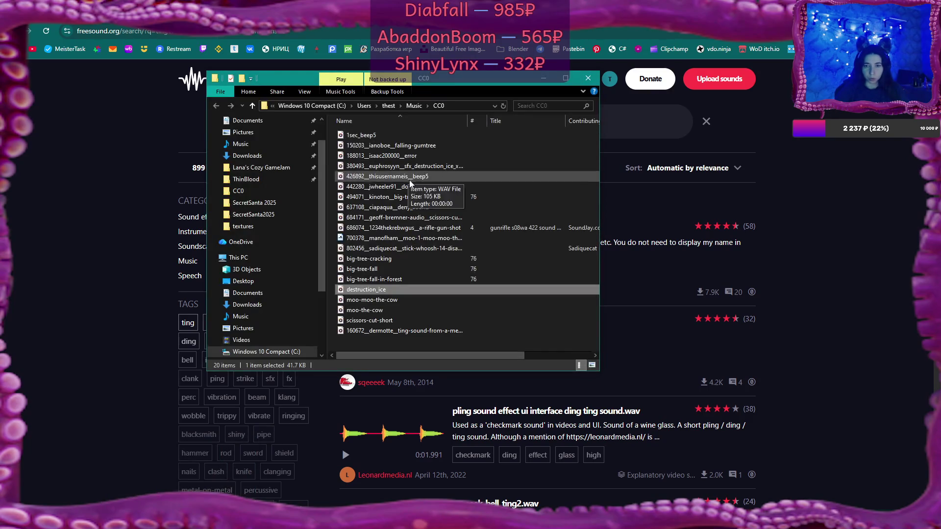
{"action": "left_click", "coordinate": [427, 331]}
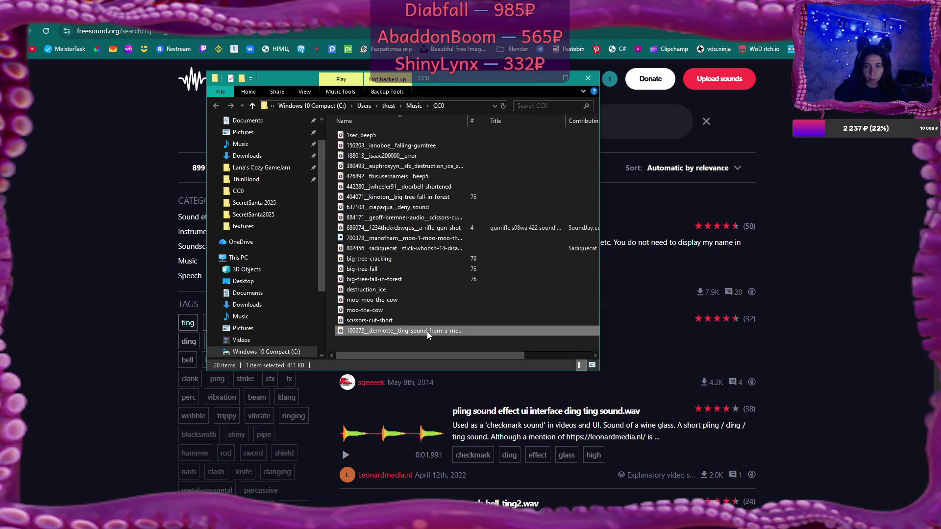
{"action": "key", "text": "Delete"}
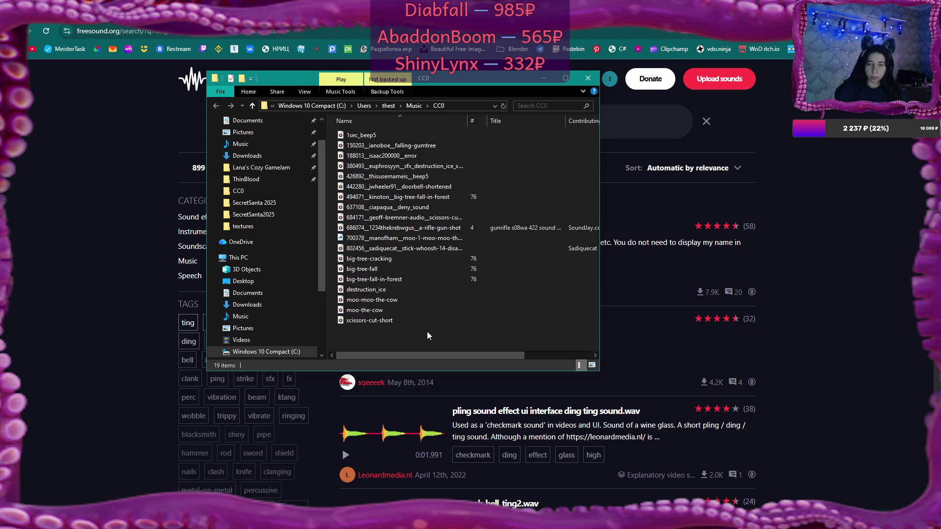
{"action": "key", "text": "alt+F4"}
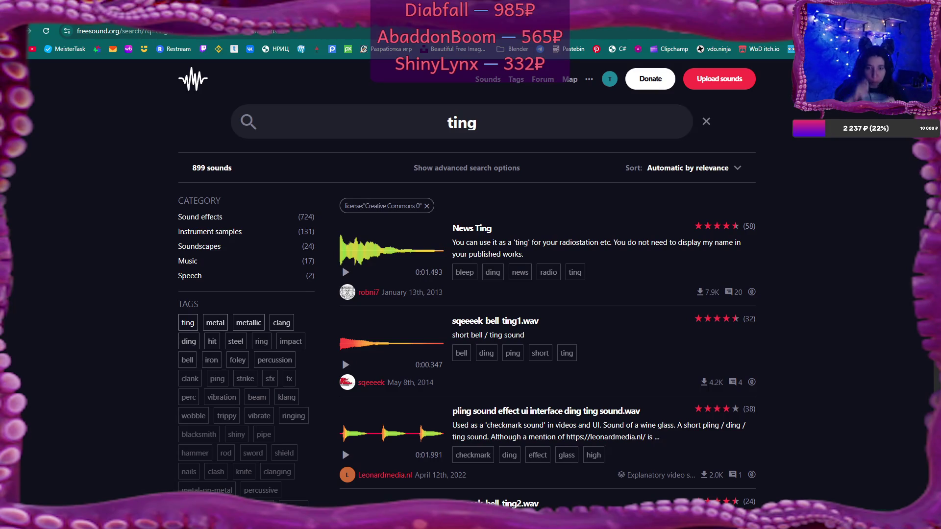
Step: Preview News Ting, sqeeeek_bell_ting1, pling ding ting, Metallic Ting, Box Of Bottles and the guitar-note ting
{"action": "left_click", "coordinate": [346, 273]}
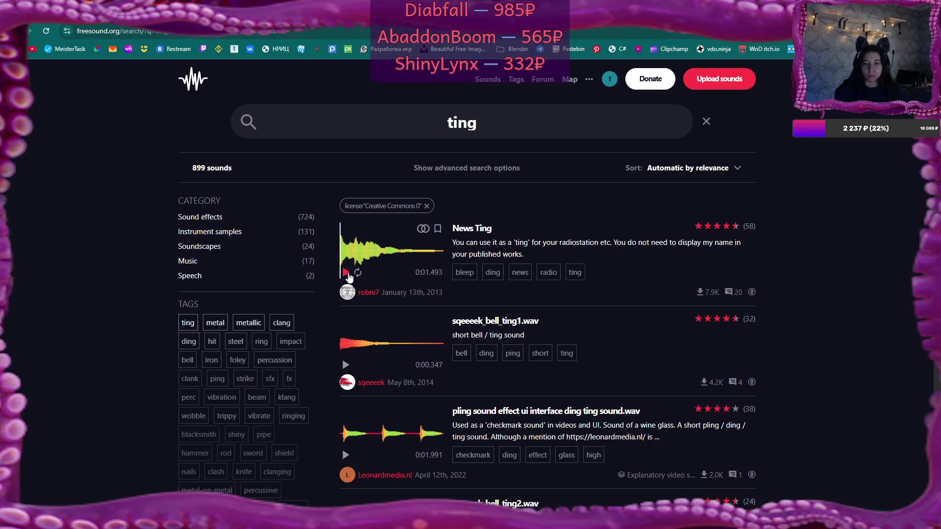
{"action": "left_click", "coordinate": [345, 366]}
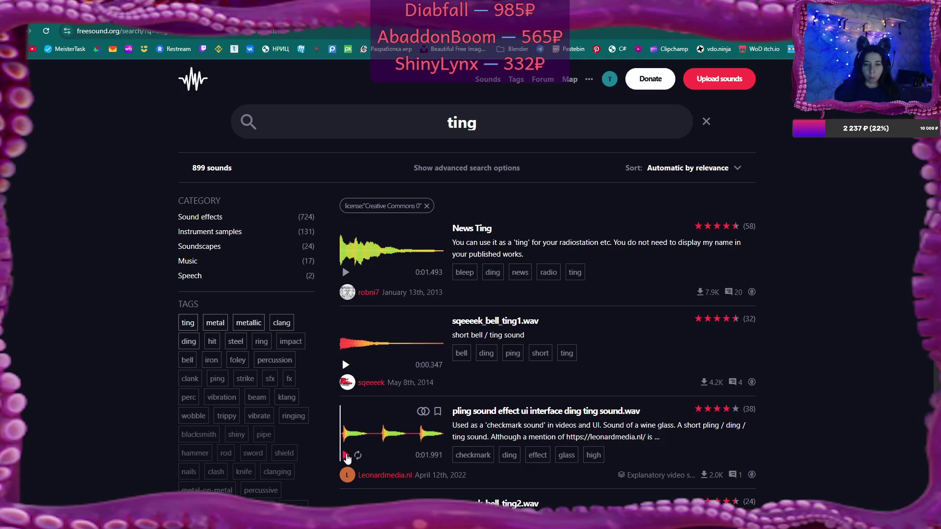
{"action": "left_click", "coordinate": [345, 455]}
{"action": "scroll", "coordinate": [436, 403], "scroll_direction": "down", "scroll_amount": 1}
{"action": "scroll", "coordinate": [435, 404], "scroll_direction": "down", "scroll_amount": 3}
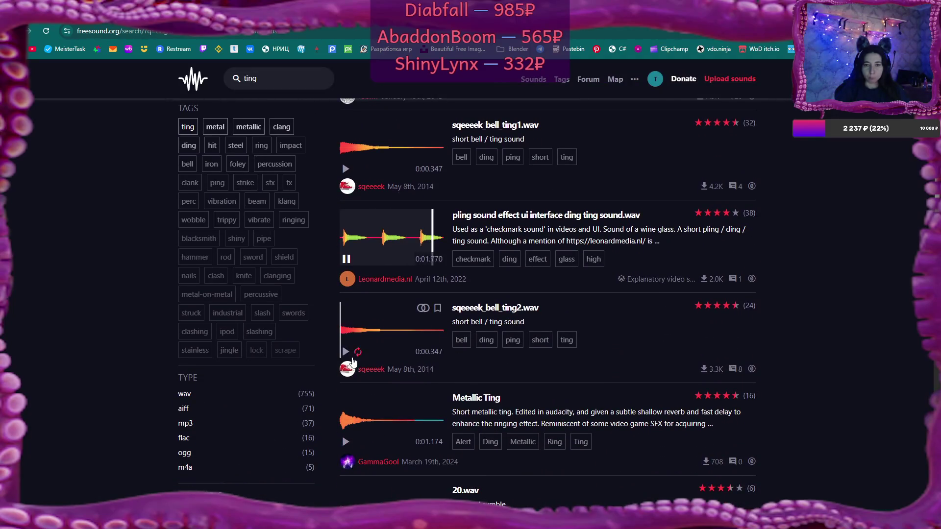
{"action": "scroll", "coordinate": [345, 328], "scroll_direction": "down", "scroll_amount": 2}
{"action": "left_click", "coordinate": [345, 340]}
{"action": "scroll", "coordinate": [418, 372], "scroll_direction": "down", "scroll_amount": 3}
{"action": "left_click", "coordinate": [346, 395]}
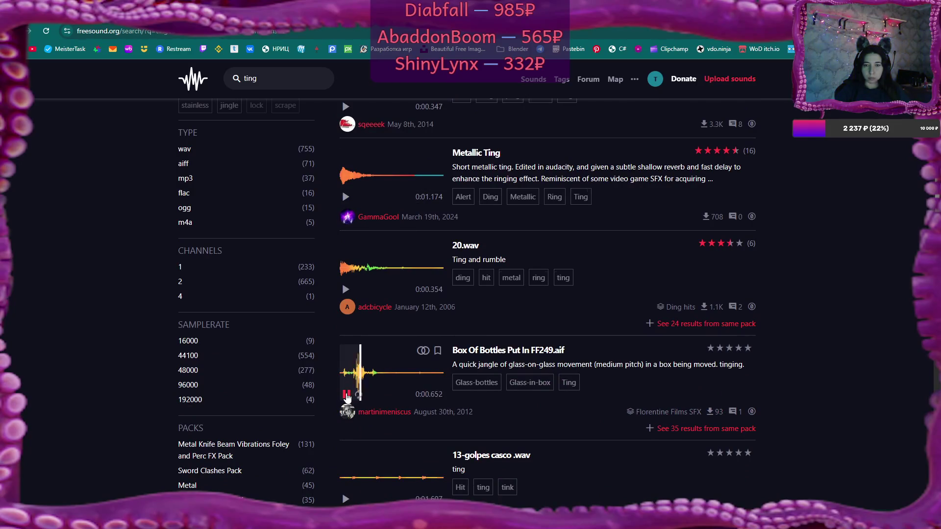
{"action": "scroll", "coordinate": [344, 416], "scroll_direction": "down", "scroll_amount": 3}
{"action": "left_click", "coordinate": [344, 441]}
{"action": "scroll", "coordinate": [347, 429], "scroll_direction": "down", "scroll_amount": 3}
{"action": "scroll", "coordinate": [349, 418], "scroll_direction": "down", "scroll_amount": 3}
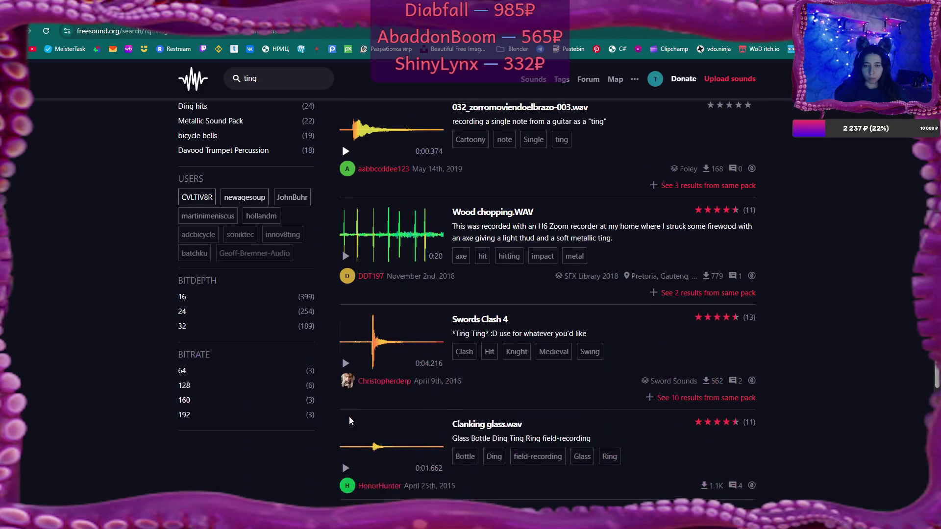
Step: Preview Swords Clash 4, Clanking glass, Glass Sound and Machette, then go to results page 2
{"action": "left_click", "coordinate": [345, 361]}
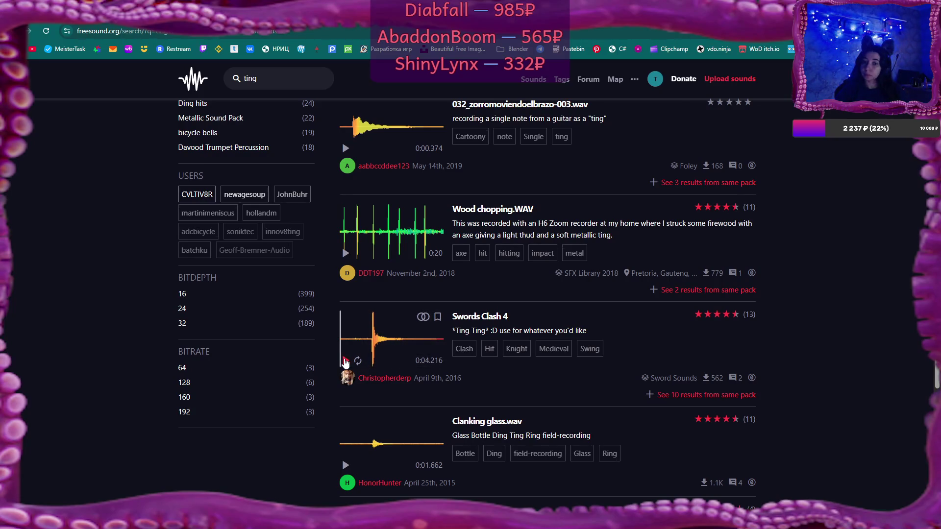
{"action": "scroll", "coordinate": [345, 362], "scroll_direction": "down", "scroll_amount": 2}
{"action": "left_click", "coordinate": [346, 369]}
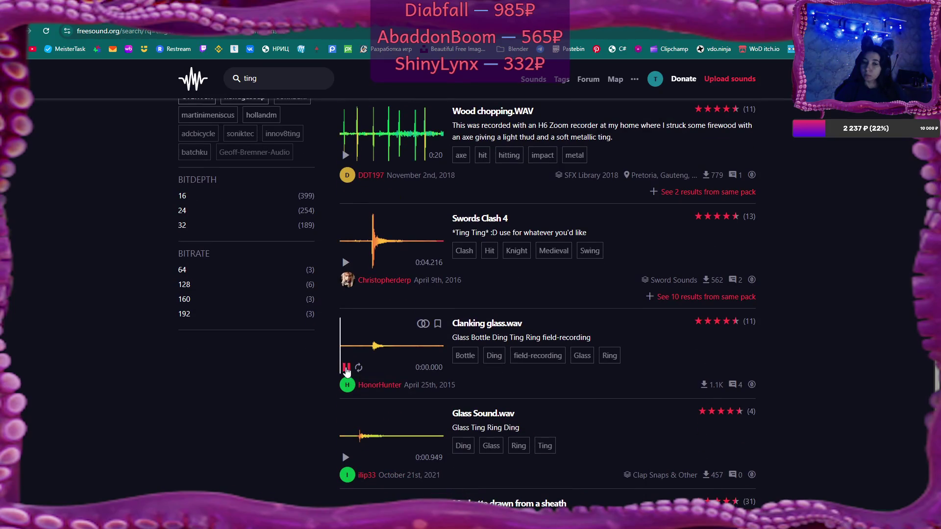
{"action": "left_click", "coordinate": [346, 457]}
{"action": "scroll", "coordinate": [346, 441], "scroll_direction": "down", "scroll_amount": 3}
{"action": "left_click", "coordinate": [344, 401]}
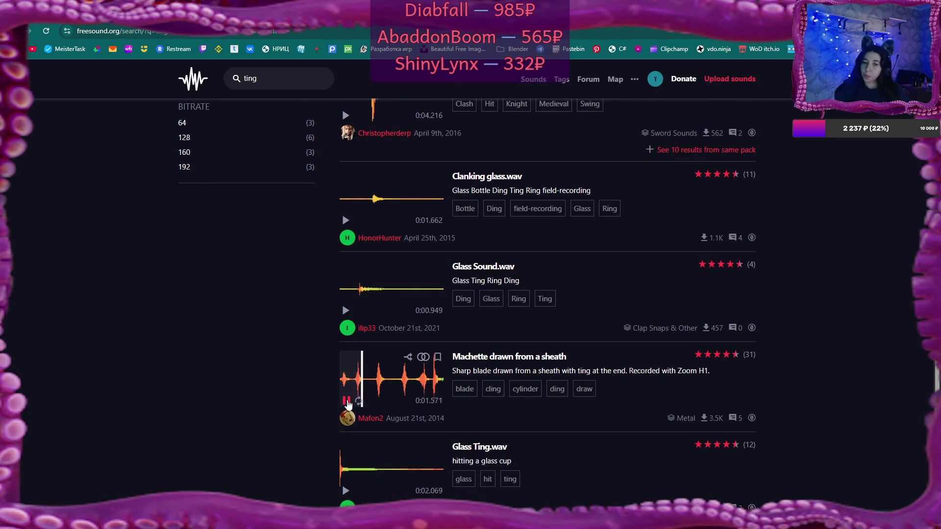
{"action": "left_click", "coordinate": [346, 401]}
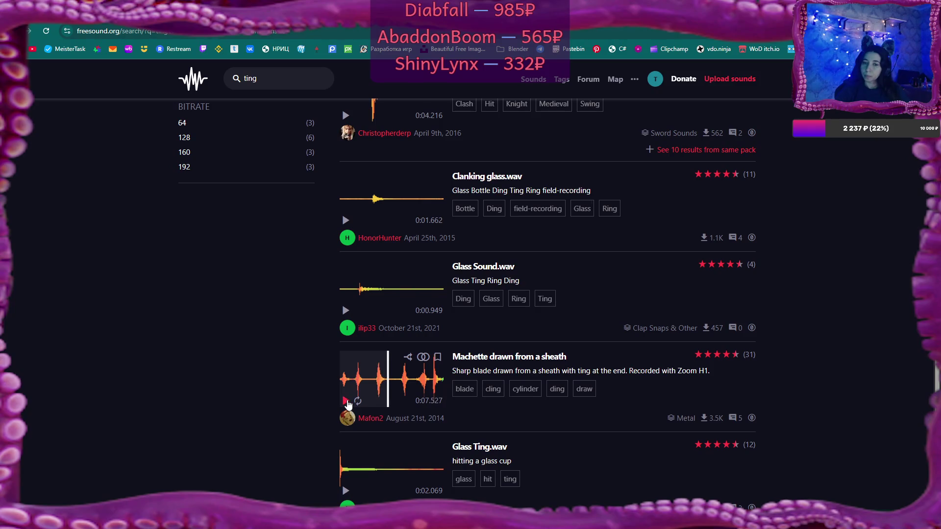
{"action": "scroll", "coordinate": [347, 403], "scroll_direction": "down", "scroll_amount": 2}
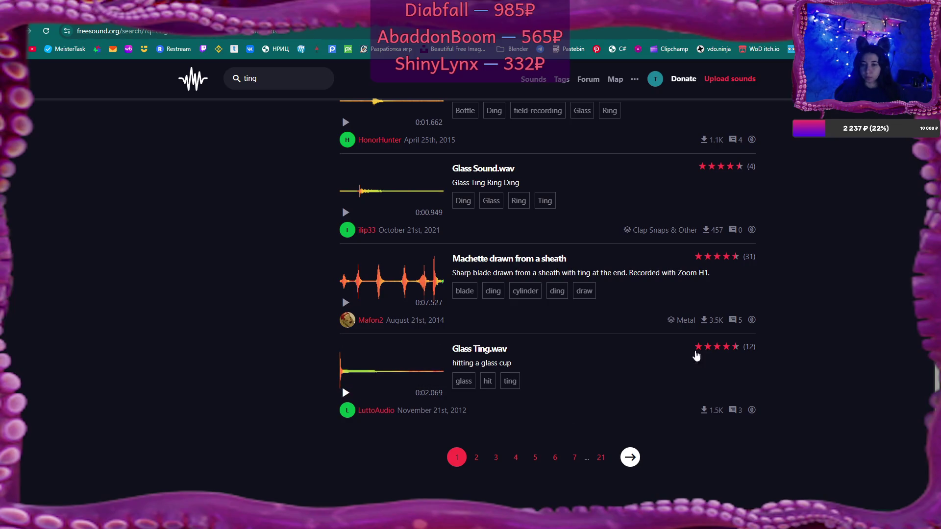
{"action": "left_click", "coordinate": [476, 458]}
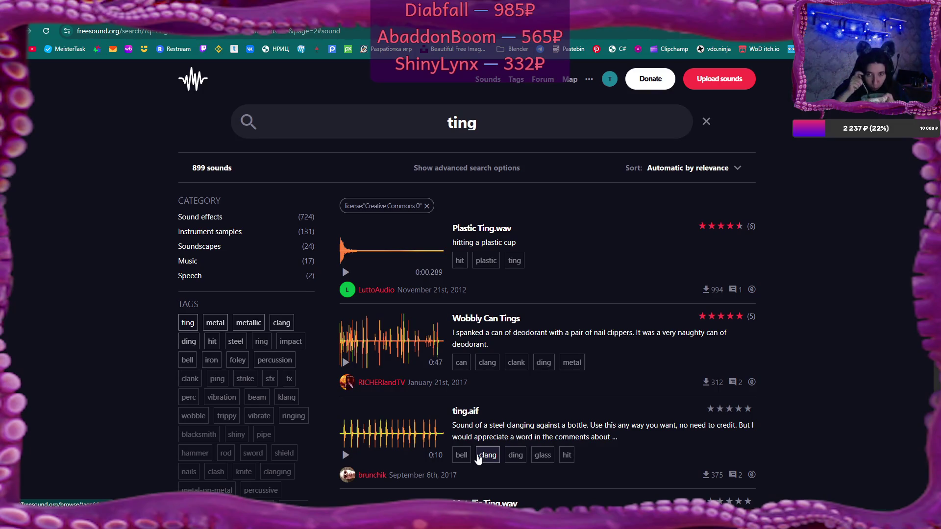
Step: Play and stop Wobbly Can Tings, then return to the Ting sound from a metal cup page
{"action": "left_click", "coordinate": [344, 364]}
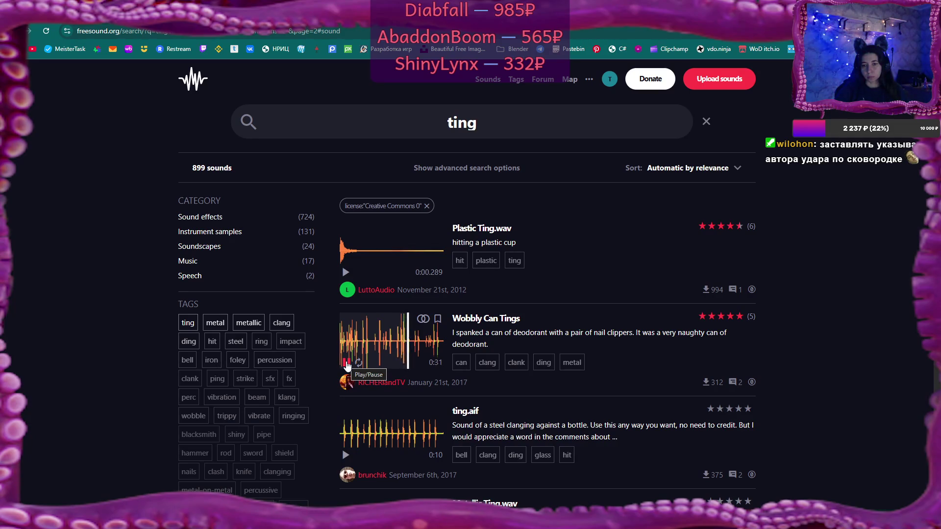
{"action": "left_click", "coordinate": [346, 364]}
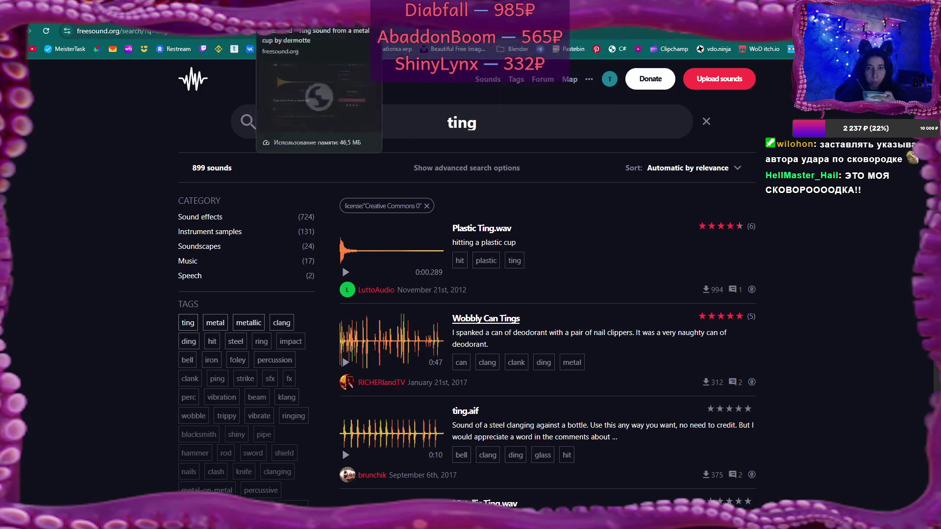
{"action": "left_click", "coordinate": [299, 12]}
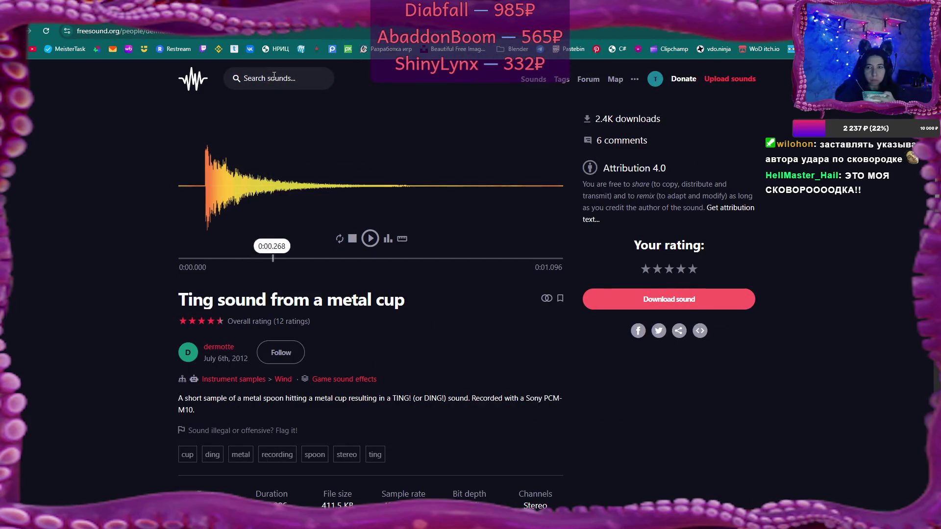
Step: Preview Glass Ting.wav and Wobbly Can Tings, then save Wobbly Can Tings into Music > CC0
{"action": "left_click", "coordinate": [365, 12]}
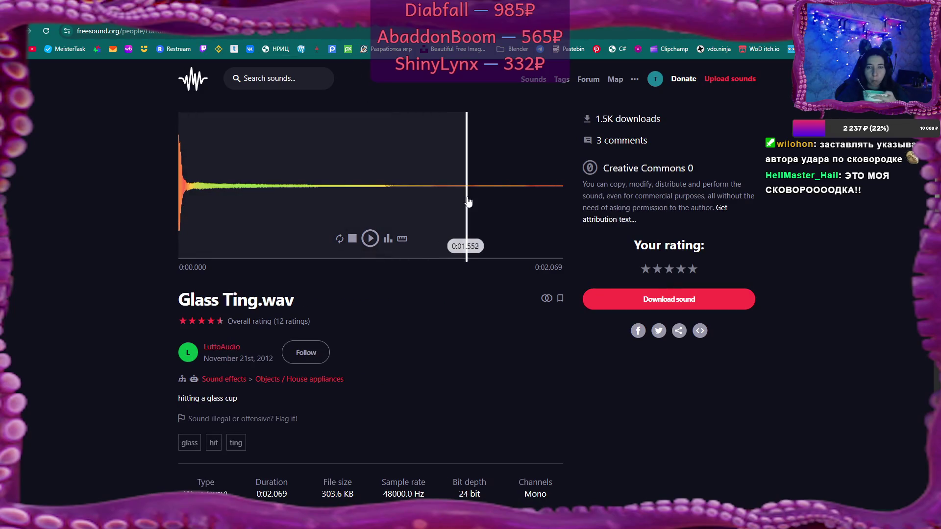
{"action": "left_click", "coordinate": [370, 239]}
{"action": "key", "text": "ctrl+Tab"}
{"action": "left_click", "coordinate": [256, 241]}
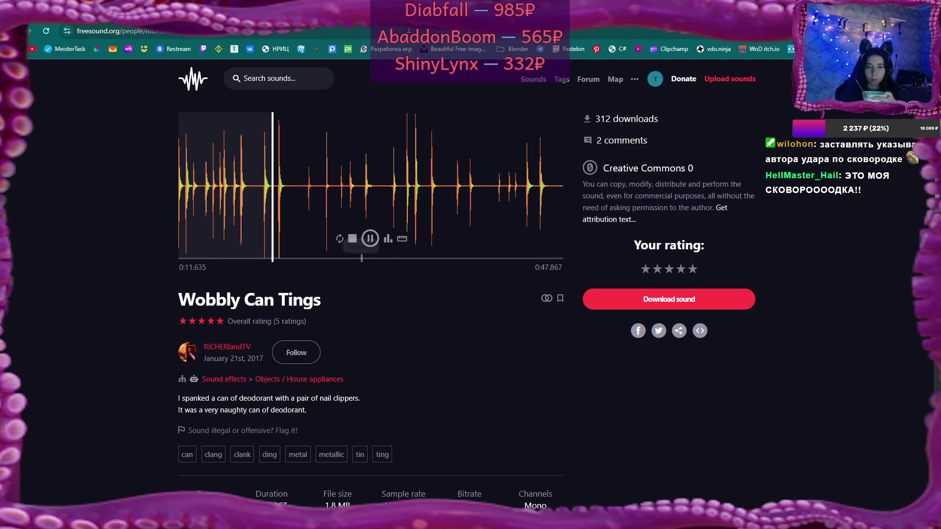
{"action": "left_click", "coordinate": [370, 239]}
{"action": "left_click", "coordinate": [678, 297]}
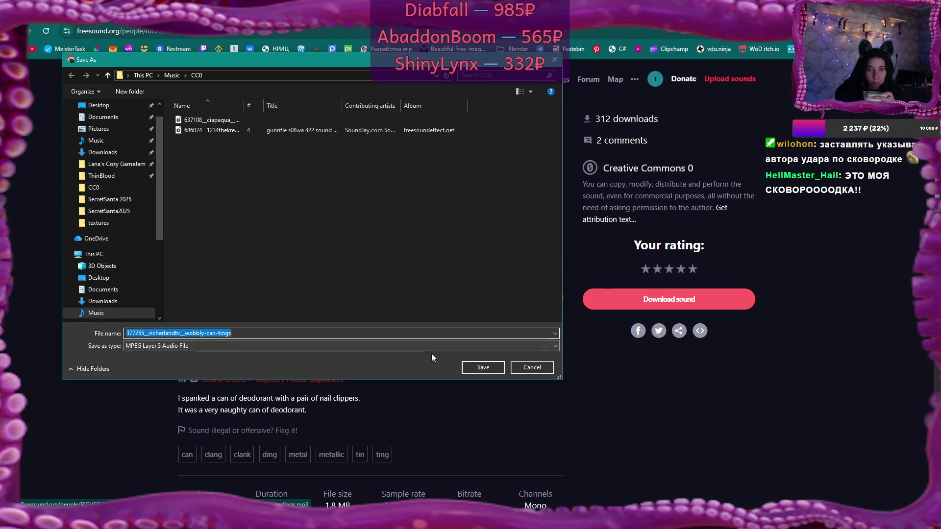
{"action": "left_click", "coordinate": [492, 368]}
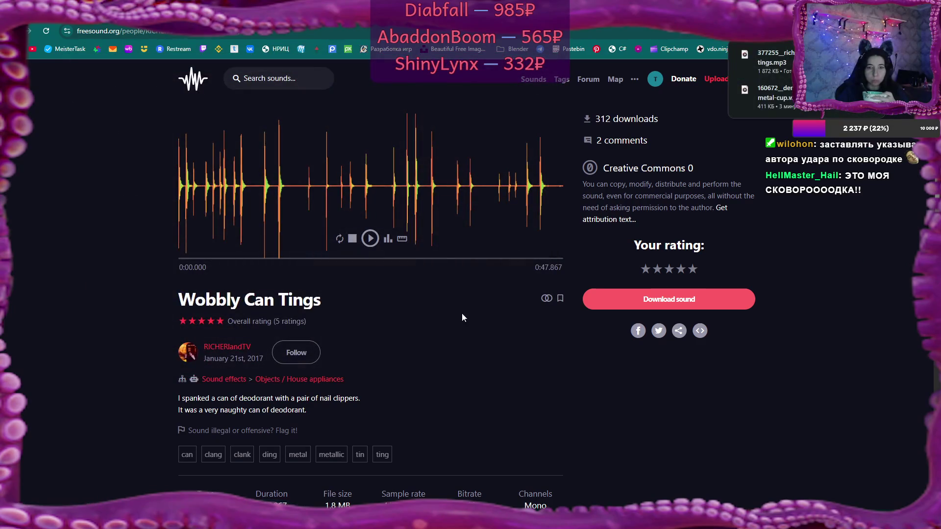
Step: Download Glass Ting.wav into the CC0 folder and return to the ting search results
{"action": "left_click", "coordinate": [428, 11]}
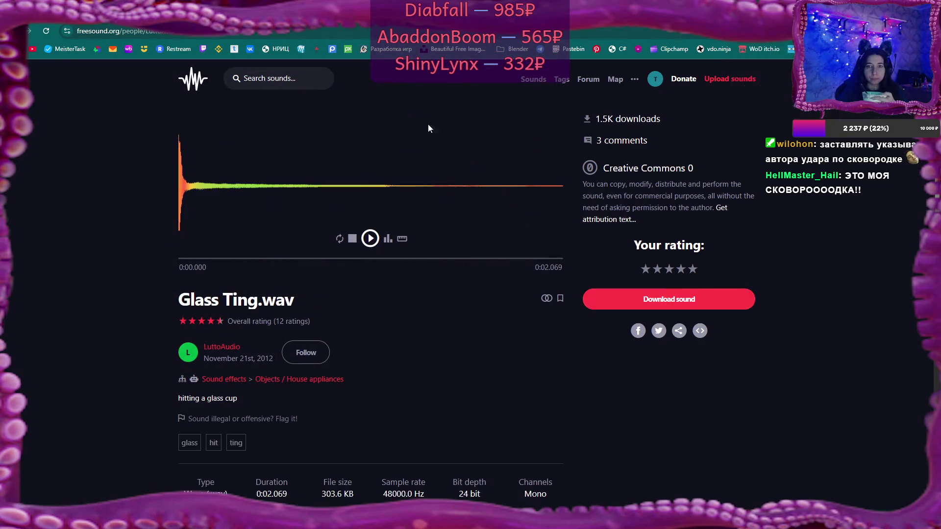
{"action": "left_click", "coordinate": [660, 298]}
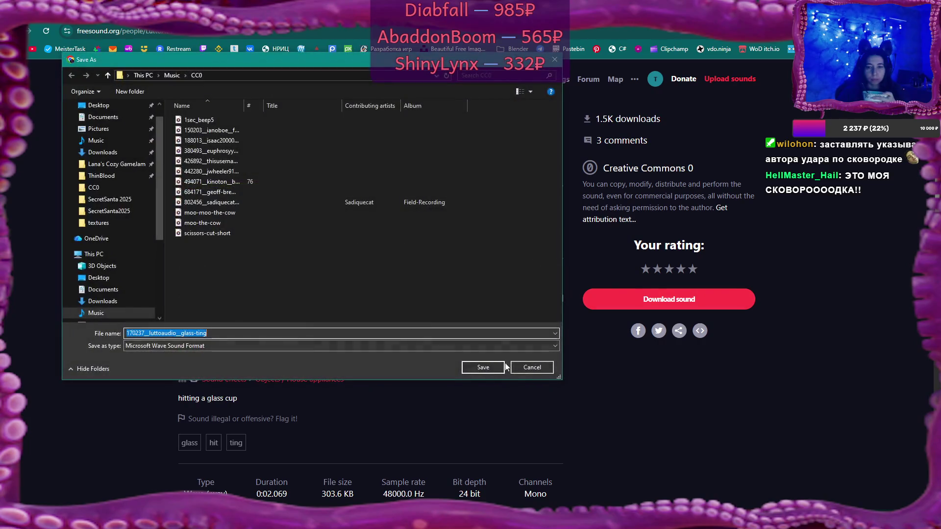
{"action": "left_click", "coordinate": [492, 368]}
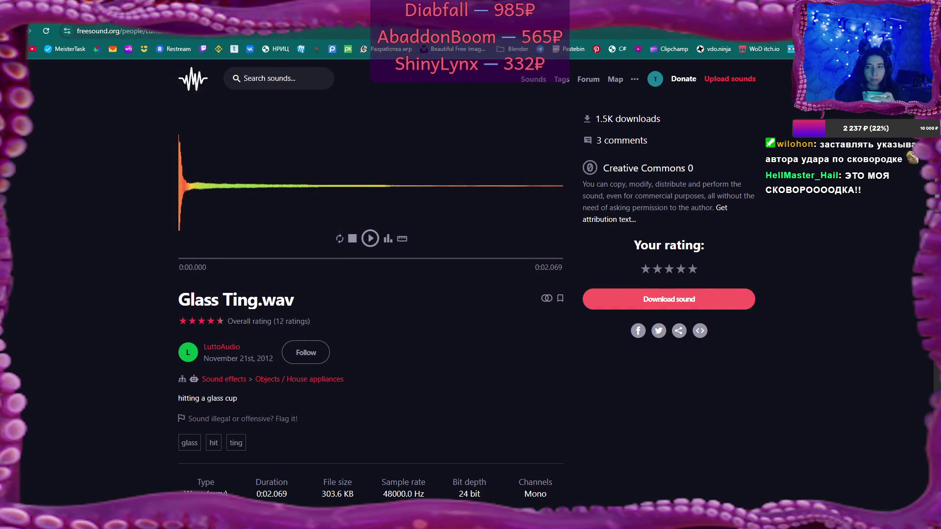
{"action": "key", "text": "alt+Left"}
{"action": "key", "text": "alt+Left"}
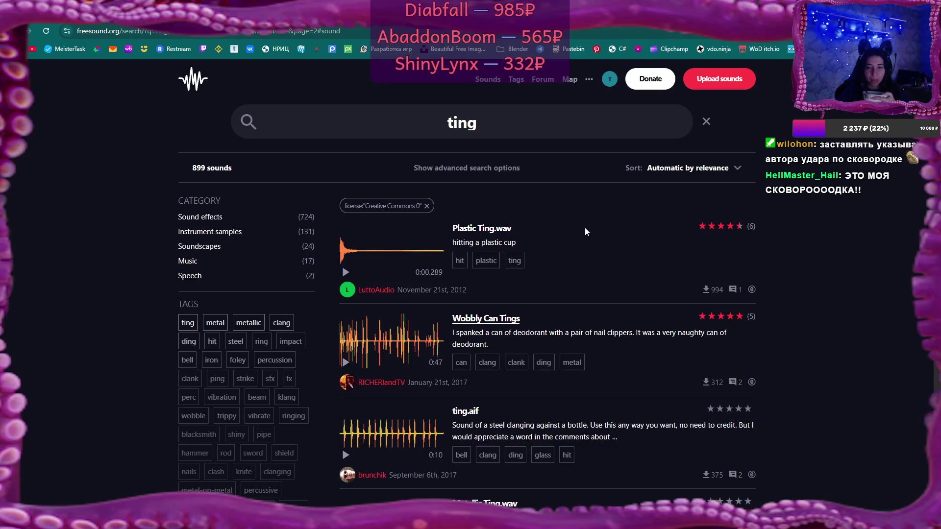
Step: Find Metallic Ting.wav in the results and save it into the CC0 folder
{"action": "scroll", "coordinate": [408, 285], "scroll_direction": "down", "scroll_amount": 8}
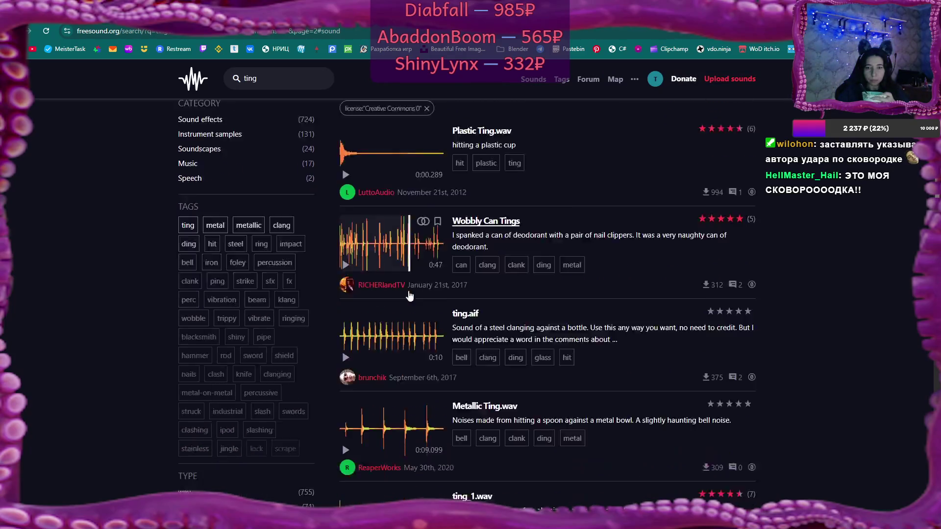
{"action": "scroll", "coordinate": [443, 245], "scroll_direction": "up", "scroll_amount": 1}
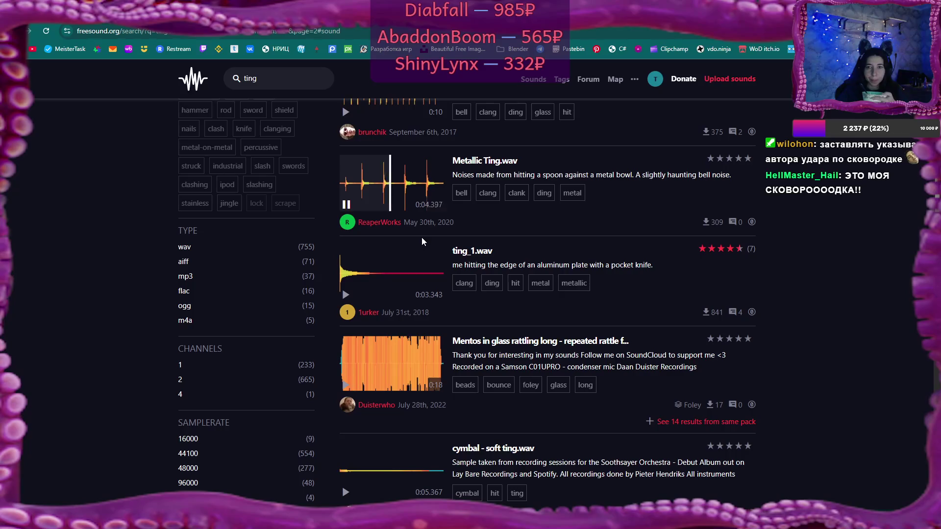
{"action": "scroll", "coordinate": [421, 237], "scroll_direction": "up", "scroll_amount": 2}
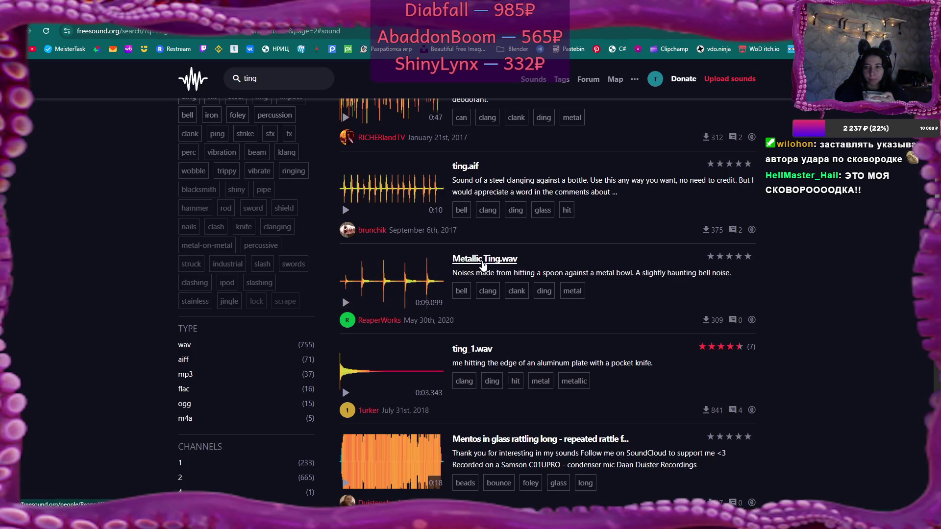
{"action": "left_click", "coordinate": [484, 258]}
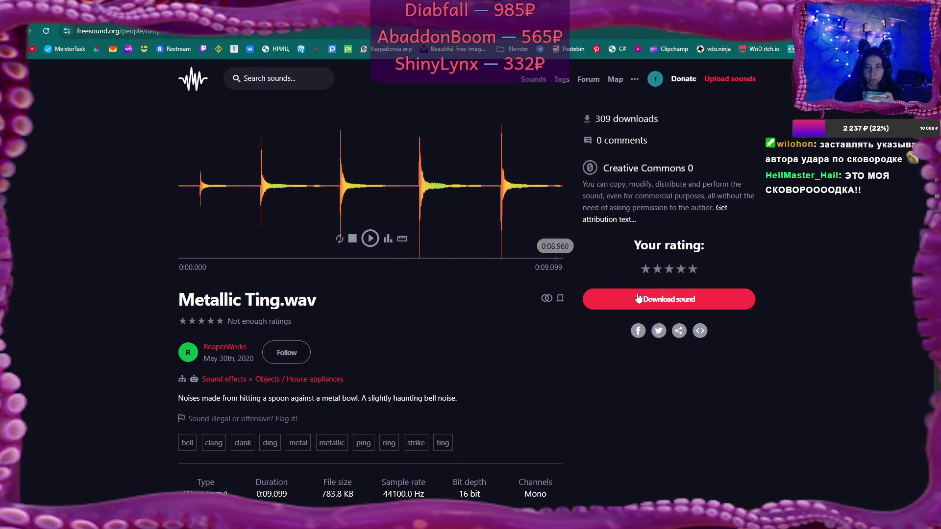
{"action": "left_click", "coordinate": [648, 300]}
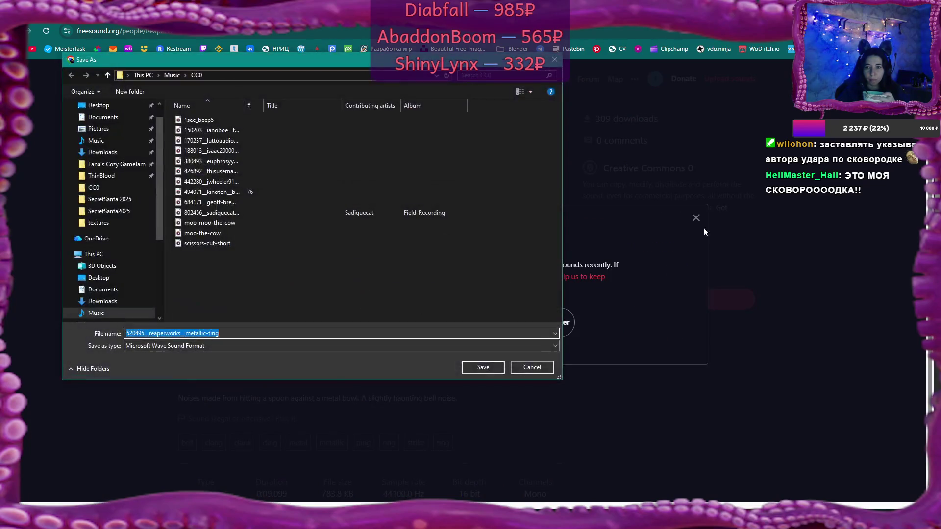
{"action": "left_click", "coordinate": [489, 368]}
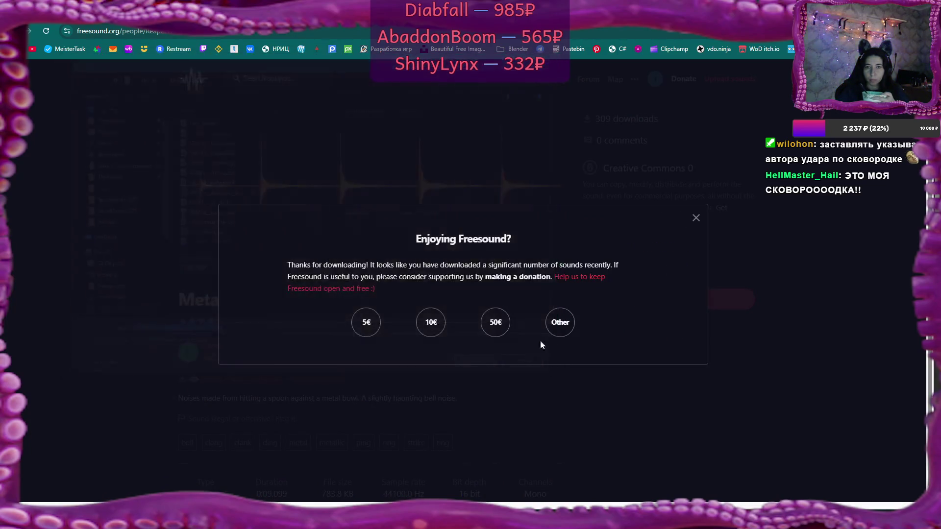
Step: Dismiss the donation request and reveal the downloaded metallic-ting file in its folder
{"action": "left_click", "coordinate": [695, 218]}
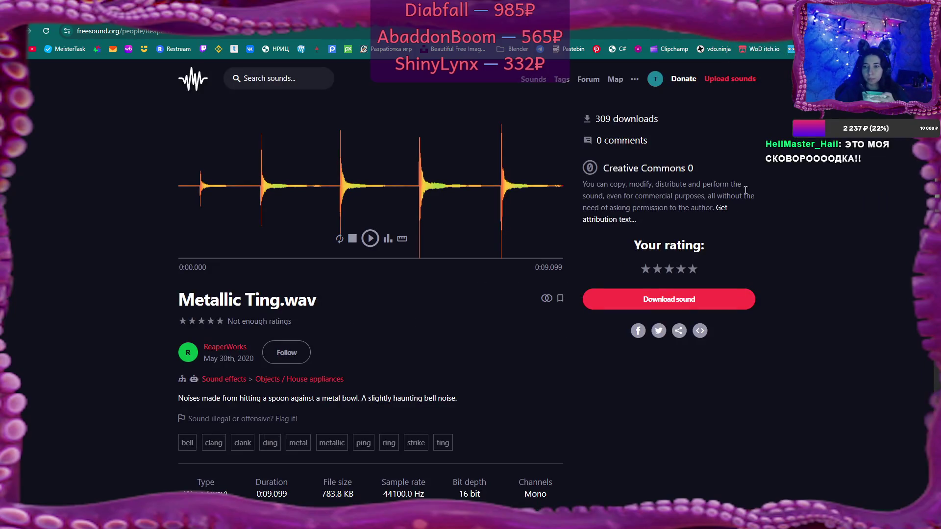
{"action": "left_click", "coordinate": [874, 31]}
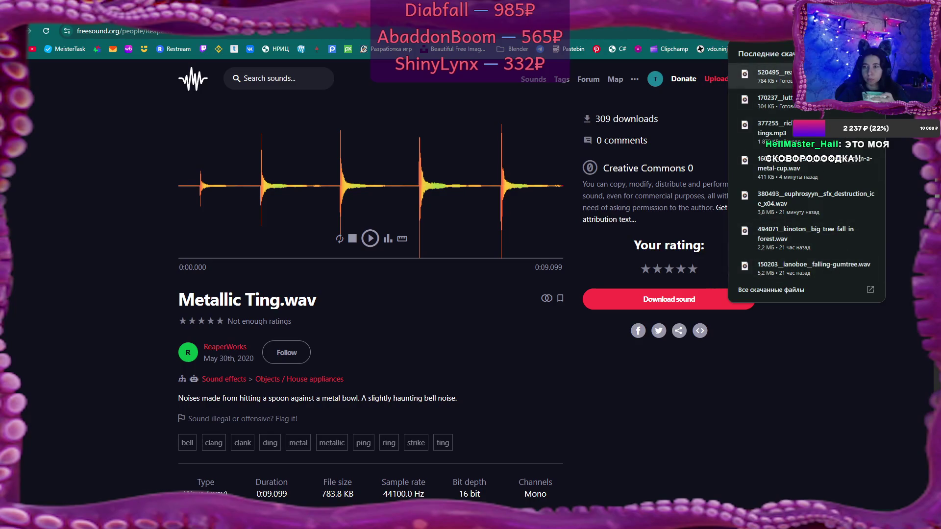
{"action": "left_click", "coordinate": [870, 75]}
Step: Open the metallic-ting file from File Explorer with Audacity
{"action": "right_click", "coordinate": [410, 346]}
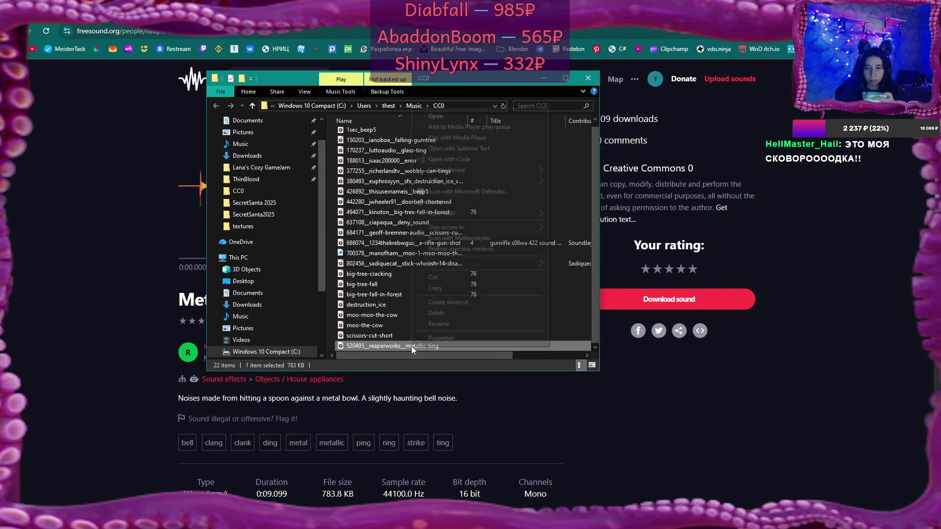
{"action": "mouse_move", "coordinate": [532, 213]}
{"action": "left_click", "coordinate": [590, 213]}
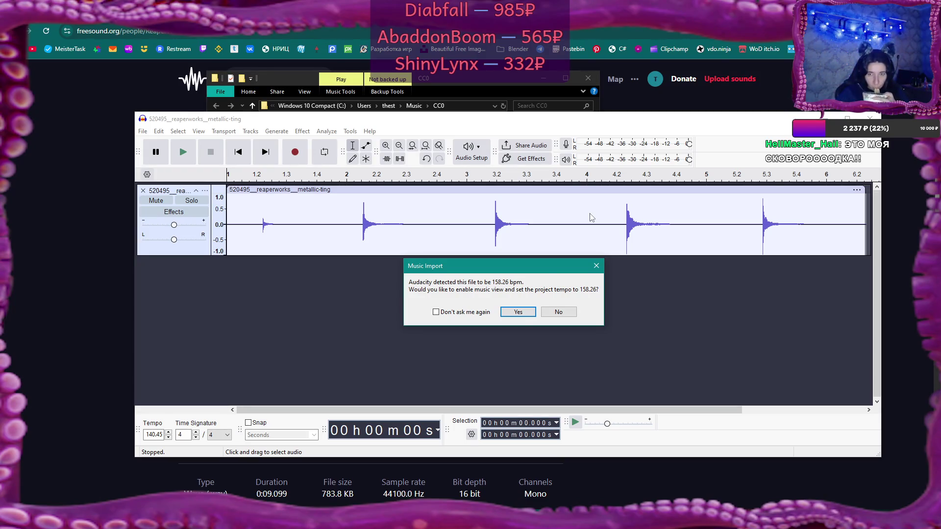
Step: Accept the detected tempo, shift the clip left, trim it to the first hit, and preview
{"action": "left_click", "coordinate": [522, 313]}
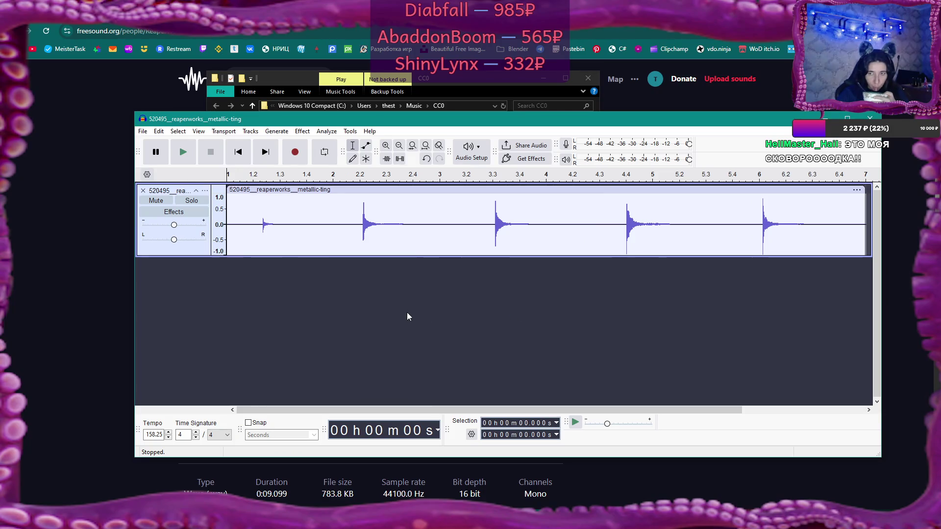
{"action": "left_click", "coordinate": [349, 204]}
{"action": "left_click", "coordinate": [183, 153]}
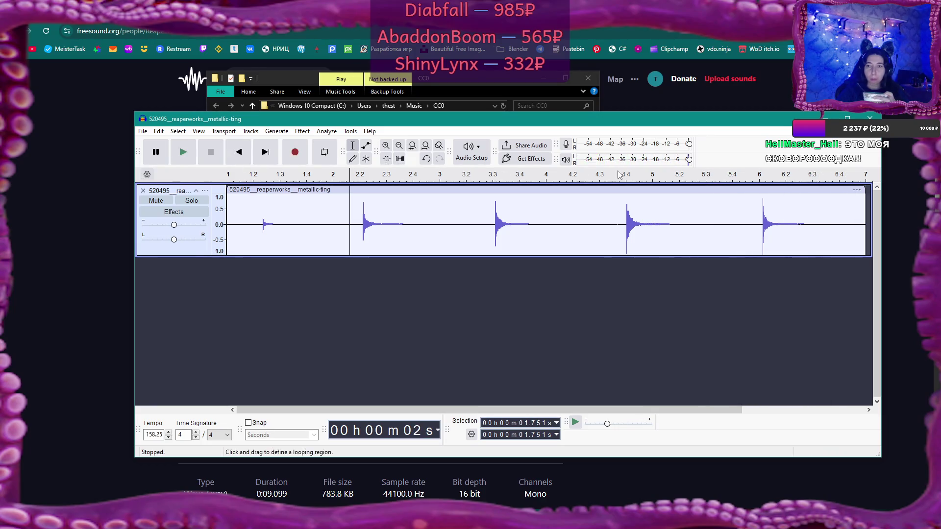
{"action": "left_click_drag", "start_coordinate": [650, 189], "coordinate": [255, 184]}
{"action": "left_click_drag", "start_coordinate": [470, 194], "coordinate": [289, 195]}
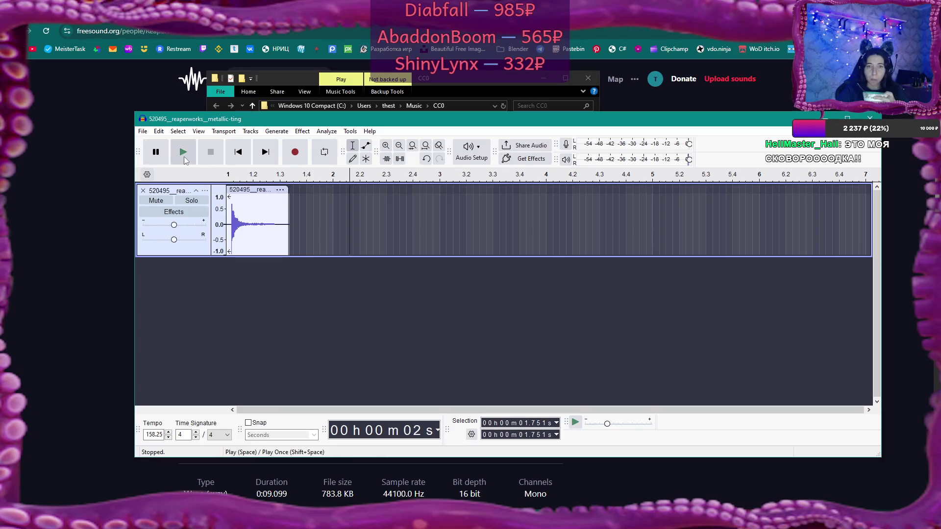
{"action": "left_click", "coordinate": [189, 148]}
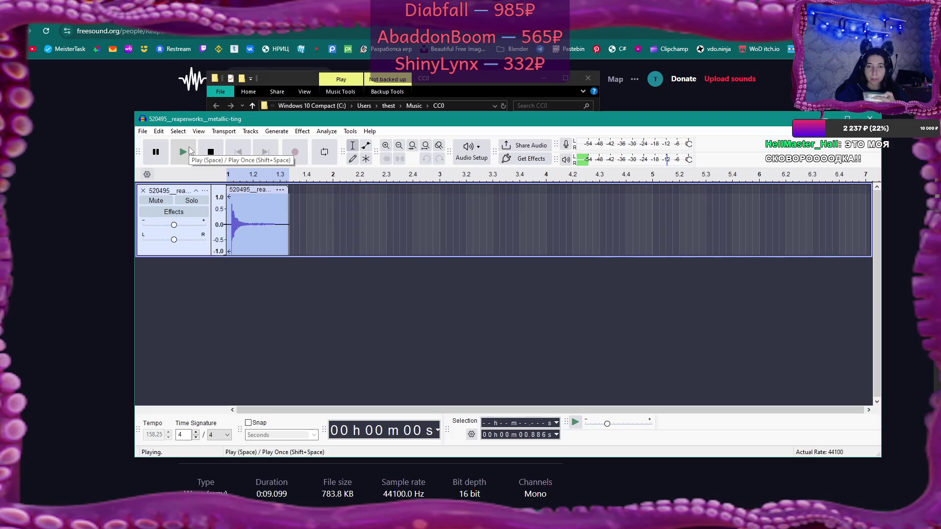
{"action": "left_click", "coordinate": [237, 179]}
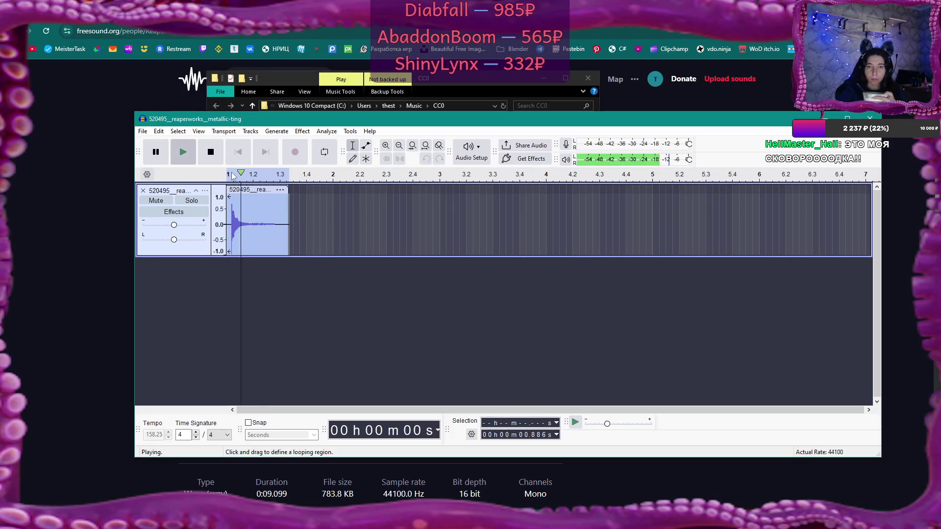
{"action": "left_click", "coordinate": [230, 177]}
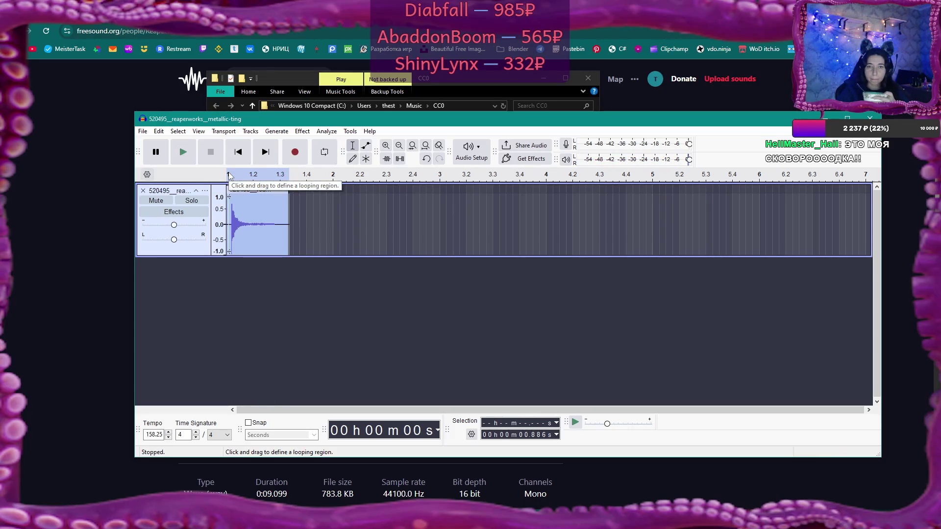
{"action": "left_click", "coordinate": [184, 152]}
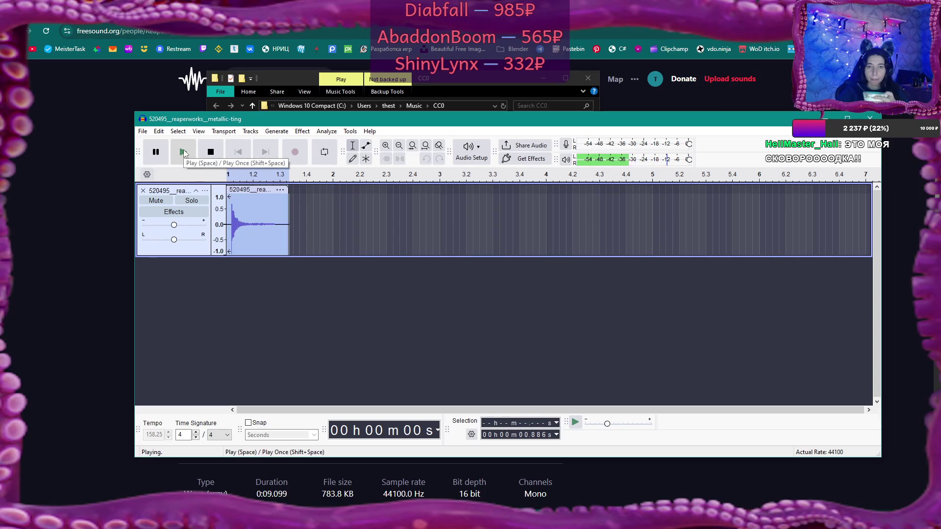
Step: Nudge the ting clip slightly later in the track and preview it
{"action": "left_click_drag", "start_coordinate": [272, 196], "coordinate": [468, 192]}
{"action": "left_click", "coordinate": [242, 194]}
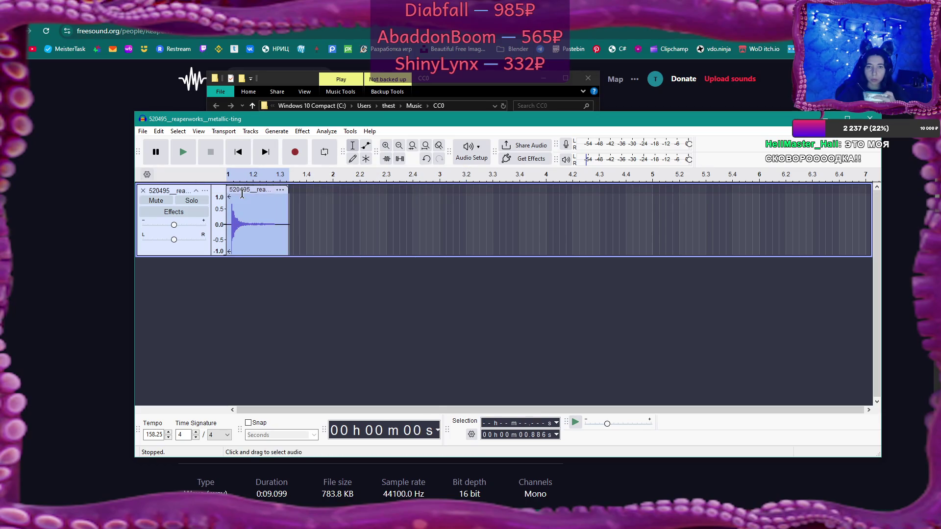
{"action": "mouse_move", "coordinate": [244, 194]}
{"action": "left_mouse_down"}
{"action": "mouse_move", "coordinate": [700, 191]}
{"action": "mouse_move", "coordinate": [246, 190]}
{"action": "left_mouse_up"}
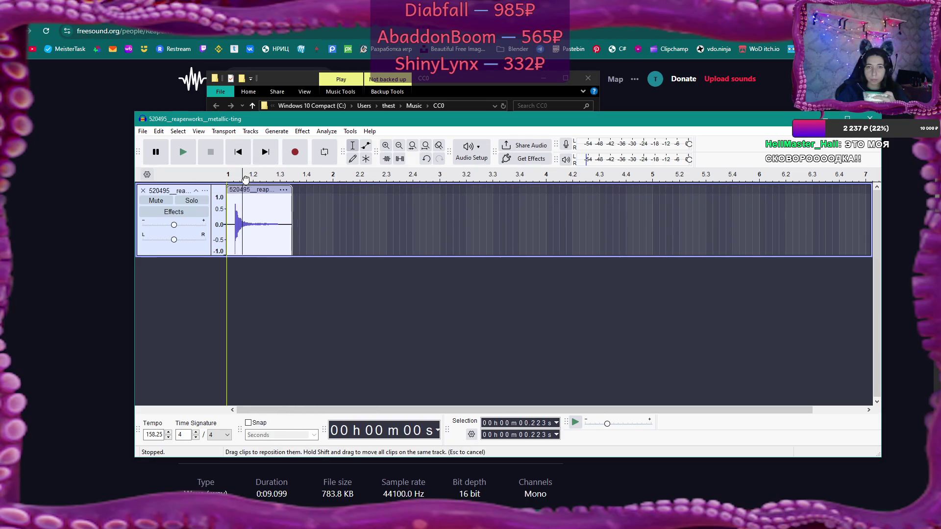
{"action": "left_click", "coordinate": [250, 189]}
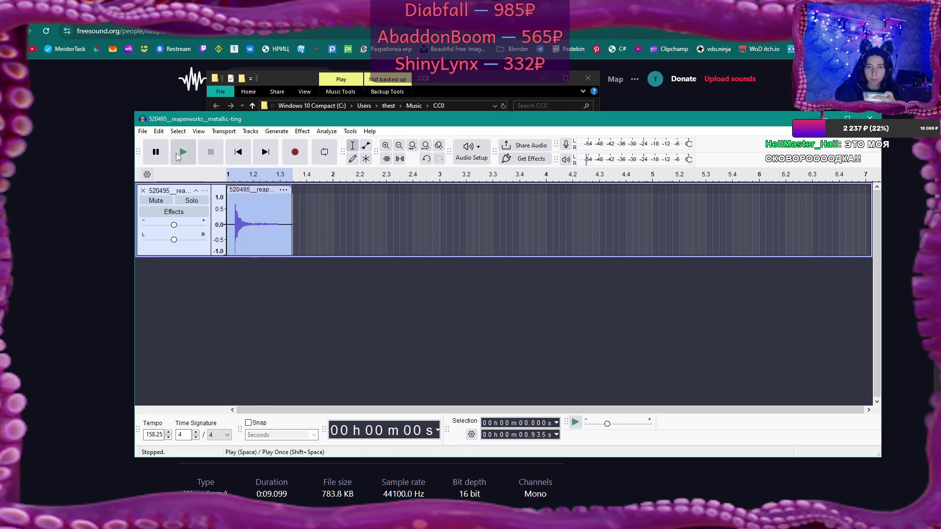
{"action": "left_click", "coordinate": [177, 154]}
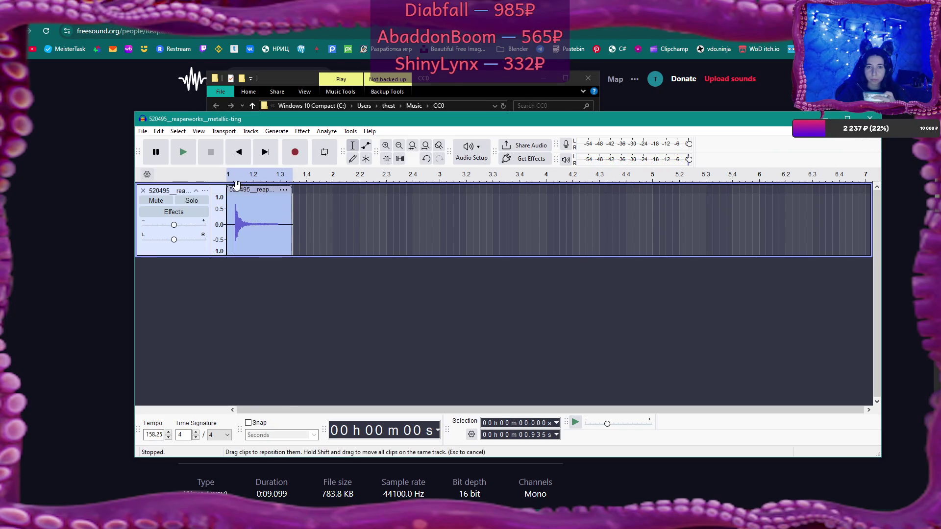
Step: Reposition the clip so it starts at zero and play it again
{"action": "left_click_drag", "start_coordinate": [228, 191], "coordinate": [234, 192]}
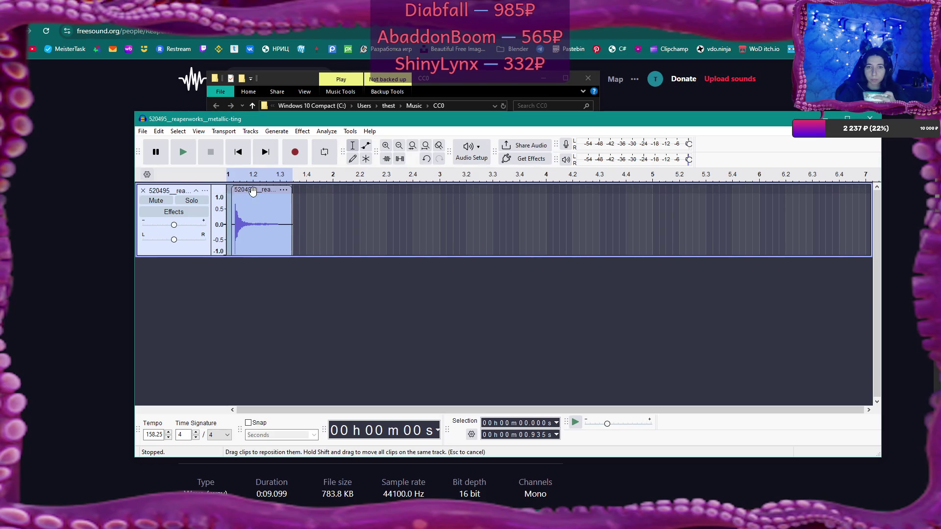
{"action": "left_click", "coordinate": [258, 193]}
{"action": "left_click", "coordinate": [277, 221]}
{"action": "left_click_drag", "start_coordinate": [277, 190], "coordinate": [271, 190]}
{"action": "left_click", "coordinate": [182, 153]}
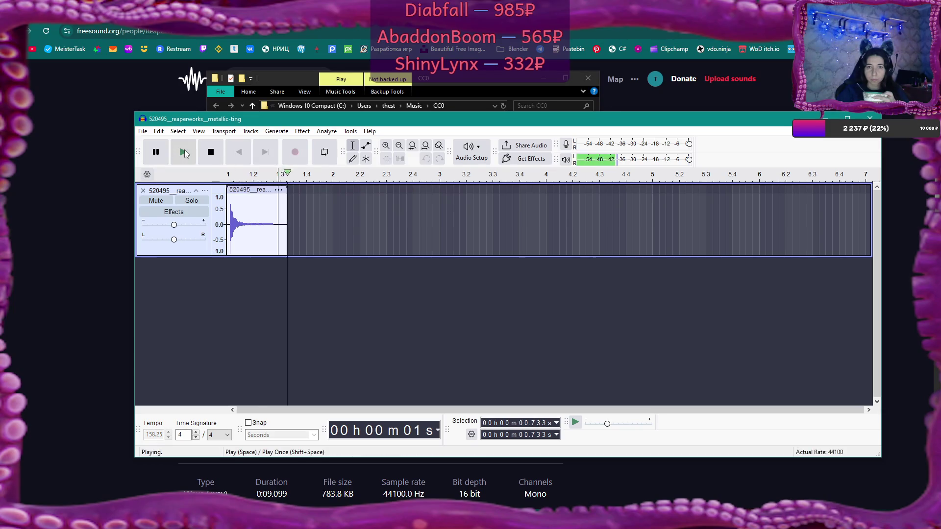
{"action": "left_click", "coordinate": [184, 153]}
{"action": "left_click", "coordinate": [238, 191]}
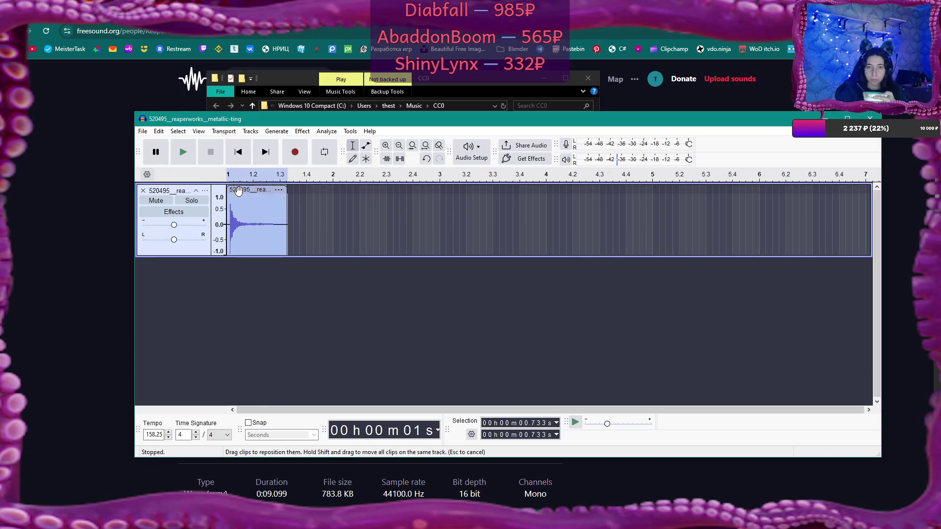
{"action": "left_click", "coordinate": [186, 149]}
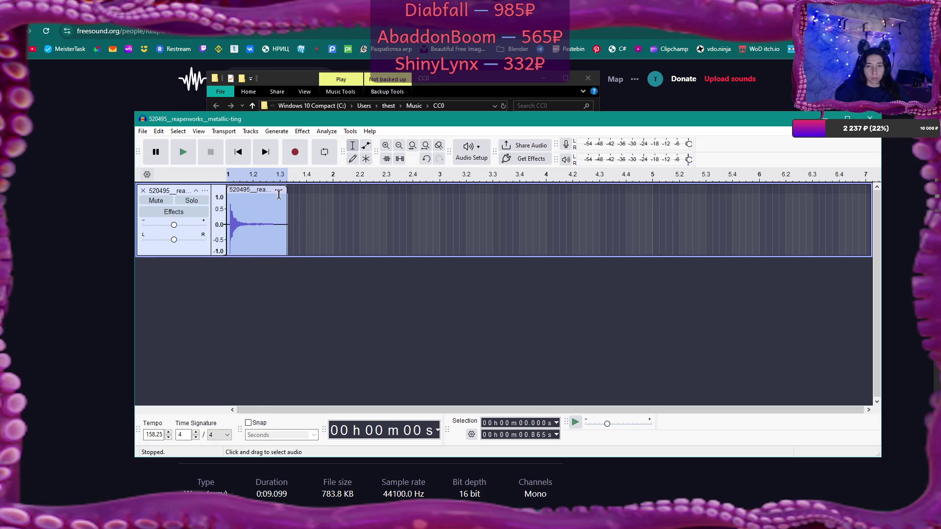
Step: Extend the clip's end to include more audio and preview the longer clip
{"action": "left_click_drag", "start_coordinate": [288, 201], "coordinate": [310, 201]}
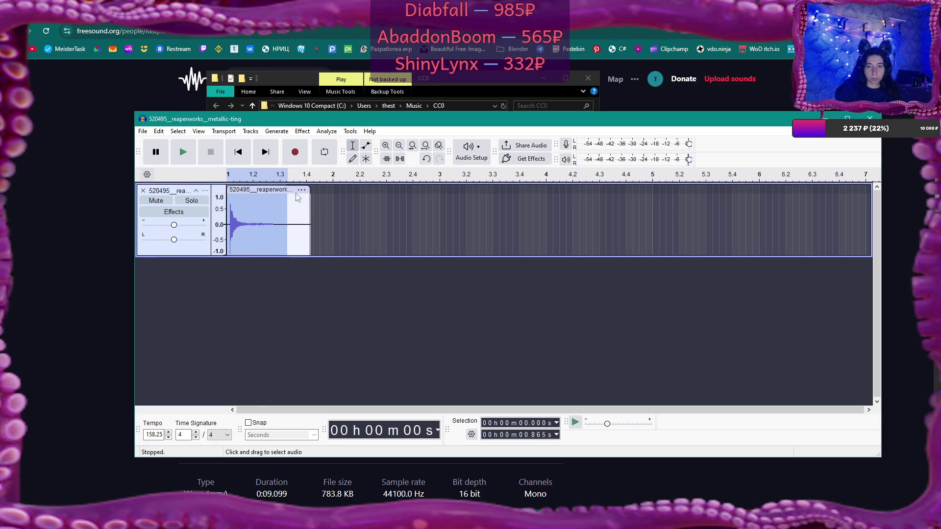
{"action": "left_click", "coordinate": [183, 153]}
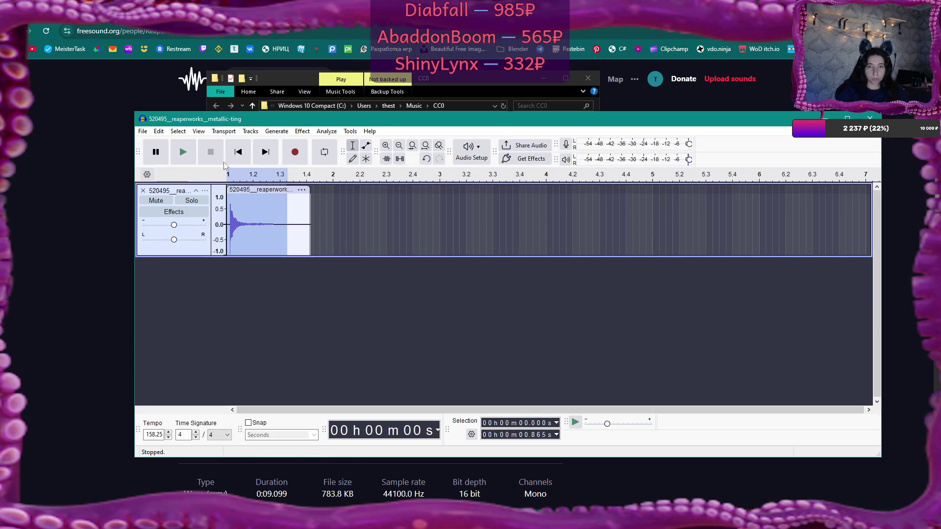
{"action": "left_click", "coordinate": [301, 190]}
{"action": "left_click", "coordinate": [272, 175]}
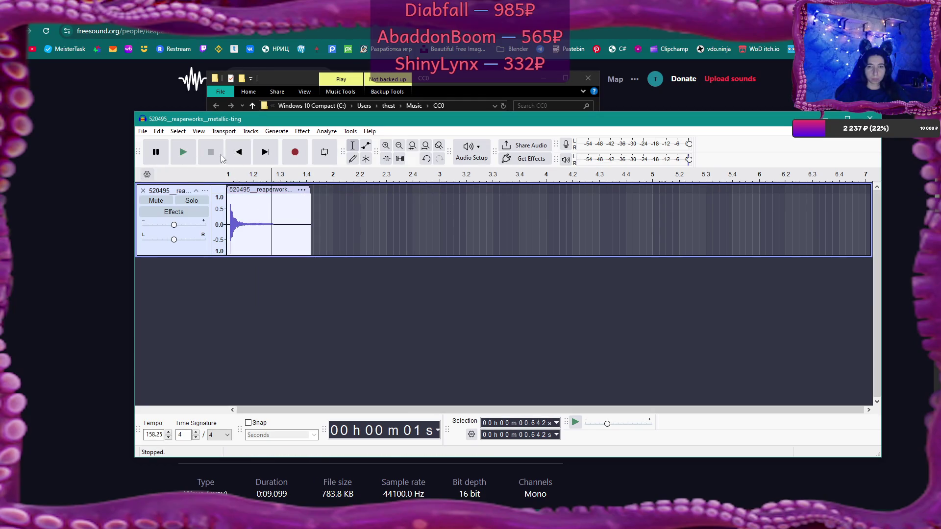
{"action": "left_click", "coordinate": [184, 151]}
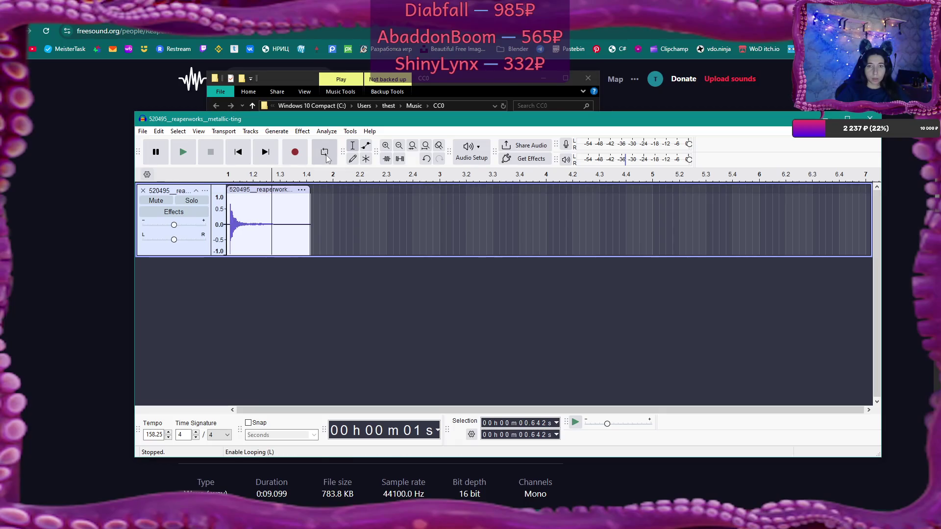
Step: Enable Loop and play the whole clip on repeat, then stop playback
{"action": "key", "text": "l"}
{"action": "left_click", "coordinate": [240, 190]}
{"action": "left_click", "coordinate": [230, 175]}
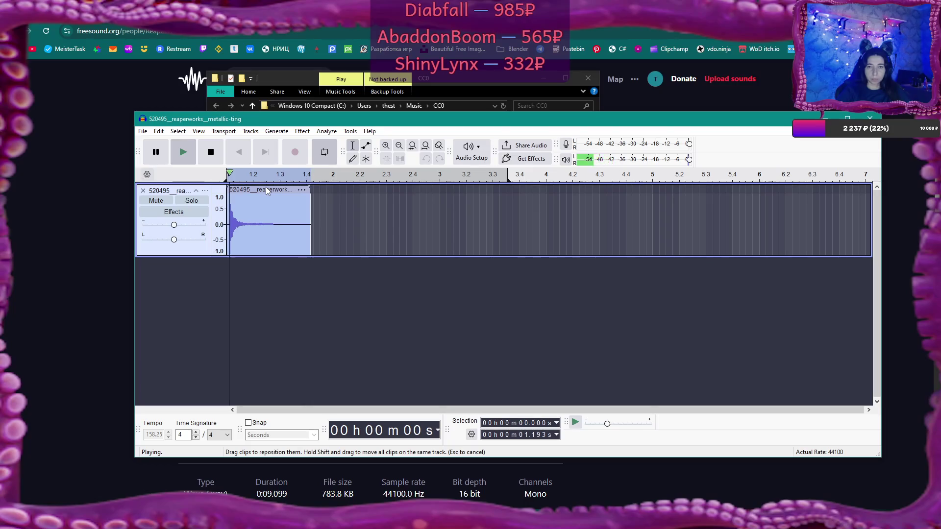
{"action": "left_click", "coordinate": [211, 153]}
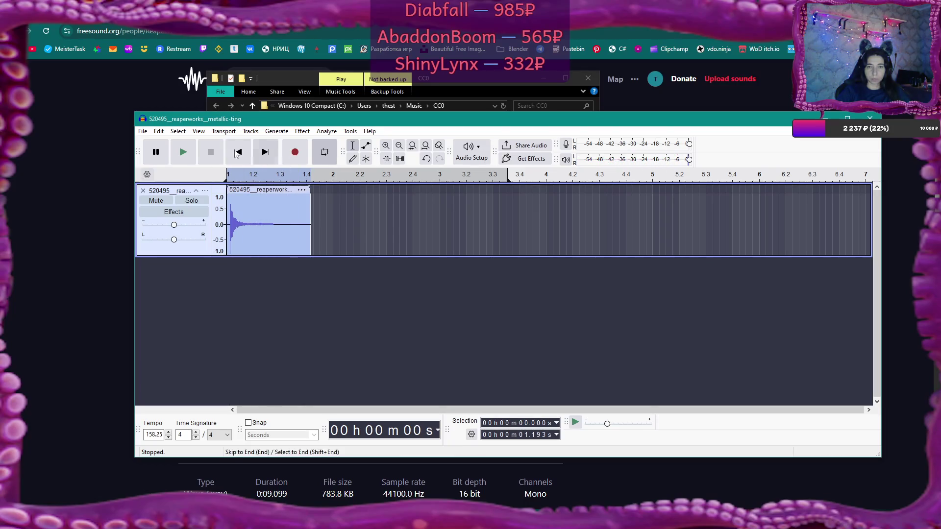
{"action": "left_click", "coordinate": [143, 131]}
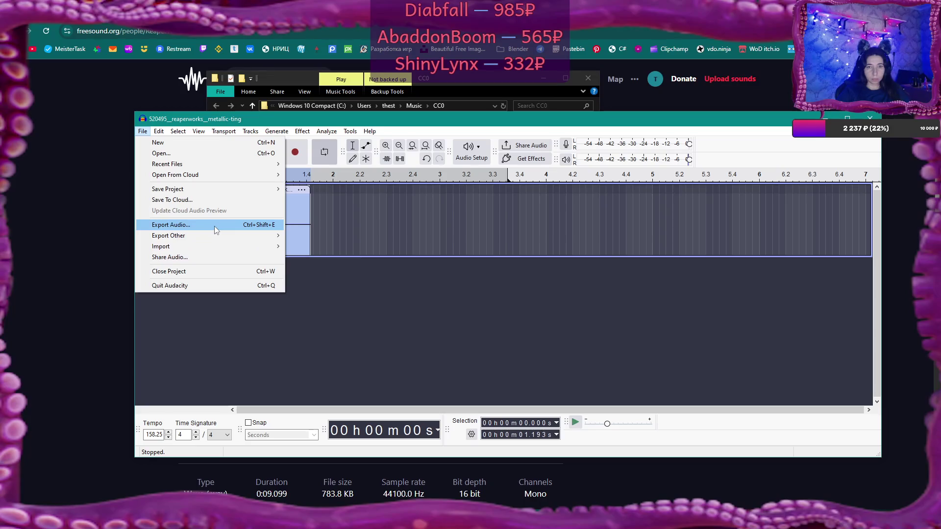
Step: Export the clip in stereo as metallic-ting.ogg, removing the numeric file-name prefix
{"action": "left_click", "coordinate": [214, 225]}
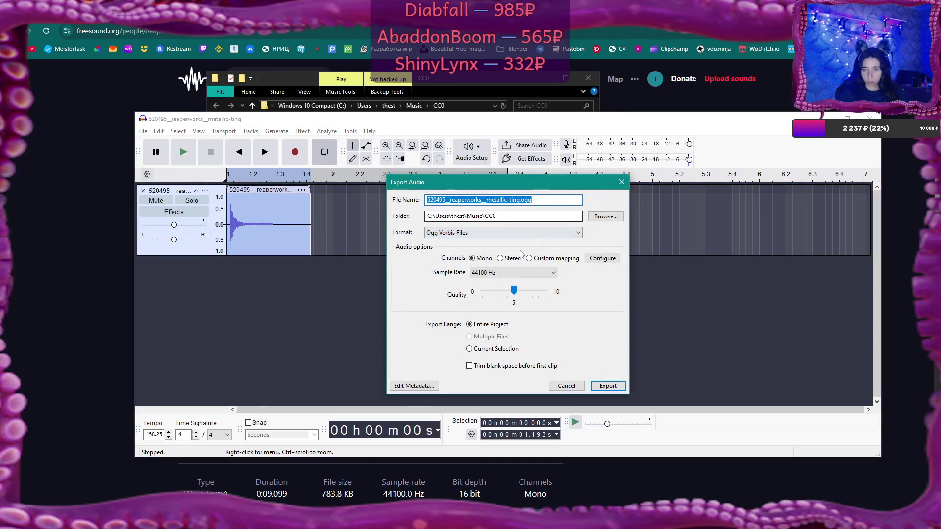
{"action": "left_click", "coordinate": [500, 259]}
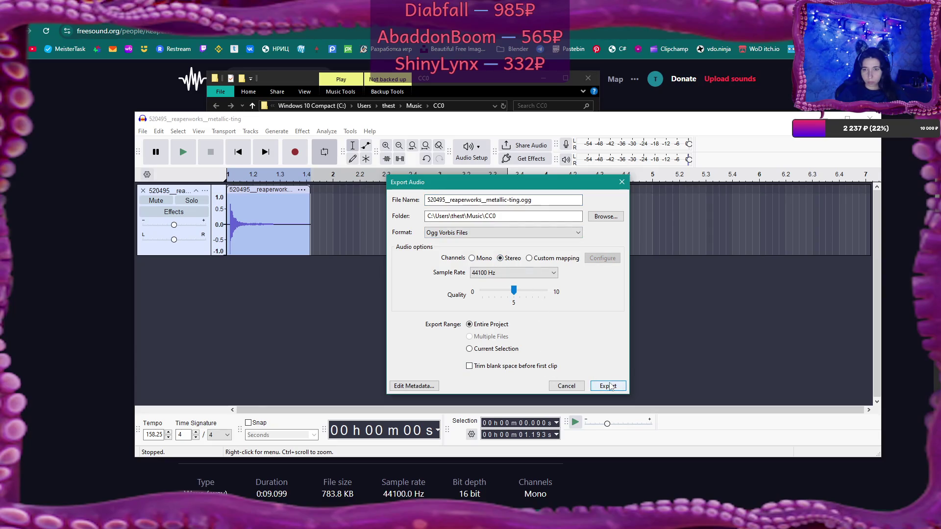
{"action": "left_click", "coordinate": [487, 201]}
{"action": "left_click_drag", "start_coordinate": [465, 199], "coordinate": [263, 205]}
{"action": "key", "text": "BackSpace"}
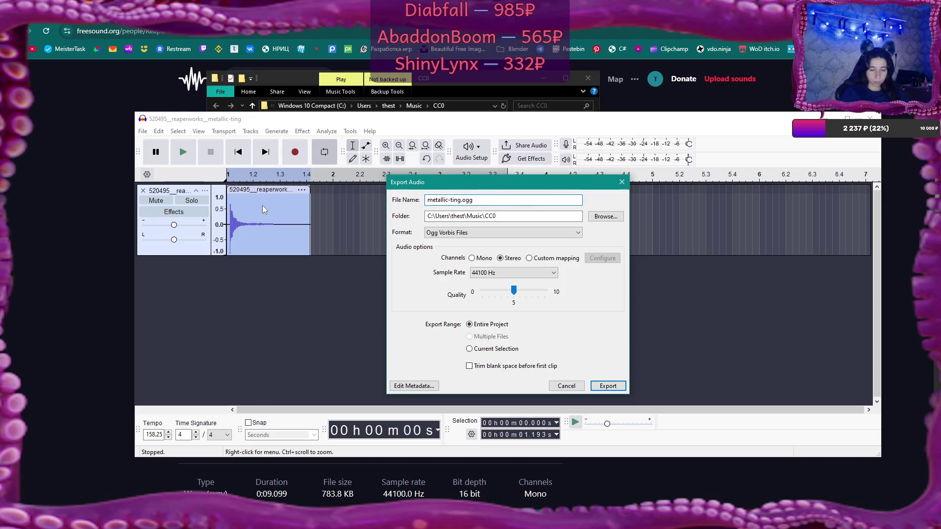
{"action": "left_click", "coordinate": [612, 387]}
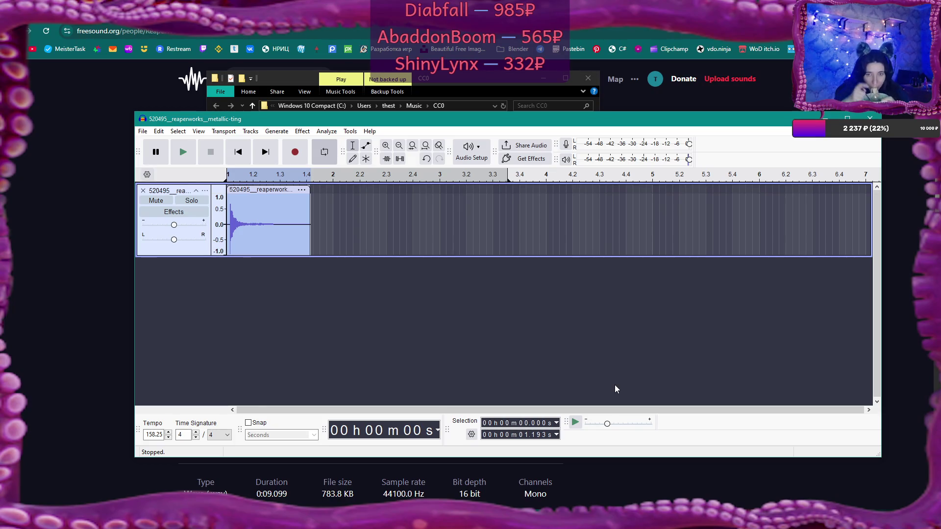
Step: Close Audacity without saving the project
{"action": "left_click", "coordinate": [870, 119]}
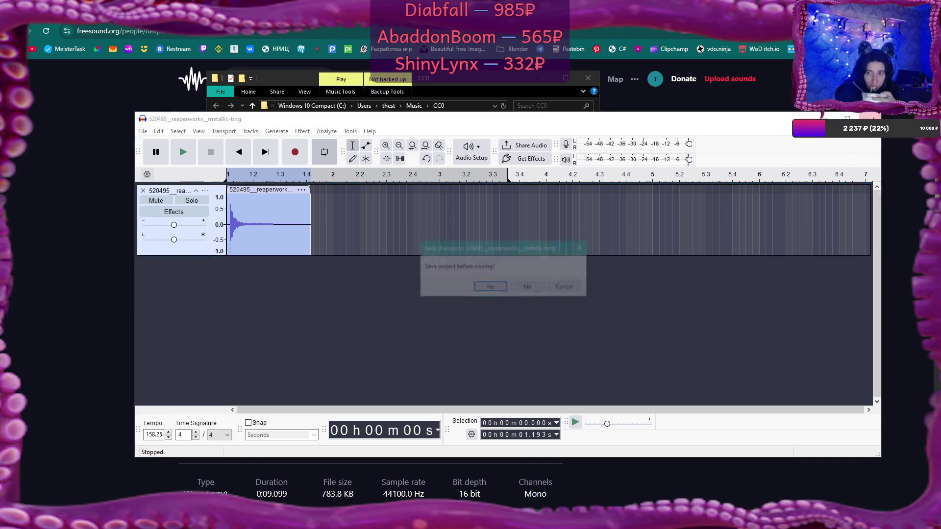
{"action": "left_click", "coordinate": [528, 287]}
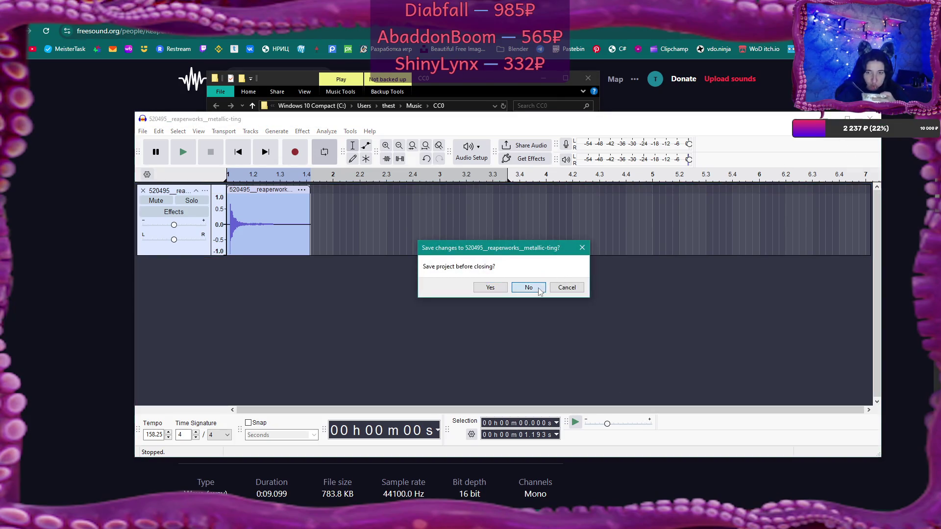
{"action": "scroll", "coordinate": [516, 286], "scroll_direction": "down", "scroll_amount": 1}
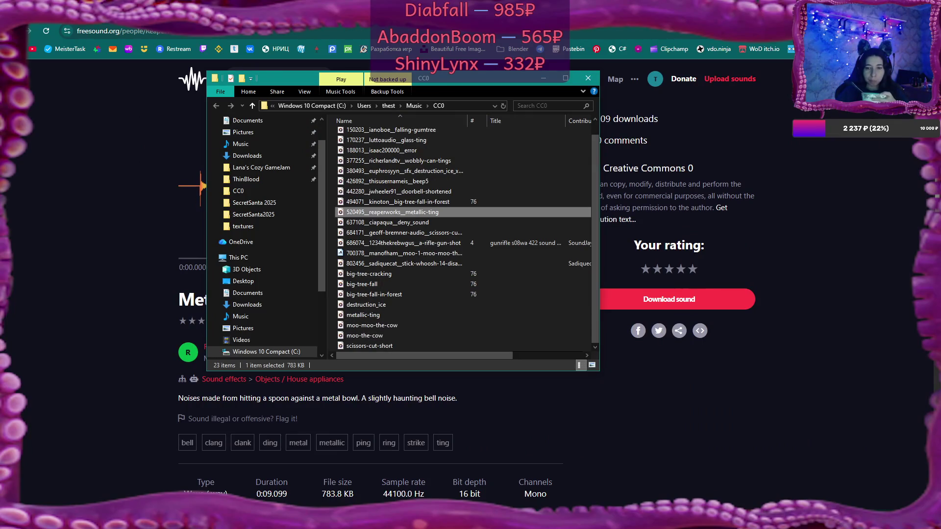
Step: Open Content > Sounds in Flax and import metallic-ting.ogg dragged from the CC0 folder
{"action": "key", "text": "alt+Tab"}
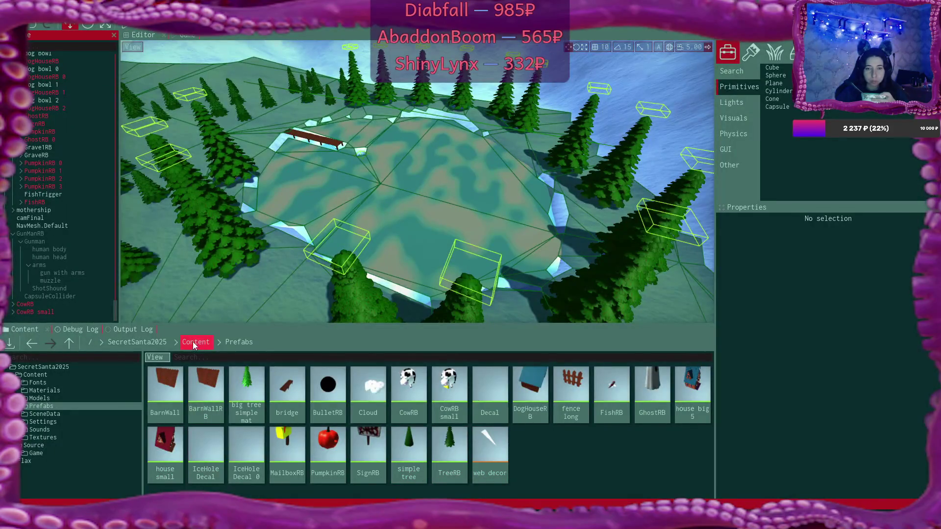
{"action": "left_click", "coordinate": [195, 342]}
{"action": "double_click", "coordinate": [409, 387]}
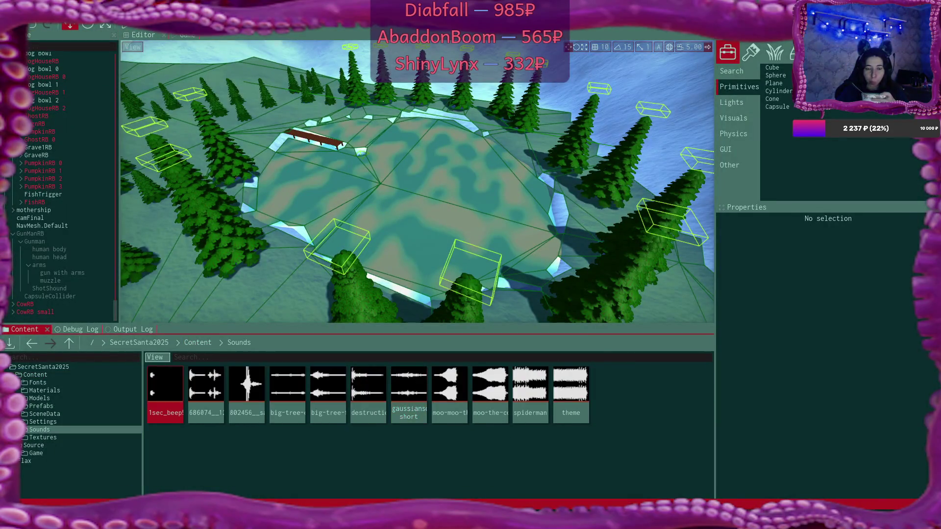
{"action": "mouse_move", "coordinate": [178, 507]}
{"action": "left_click", "coordinate": [220, 474]}
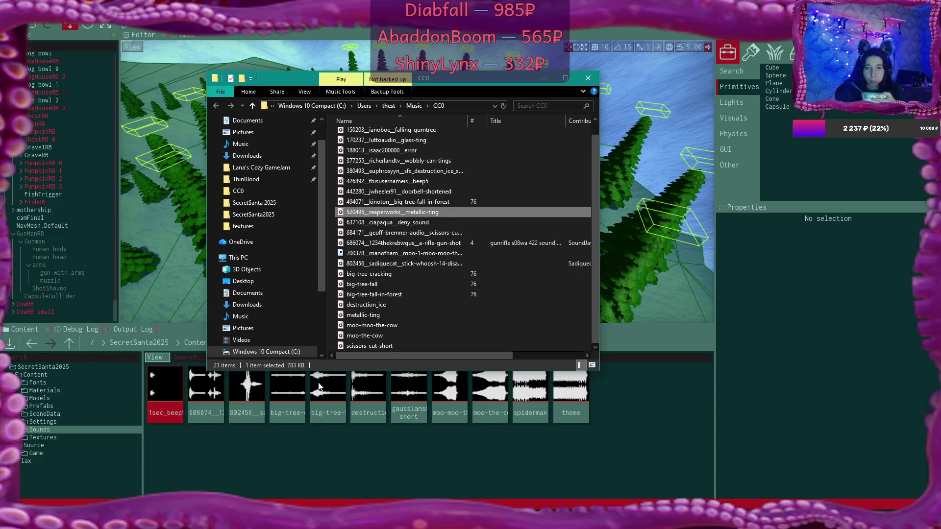
{"action": "left_click_drag", "start_coordinate": [372, 314], "coordinate": [655, 419]}
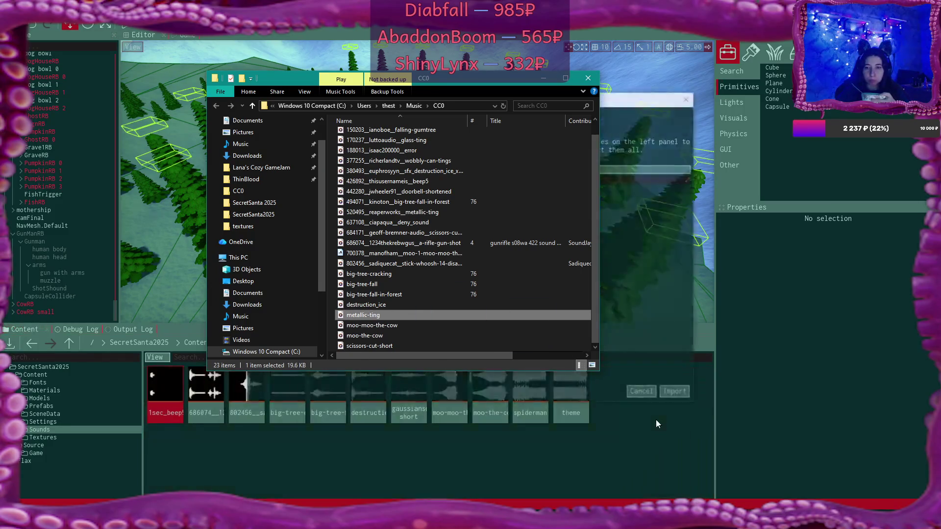
{"action": "left_click", "coordinate": [680, 356]}
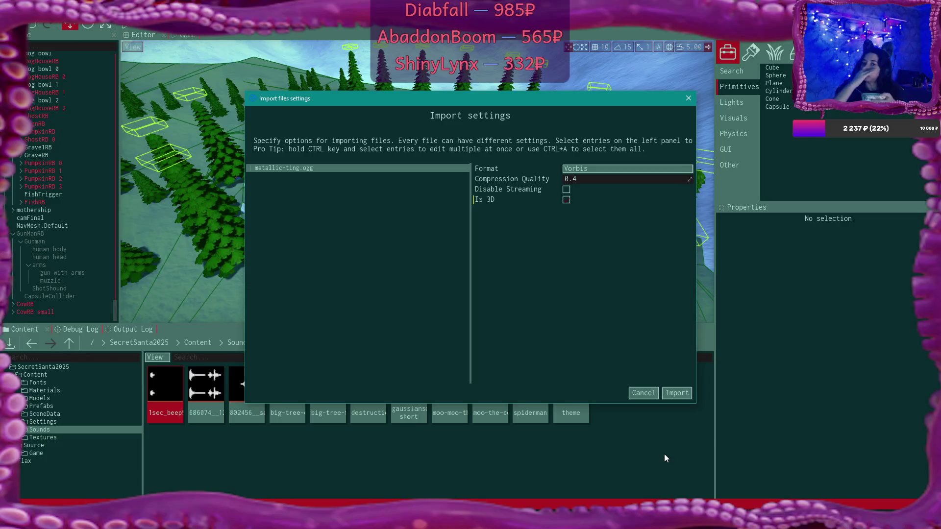
{"action": "left_click", "coordinate": [689, 391]}
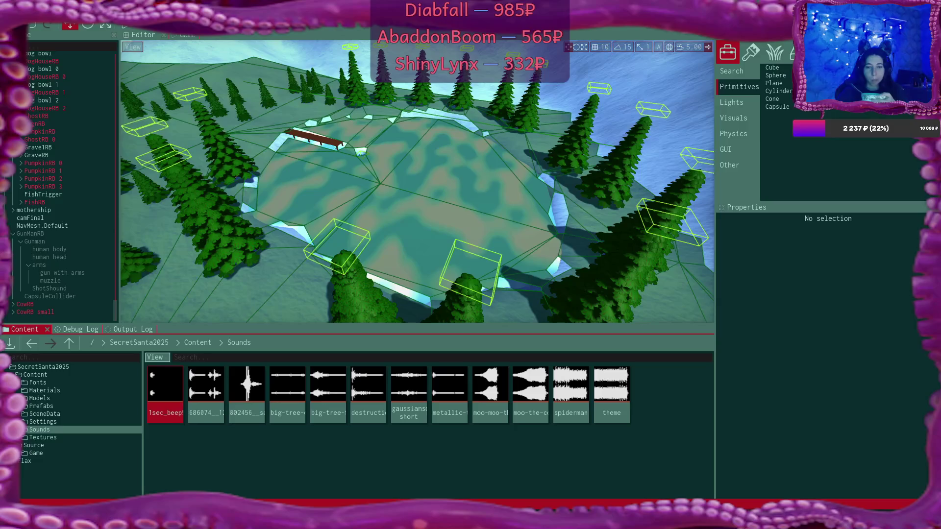
Step: Return to the Freesound ting search results in the browser
{"action": "mouse_move", "coordinate": [178, 519]}
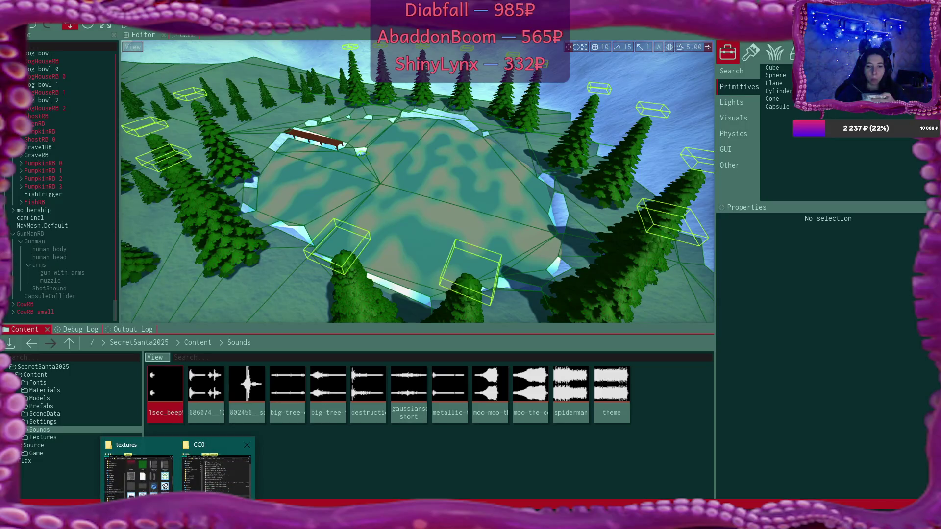
{"action": "left_click", "coordinate": [210, 481]}
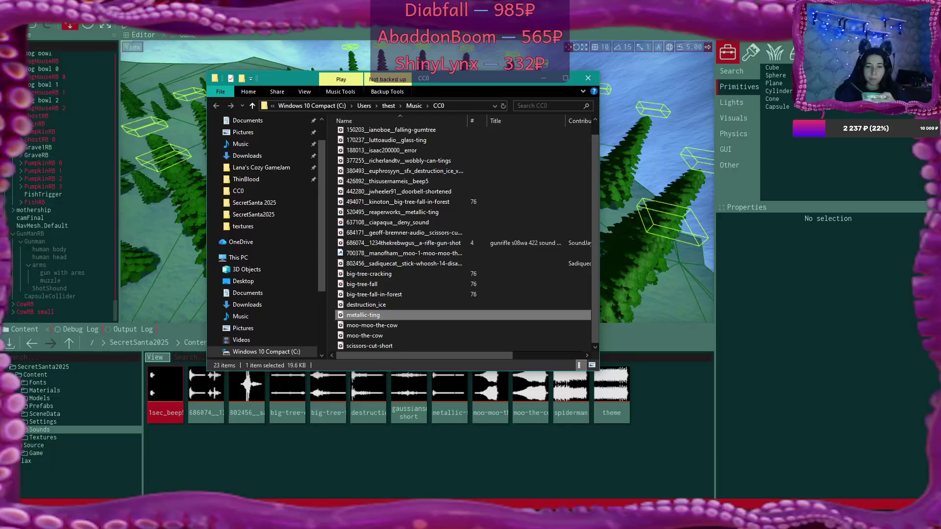
{"action": "key", "text": "alt+Tab"}
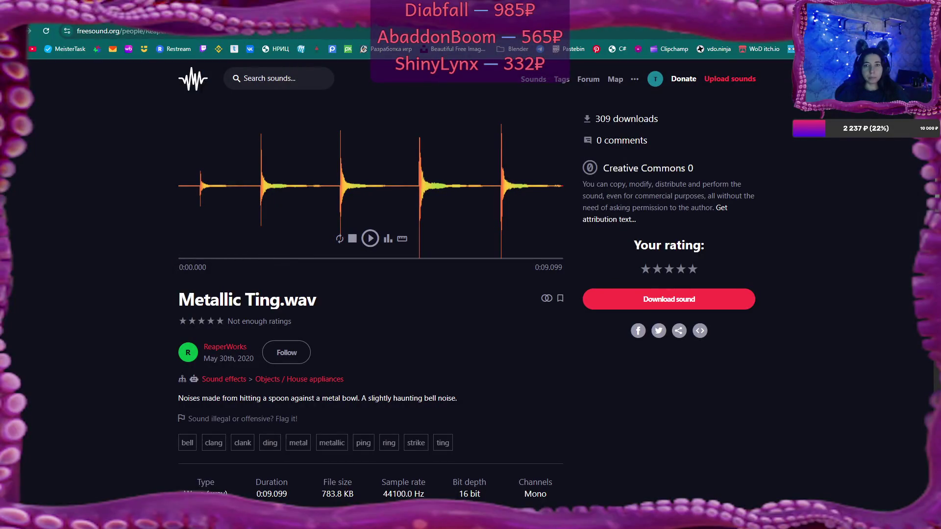
{"action": "key", "text": "alt+Left"}
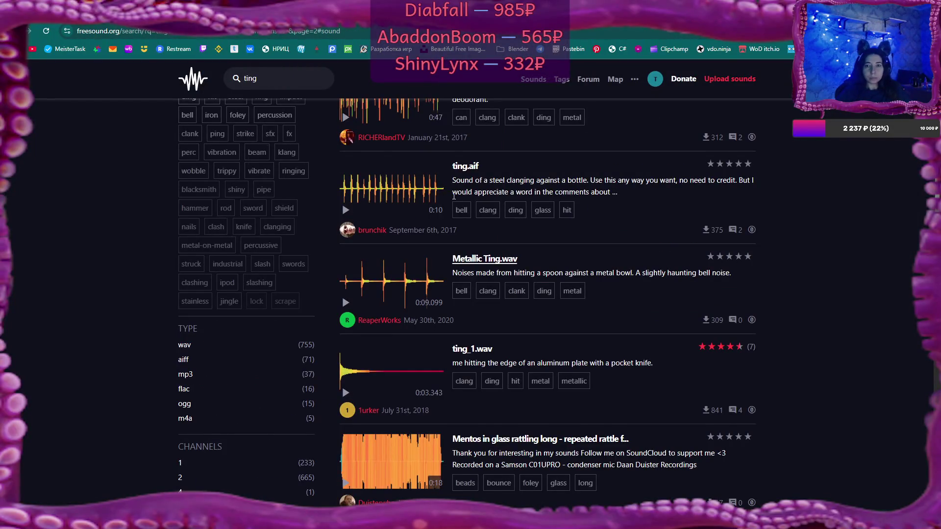
{"action": "scroll", "coordinate": [454, 196], "scroll_direction": "up", "scroll_amount": 5}
Step: Replace the search term with 'hit brick' and run the search
{"action": "left_click_drag", "start_coordinate": [328, 121], "coordinate": [544, 120]}
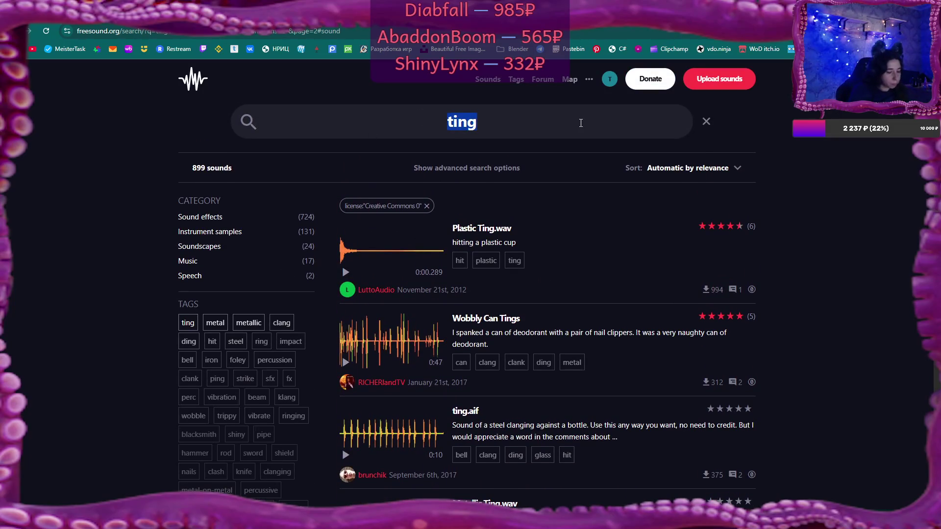
{"action": "type", "text": "hitting "}
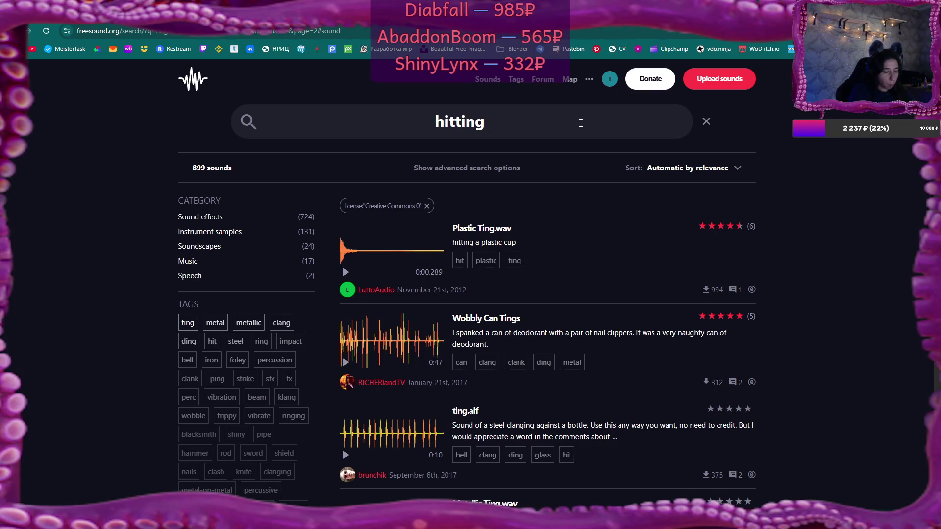
{"action": "type", "text": "w"}
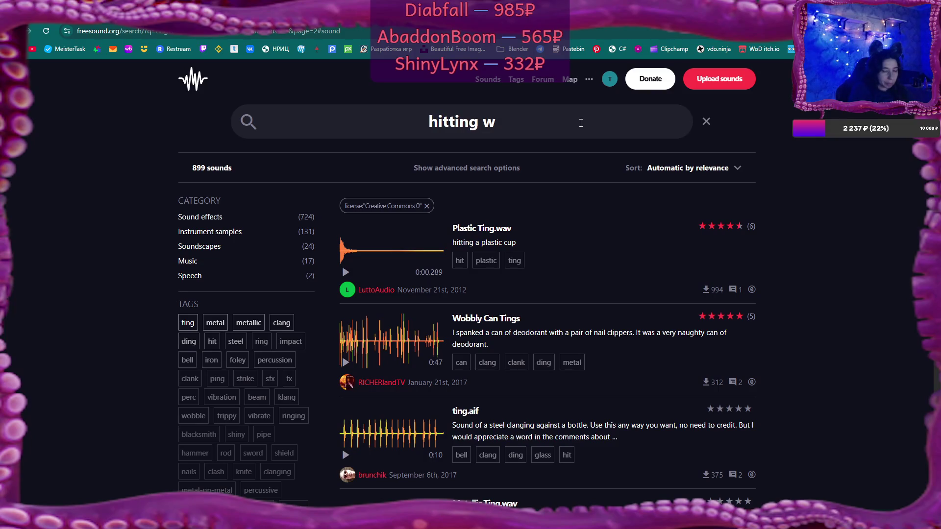
{"action": "key", "text": "BackSpace"}
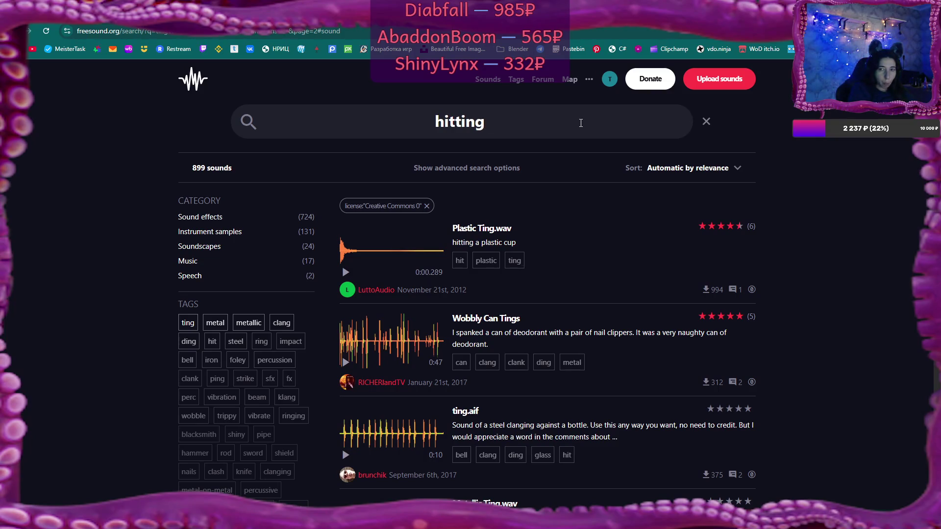
{"action": "key", "text": "BackSpace"}
{"action": "key", "text": "BackSpace"}
{"action": "key", "text": "BackSpace"}
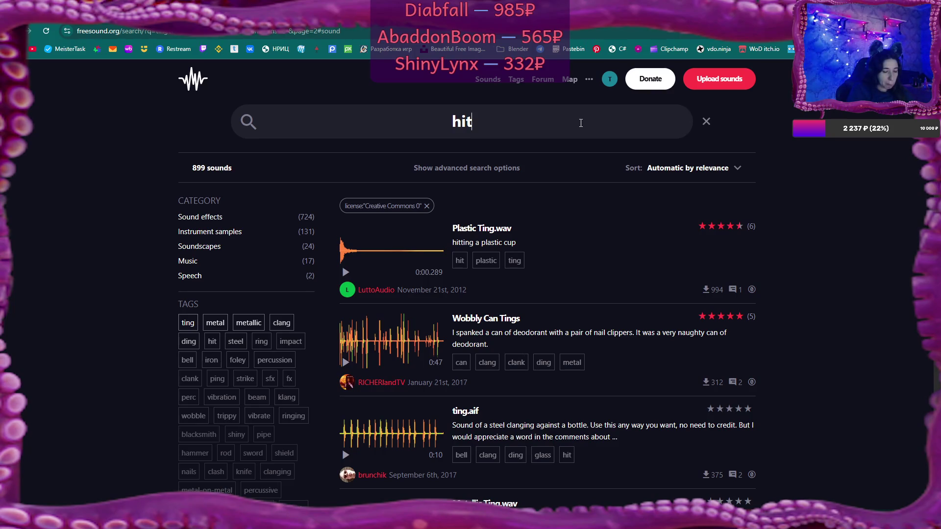
{"action": "type", "text": "brick"}
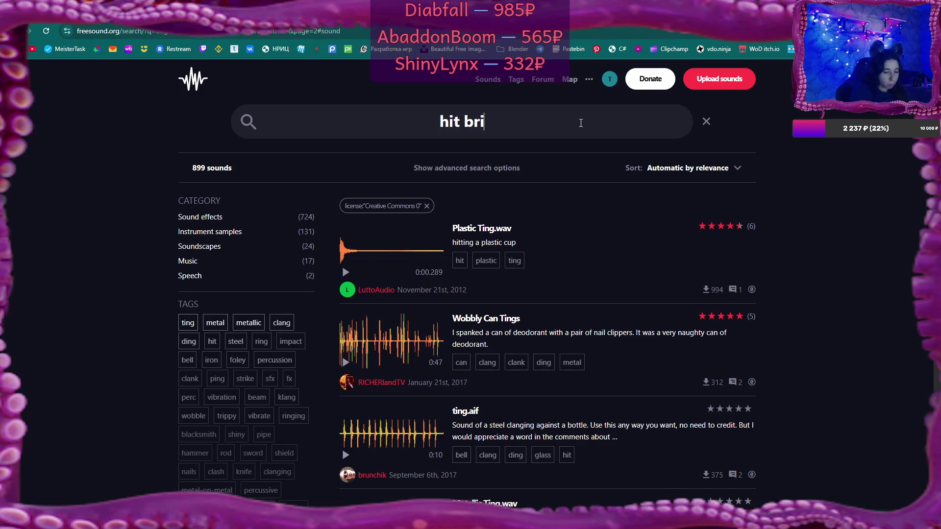
{"action": "key", "text": "Return"}
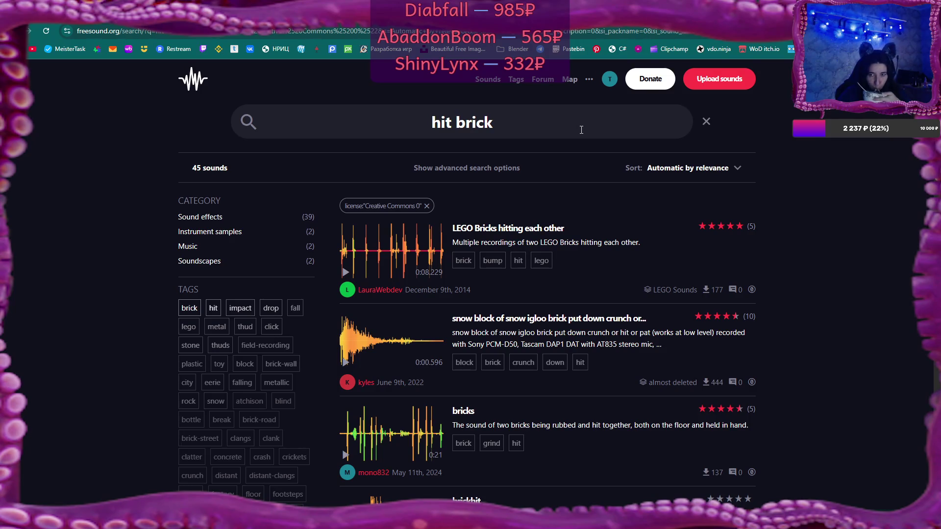
Step: Preview the snow block brick sound and scroll through the brick results
{"action": "left_click", "coordinate": [346, 363]}
{"action": "scroll", "coordinate": [348, 369], "scroll_direction": "down", "scroll_amount": 2}
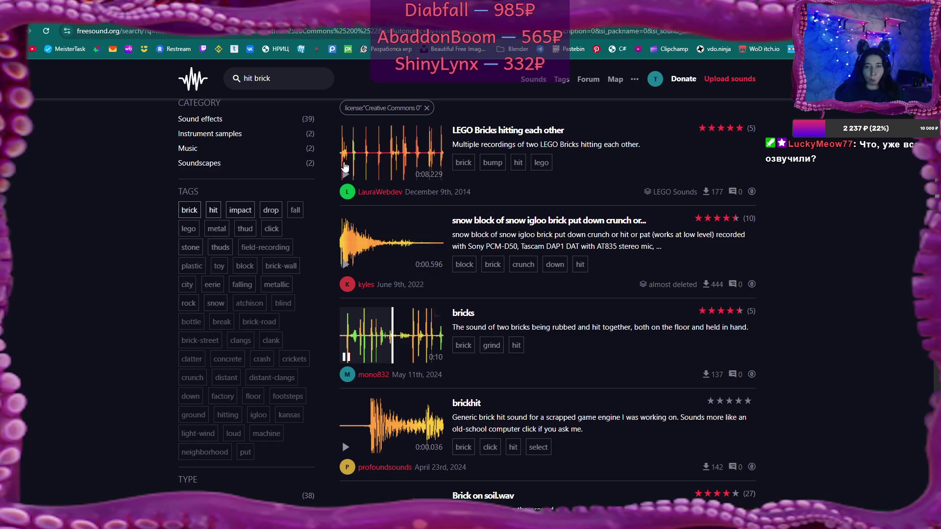
{"action": "scroll", "coordinate": [309, 96], "scroll_direction": "up", "scroll_amount": 1}
Step: Search Freesound for 'impact' instead of 'hit brick'
{"action": "left_click_drag", "start_coordinate": [292, 79], "coordinate": [177, 93]}
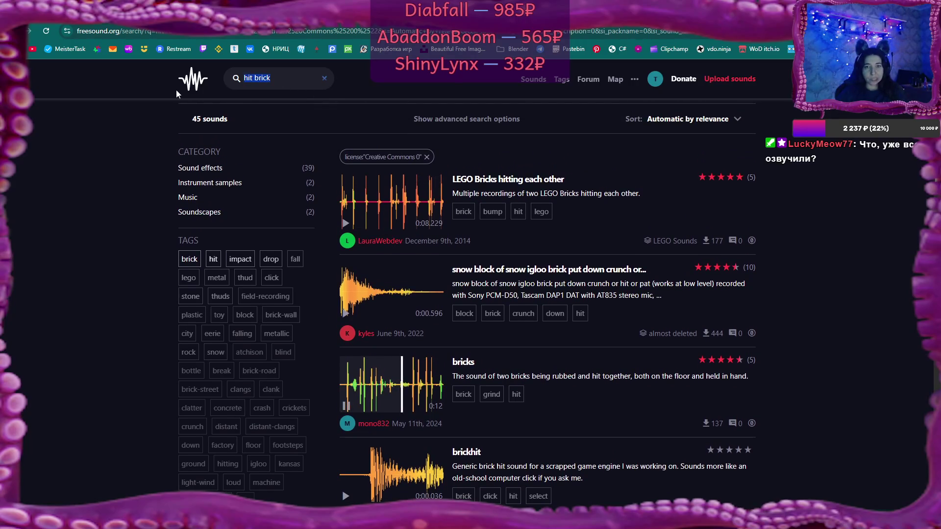
{"action": "type", "text": "impa"}
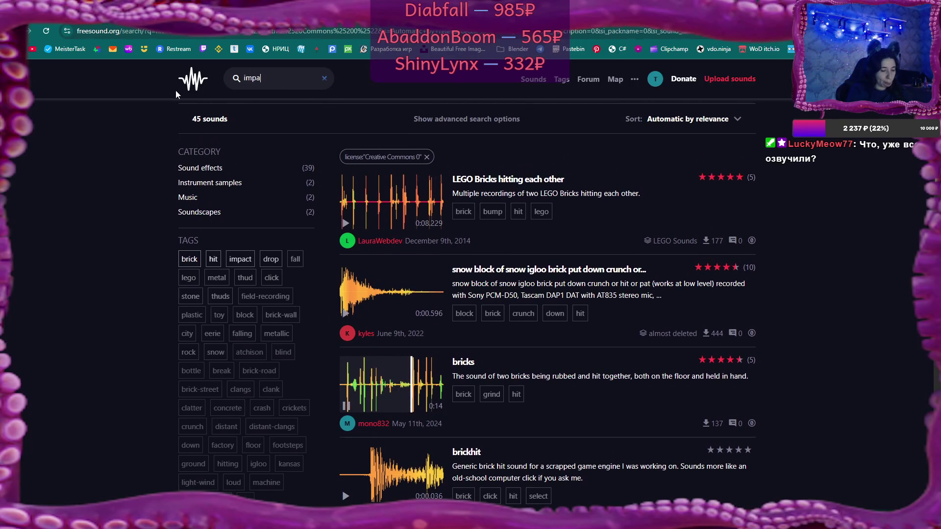
{"action": "type", "text": "ct"}
{"action": "key", "text": "Return"}
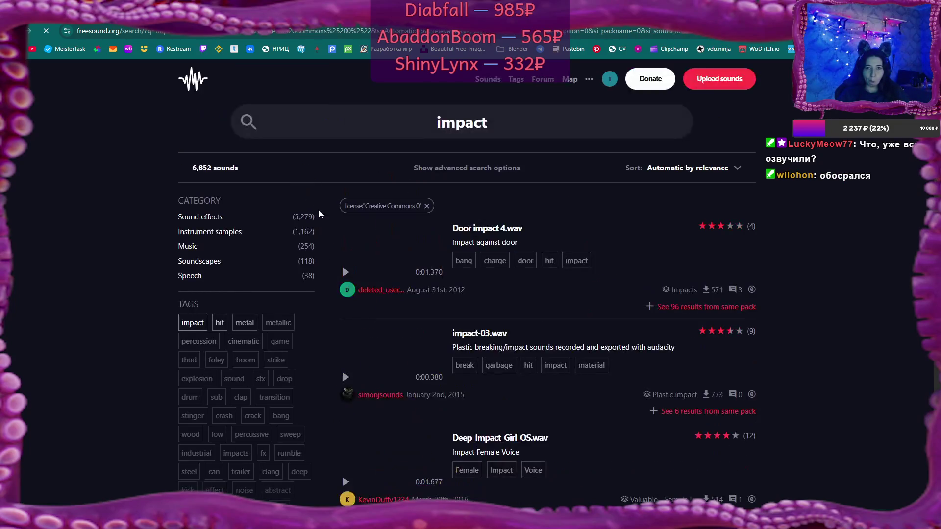
Step: Preview impact-03.wav, Deep_Impact_Girl_OS.wav, Deep_Impact_Man_OS.mp3 and snd_ImpactSmallWall03.wav
{"action": "left_click", "coordinate": [345, 377]}
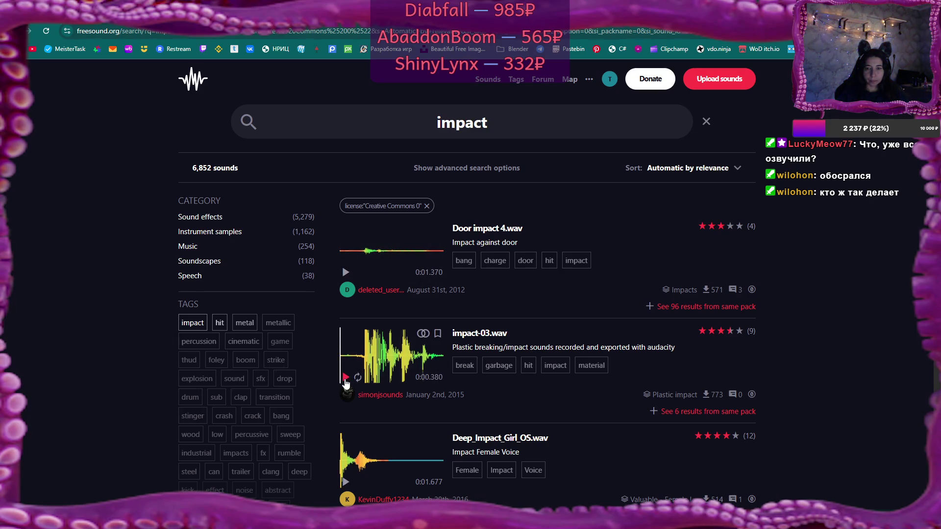
{"action": "scroll", "coordinate": [346, 382], "scroll_direction": "down", "scroll_amount": 3}
{"action": "left_click", "coordinate": [346, 335]}
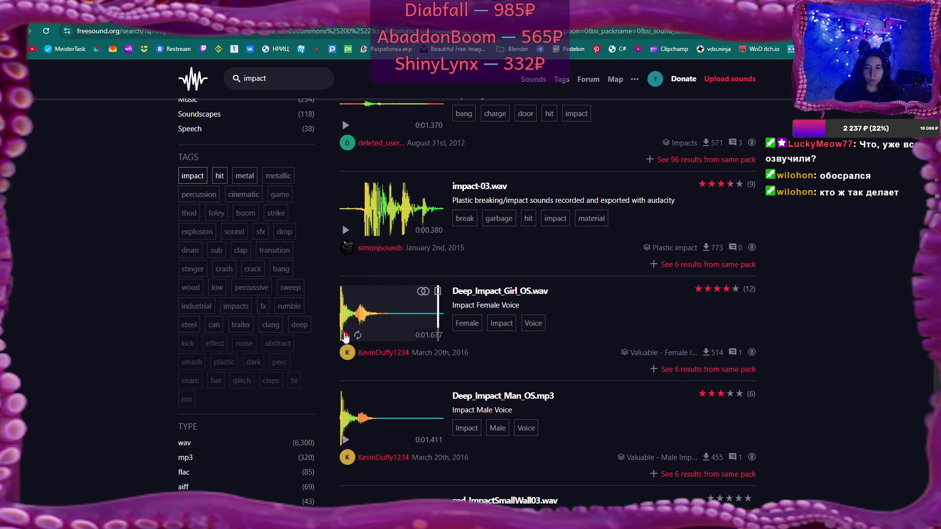
{"action": "left_click", "coordinate": [346, 336]}
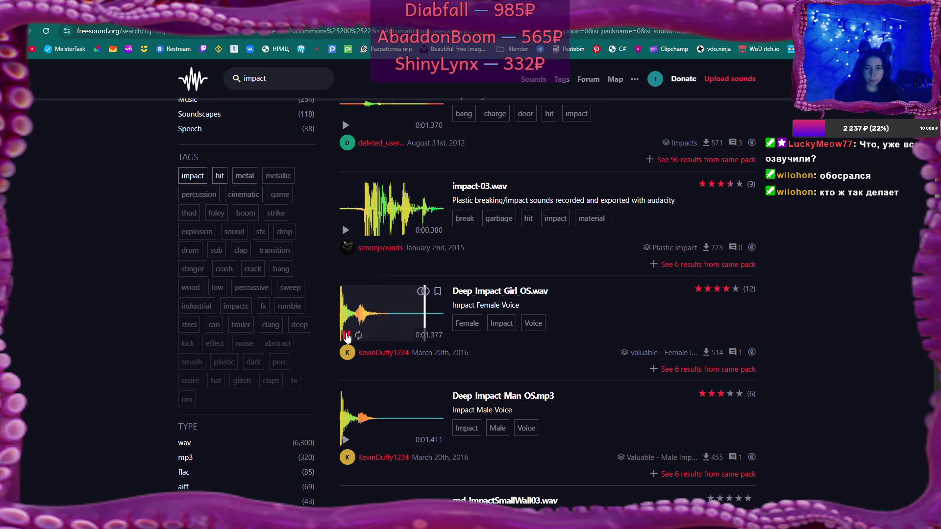
{"action": "left_click", "coordinate": [346, 335]}
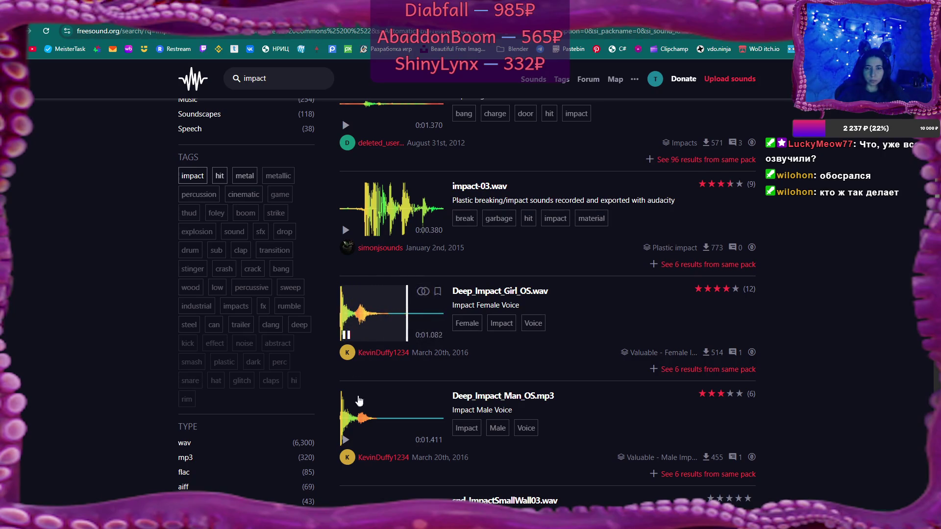
{"action": "left_click", "coordinate": [352, 438]}
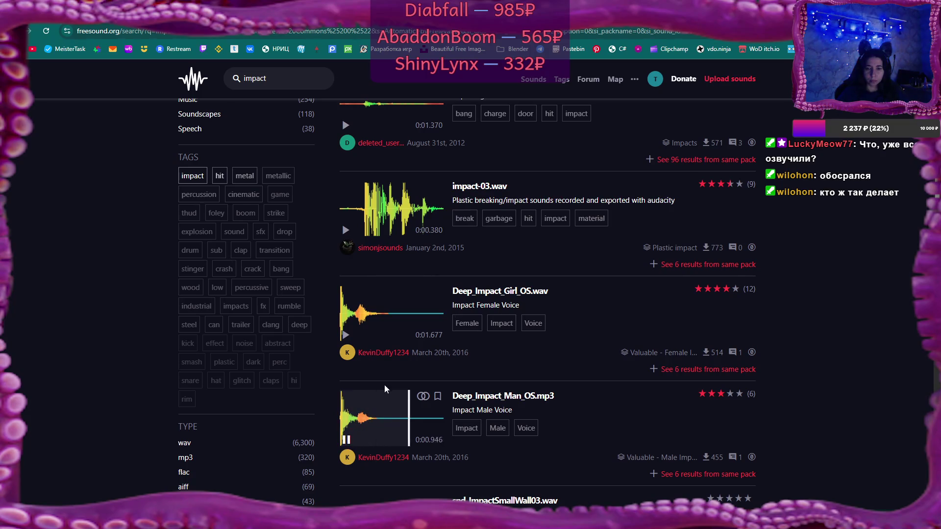
{"action": "scroll", "coordinate": [385, 388], "scroll_direction": "down", "scroll_amount": 4}
{"action": "left_click", "coordinate": [346, 349]}
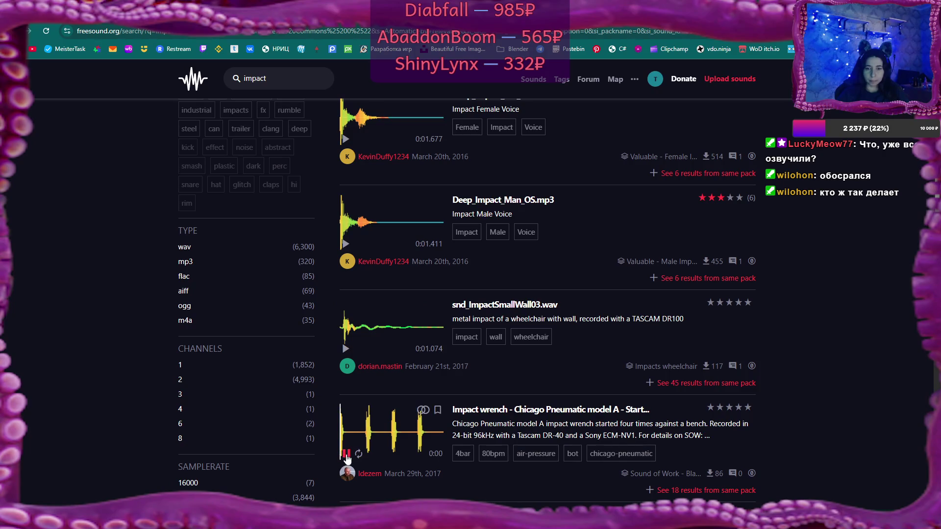
{"action": "scroll", "coordinate": [352, 441], "scroll_direction": "down", "scroll_amount": 3}
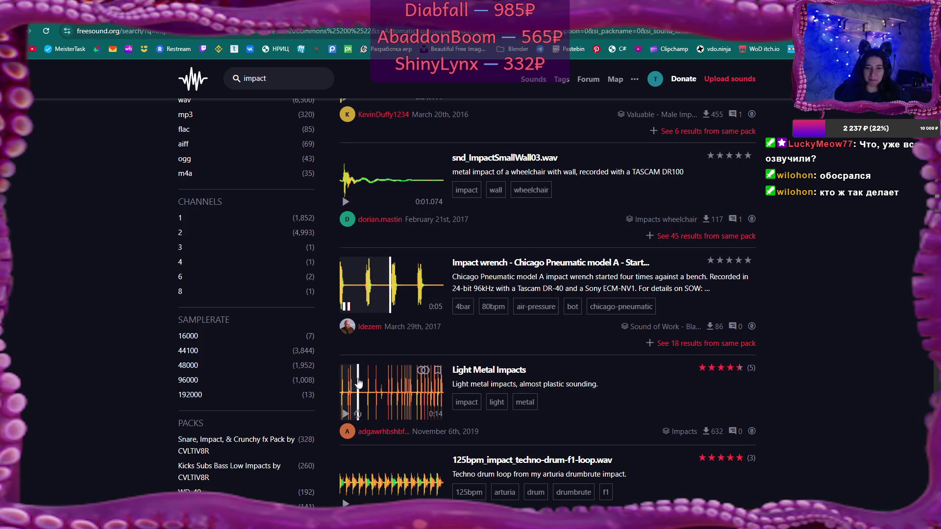
Step: Preview Light Metal Impacts, Branch Impact 2.wav, the Nachos impact sounds and PlasticImpactB1.wav
{"action": "left_click", "coordinate": [345, 415]}
{"action": "scroll", "coordinate": [345, 417], "scroll_direction": "down", "scroll_amount": 2}
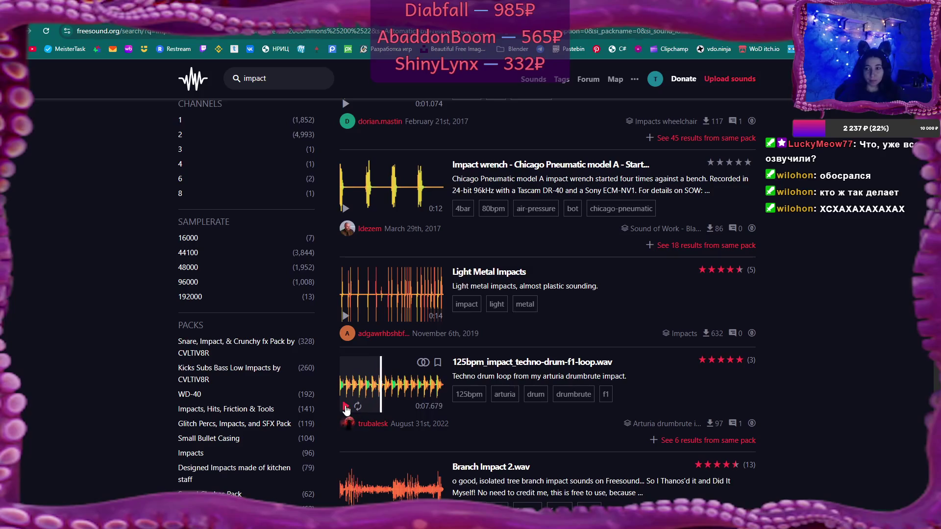
{"action": "scroll", "coordinate": [346, 408], "scroll_direction": "down", "scroll_amount": 3}
{"action": "left_click", "coordinate": [349, 363]}
{"action": "left_click", "coordinate": [346, 364]}
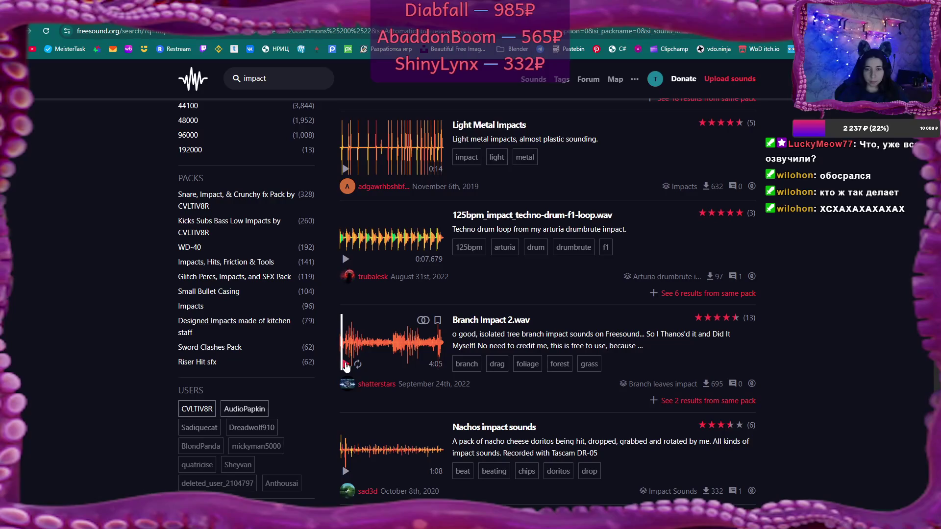
{"action": "scroll", "coordinate": [346, 367], "scroll_direction": "down", "scroll_amount": 3}
{"action": "left_click", "coordinate": [346, 325]}
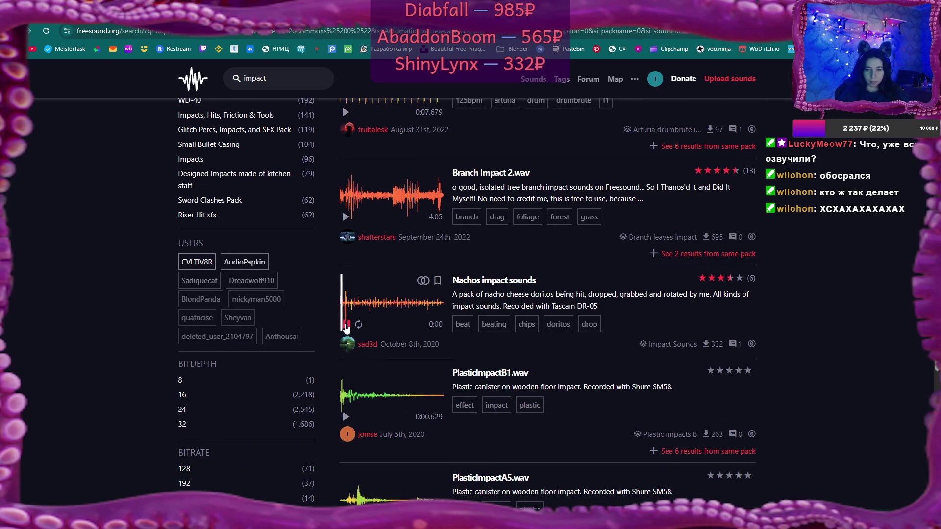
{"action": "left_click", "coordinate": [345, 417]}
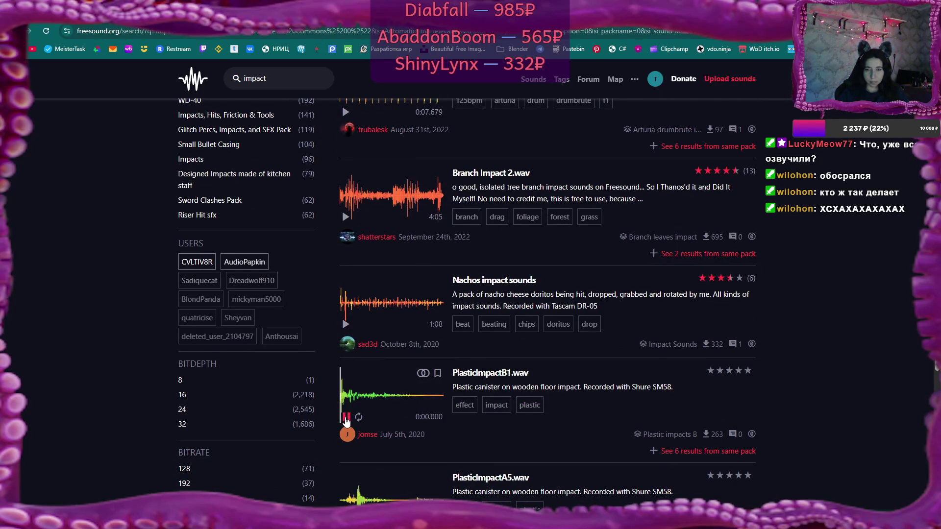
{"action": "scroll", "coordinate": [346, 392], "scroll_direction": "down", "scroll_amount": 3}
Step: Preview PlasticImpactA5.wav, CartImpact3.wav, FX Impact and the kicks bass impacts subs clip
{"action": "left_click", "coordinate": [345, 374]}
{"action": "left_click", "coordinate": [346, 375]}
{"action": "scroll", "coordinate": [347, 377], "scroll_direction": "down", "scroll_amount": 1}
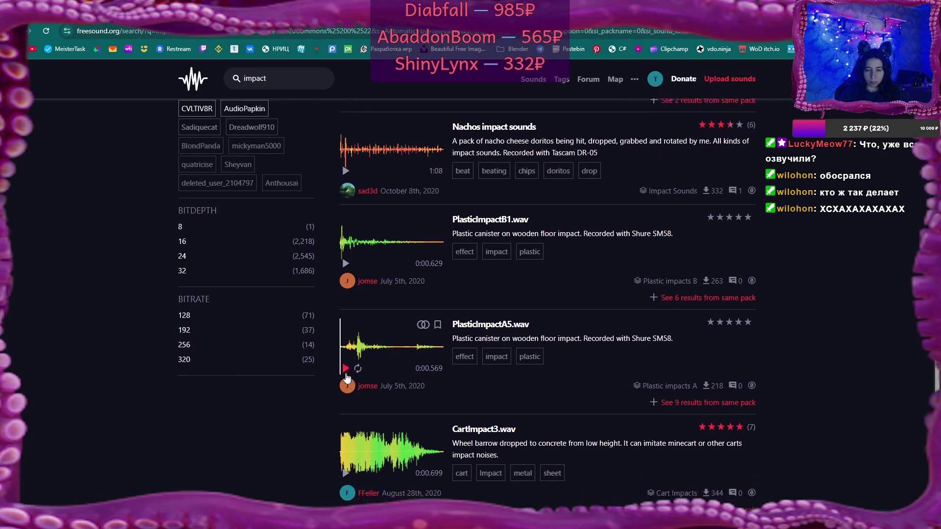
{"action": "scroll", "coordinate": [345, 377], "scroll_direction": "down", "scroll_amount": 2}
{"action": "left_click", "coordinate": [346, 382]}
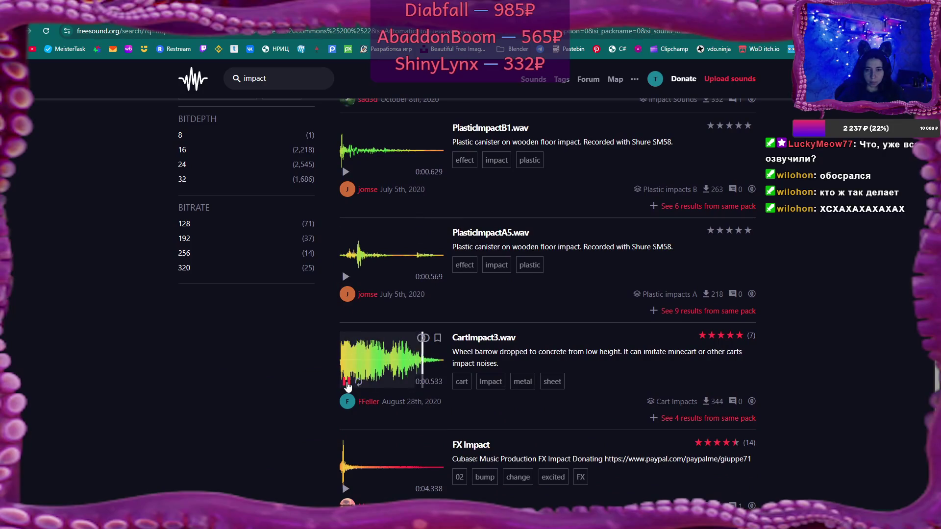
{"action": "scroll", "coordinate": [347, 386], "scroll_direction": "down", "scroll_amount": 2}
{"action": "left_click", "coordinate": [347, 387]}
{"action": "scroll", "coordinate": [347, 382], "scroll_direction": "down", "scroll_amount": 3}
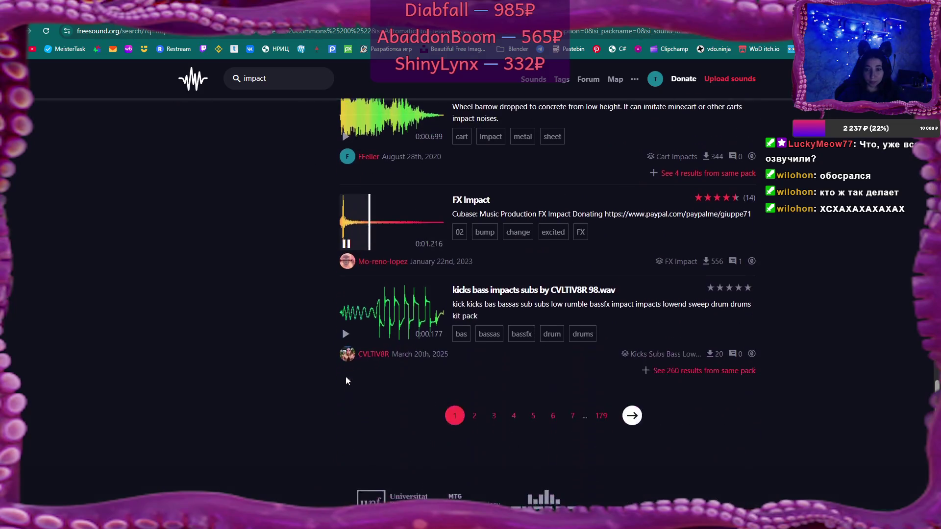
{"action": "left_click", "coordinate": [345, 335]}
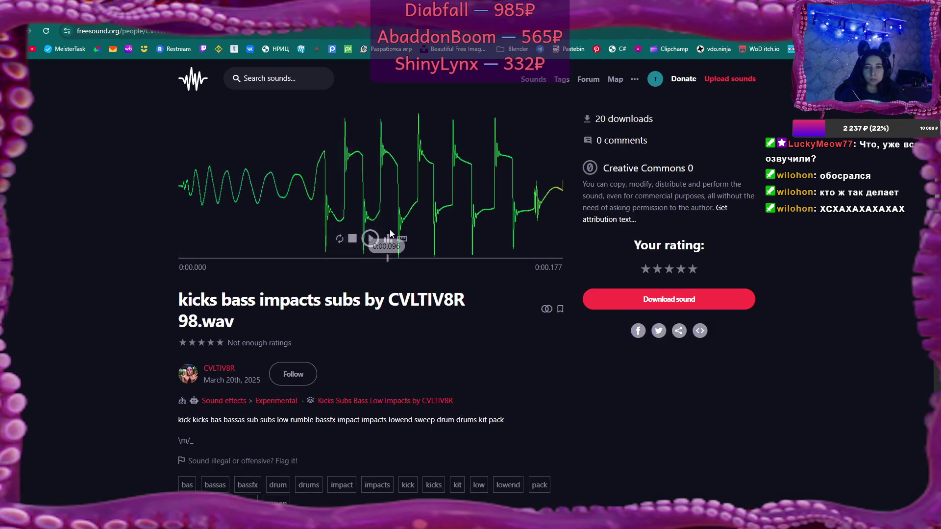
Step: Play the kicks bass impacts subs clip and save it into the CC0 music folder
{"action": "left_click", "coordinate": [373, 239]}
{"action": "left_click", "coordinate": [372, 240]}
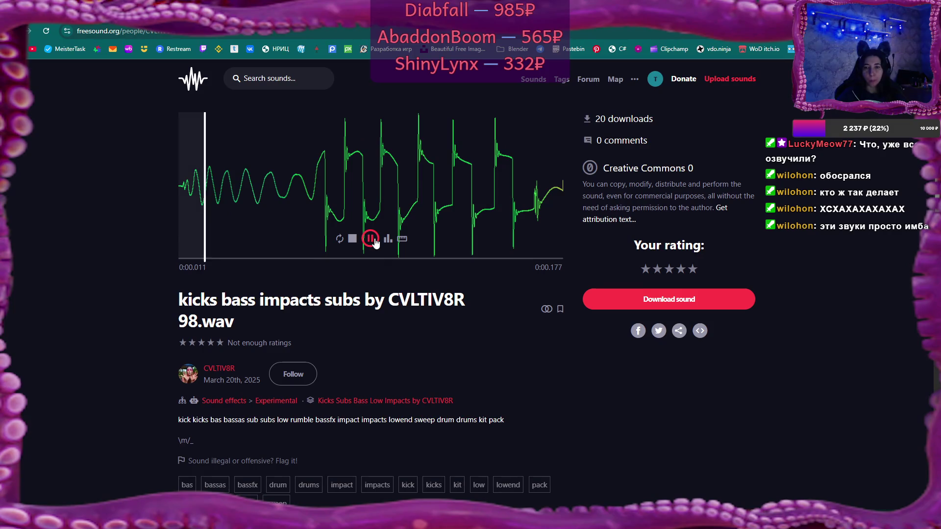
{"action": "left_click", "coordinate": [687, 303]}
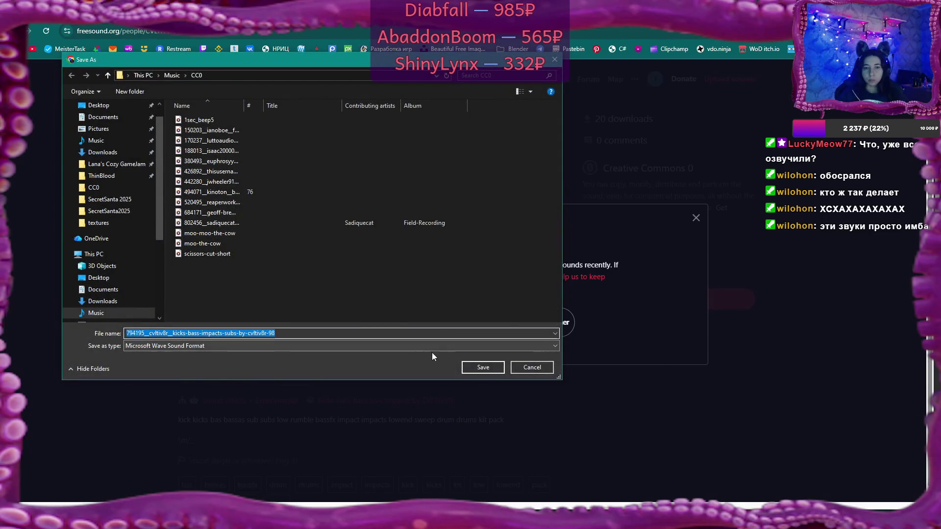
{"action": "left_click", "coordinate": [482, 367]}
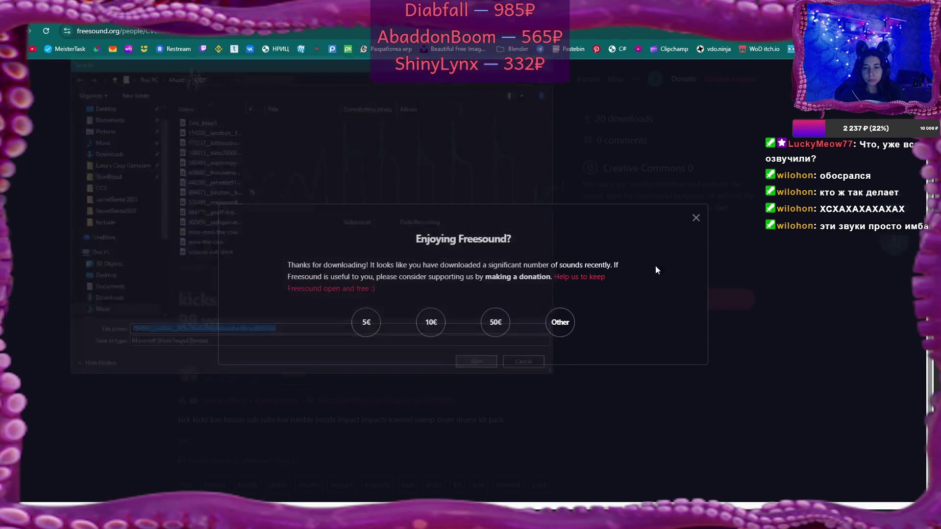
Step: Dismiss the donation request and go to page 2 of the impact results
{"action": "left_click", "coordinate": [696, 218]}
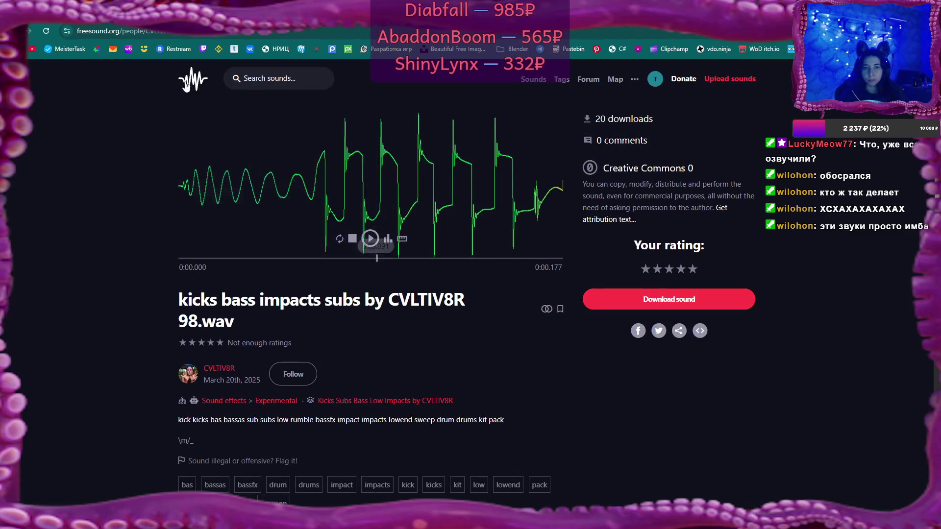
{"action": "key", "text": "alt+Left"}
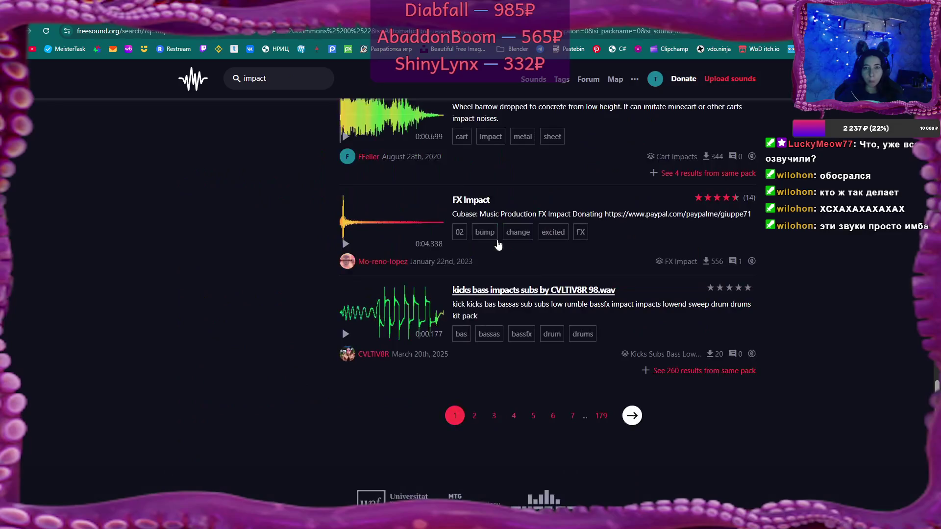
{"action": "left_click", "coordinate": [474, 416]}
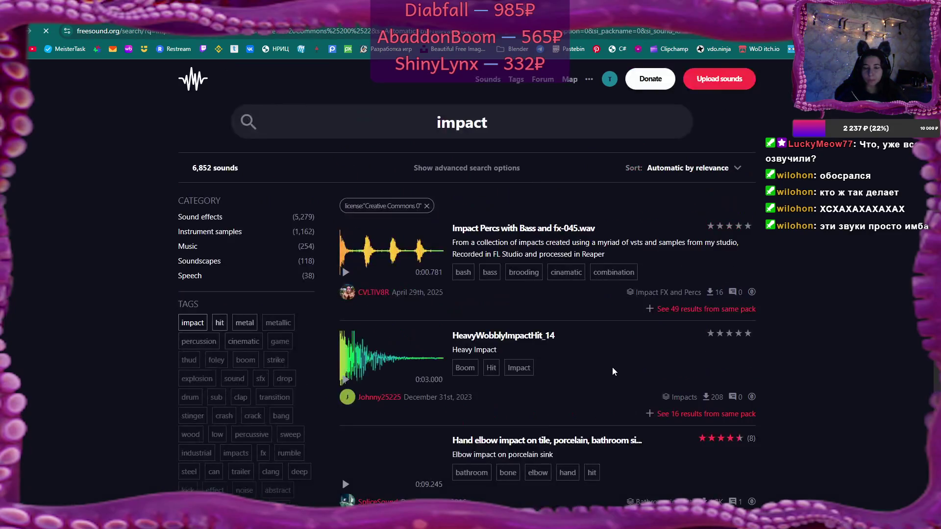
Step: Preview Impact Percs with Bass and fx-045.wav and HeavyWobblyImpactHit_14 repeatedly, stopping 006 LOW IMPACT
{"action": "left_click", "coordinate": [348, 273]}
{"action": "left_click", "coordinate": [345, 380]}
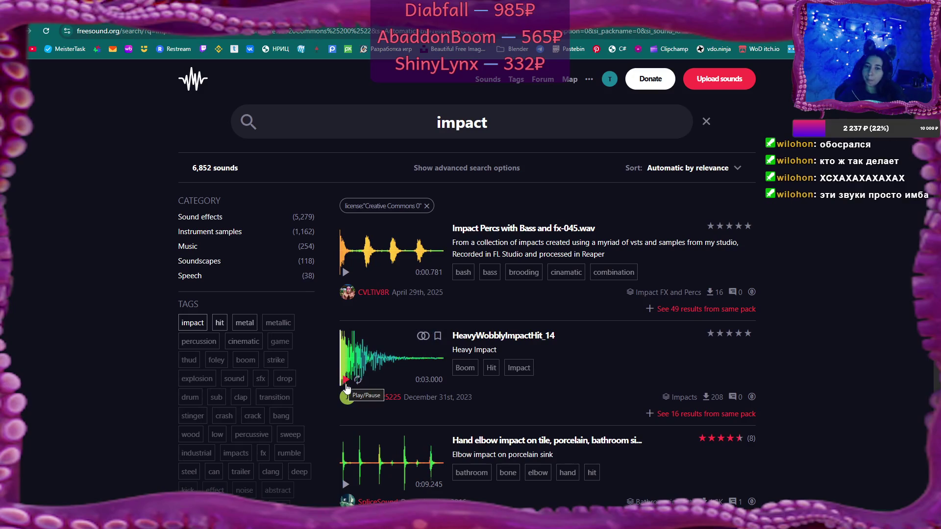
{"action": "left_click", "coordinate": [347, 381]}
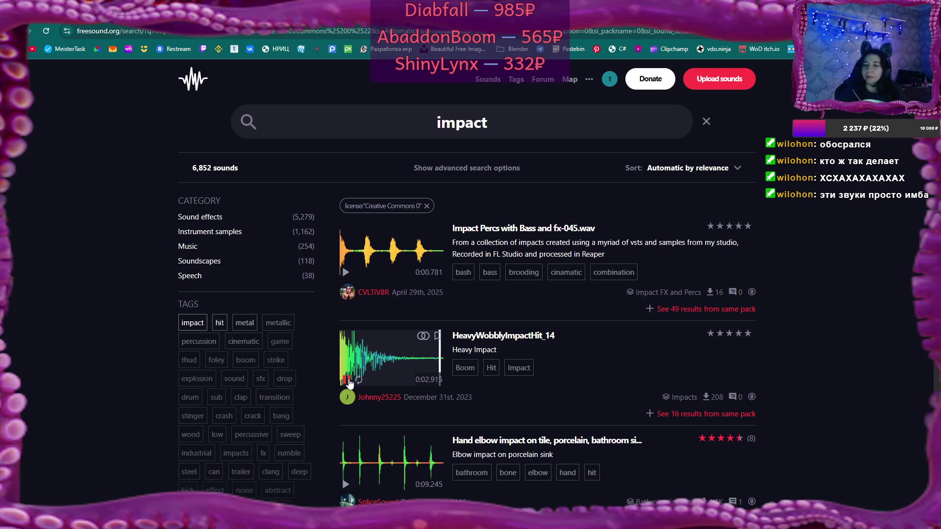
{"action": "scroll", "coordinate": [368, 389], "scroll_direction": "down", "scroll_amount": 2}
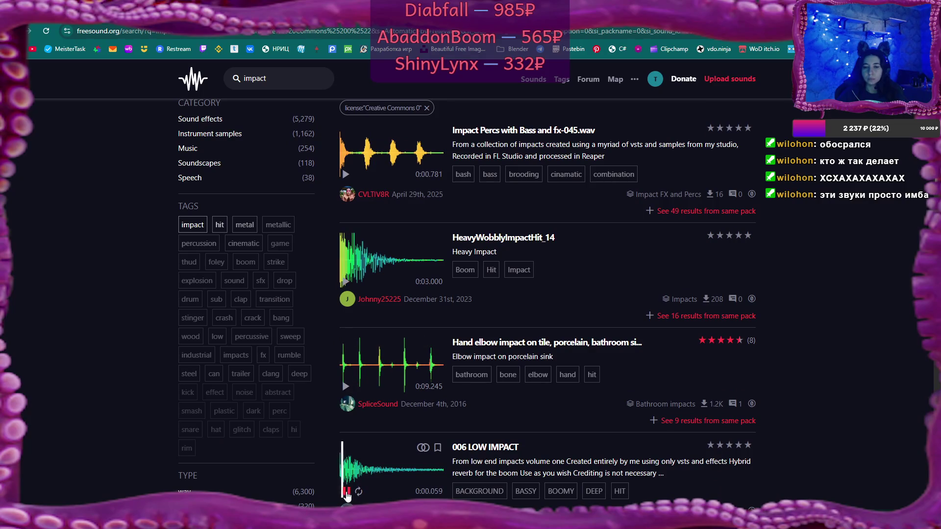
{"action": "left_click", "coordinate": [345, 491]}
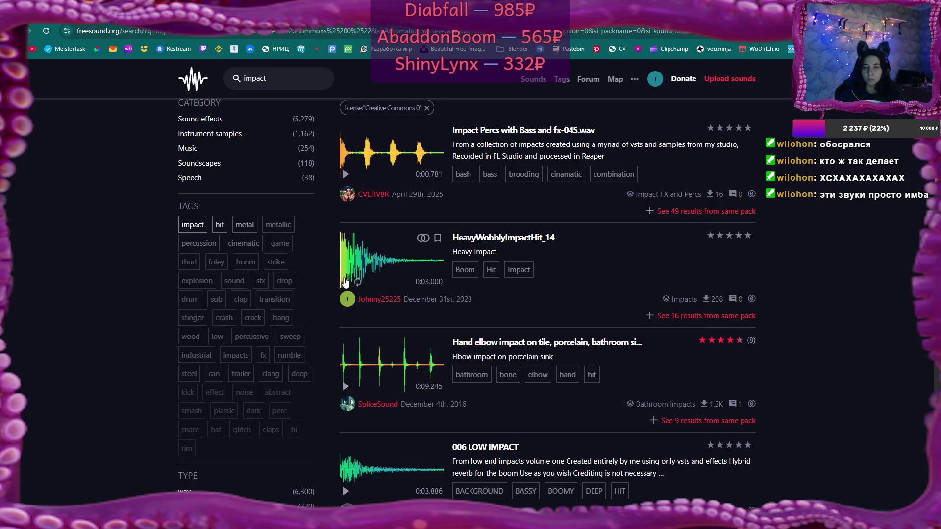
{"action": "left_click", "coordinate": [345, 283]}
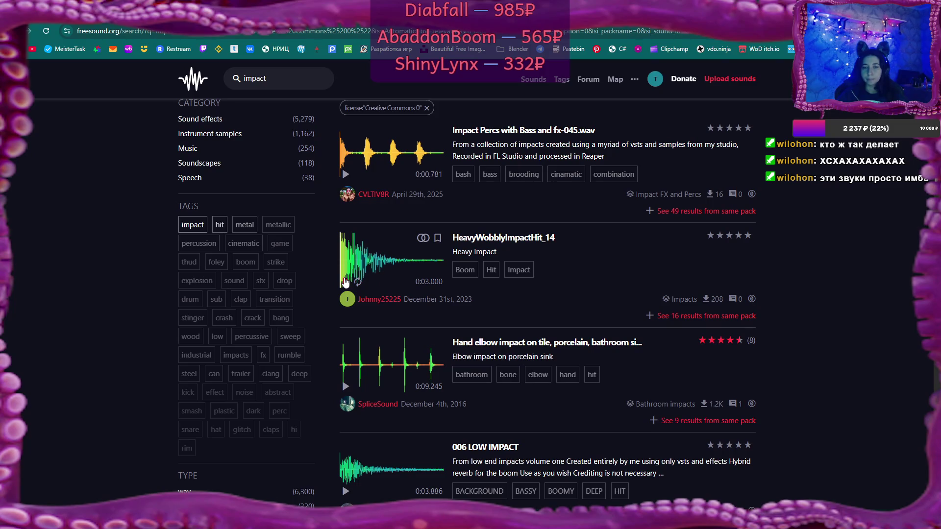
Step: Preview the DSGNImpt impact and Steel_On_Steel_Impacts_Many.wav further down the results
{"action": "scroll", "coordinate": [346, 289], "scroll_direction": "down", "scroll_amount": 5}
{"action": "left_click", "coordinate": [346, 304]}
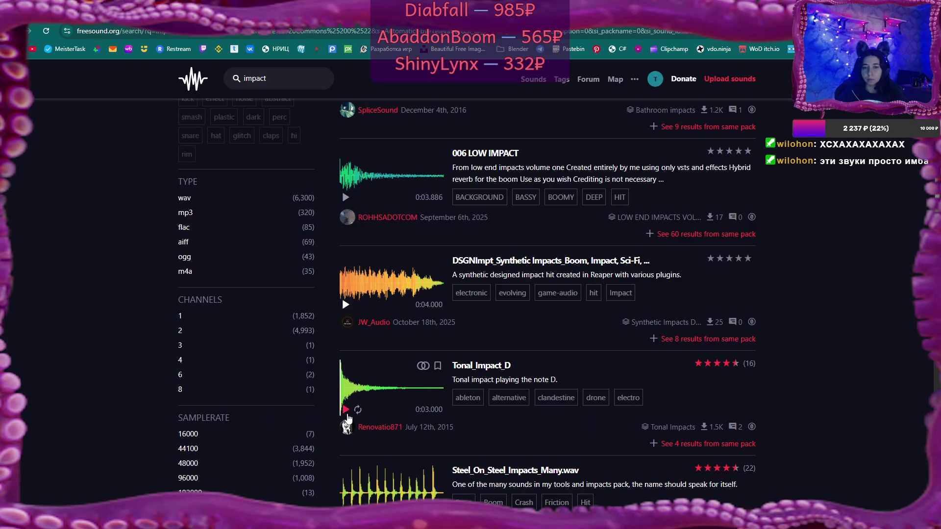
{"action": "scroll", "coordinate": [346, 414], "scroll_direction": "down", "scroll_amount": 2}
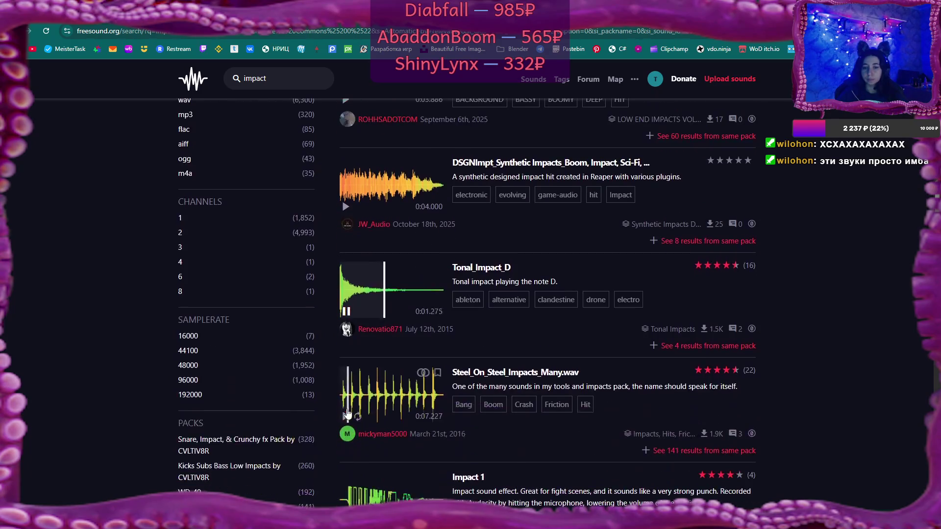
{"action": "left_click", "coordinate": [347, 418]}
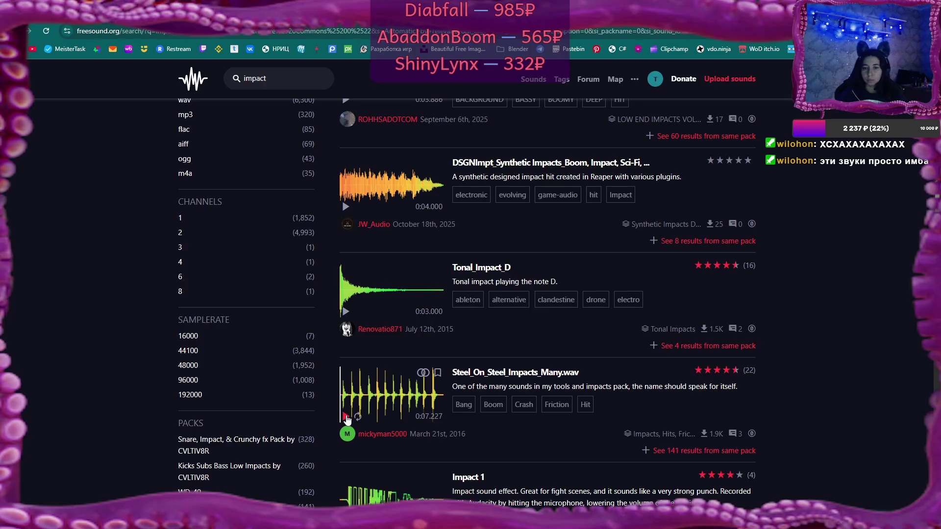
{"action": "scroll", "coordinate": [346, 419], "scroll_direction": "down", "scroll_amount": 4}
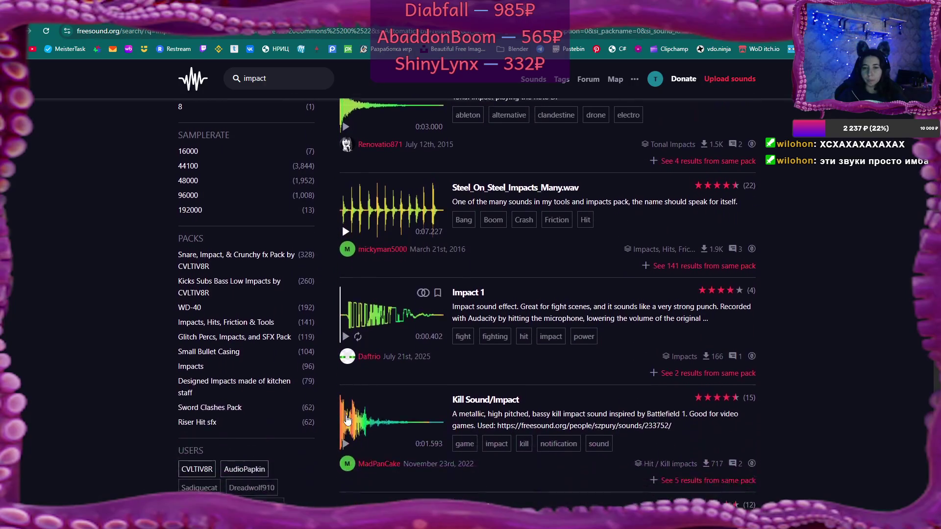
Step: Preview Impact 1, Kill Sound/Impact, impact_00, DSGNImpt Techno Industrial, Impact3.wav and the glass pane hit
{"action": "left_click", "coordinate": [346, 326]}
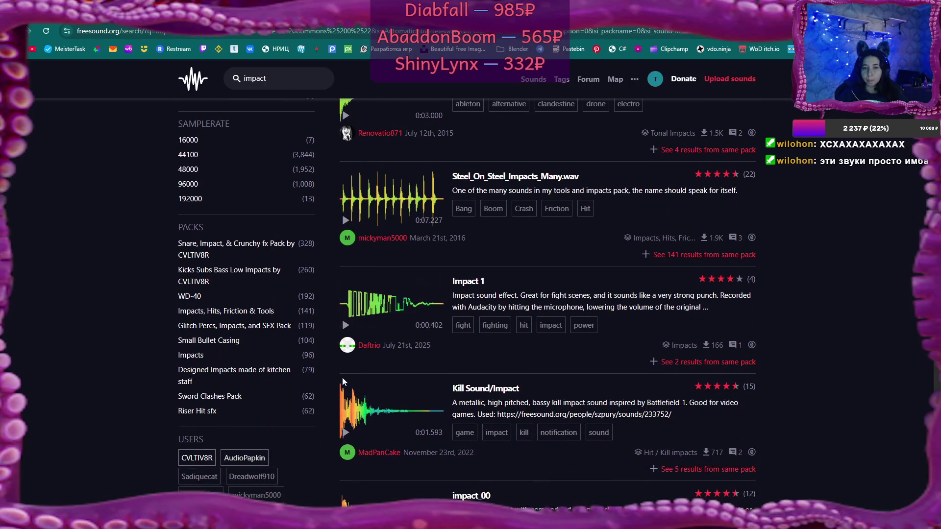
{"action": "left_click", "coordinate": [345, 433]}
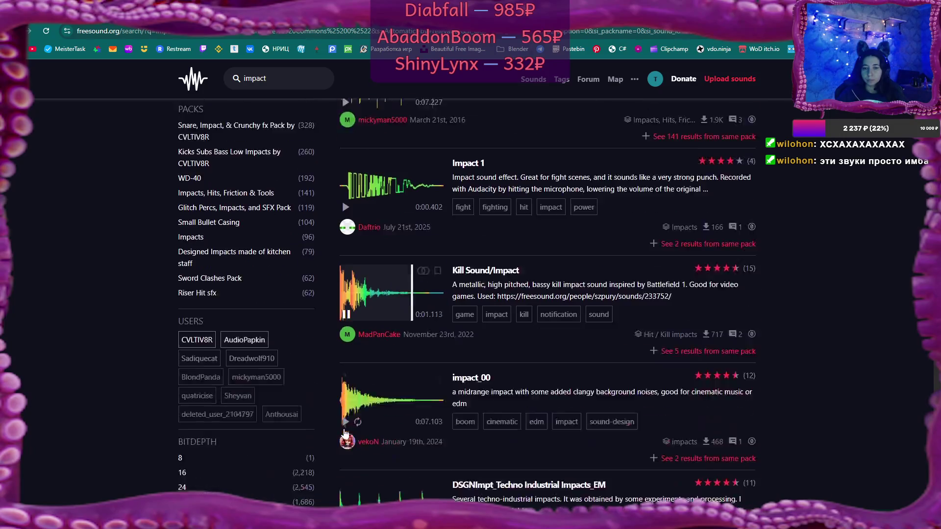
{"action": "scroll", "coordinate": [345, 411], "scroll_direction": "down", "scroll_amount": 3}
{"action": "left_click", "coordinate": [345, 393]}
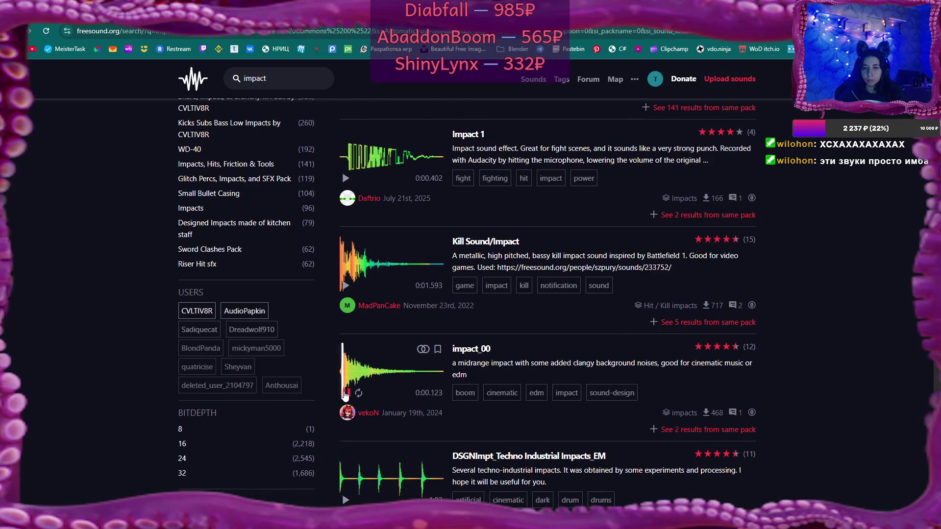
{"action": "scroll", "coordinate": [345, 399], "scroll_direction": "down", "scroll_amount": 2}
{"action": "left_click", "coordinate": [345, 404]}
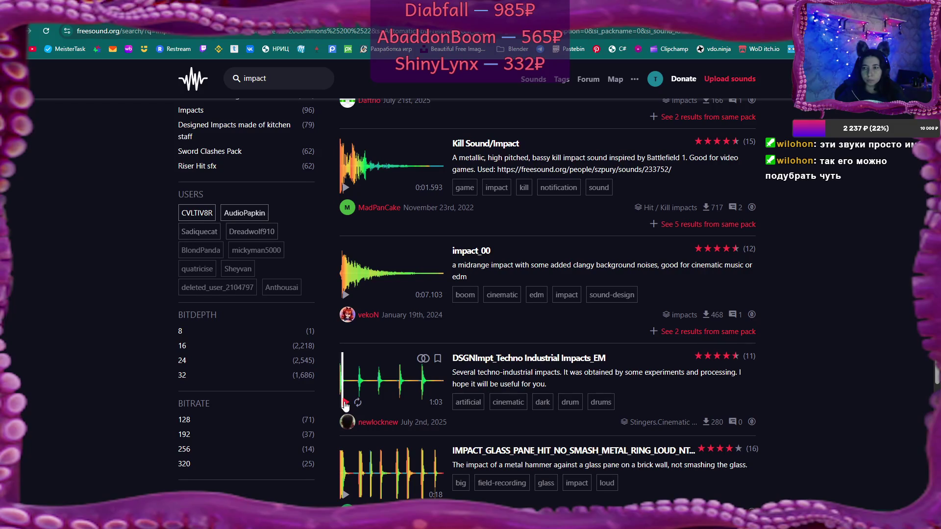
{"action": "scroll", "coordinate": [345, 403], "scroll_direction": "down", "scroll_amount": 3}
{"action": "left_click", "coordinate": [345, 439]}
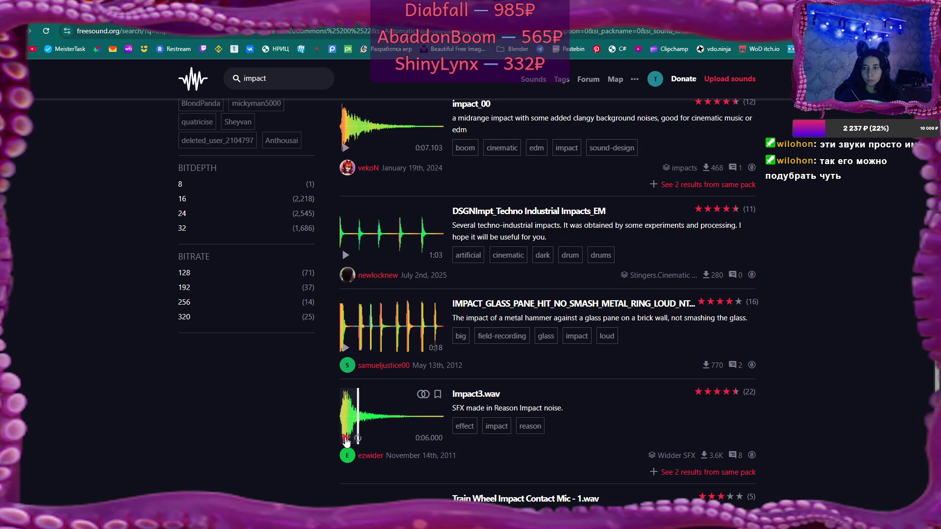
{"action": "left_click", "coordinate": [346, 347]}
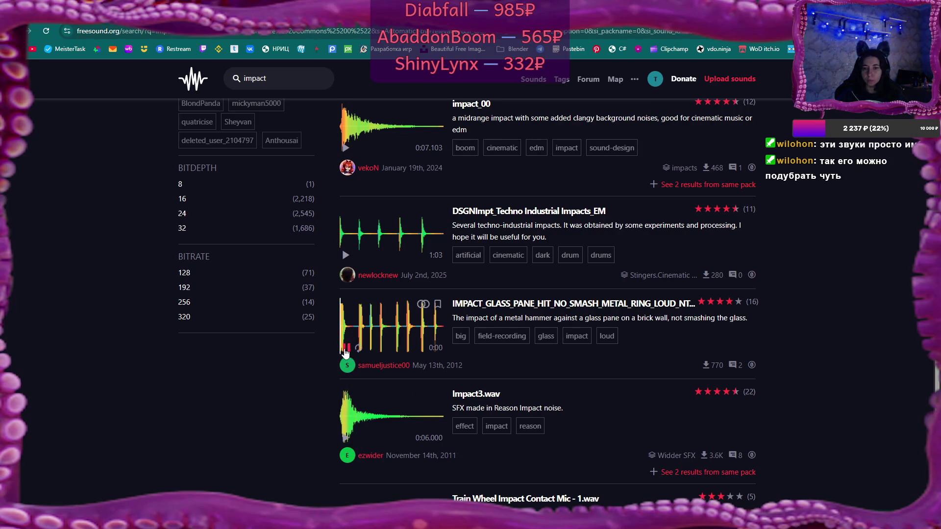
{"action": "left_click", "coordinate": [347, 352]}
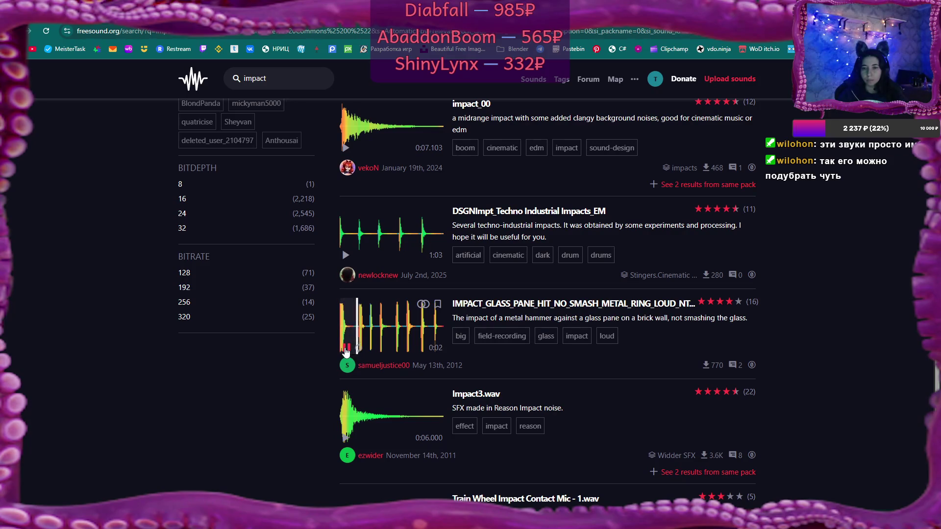
Step: Scroll back up and replay HeavyWobblyImpactHit_14 several times
{"action": "scroll", "coordinate": [353, 338], "scroll_direction": "up", "scroll_amount": 7}
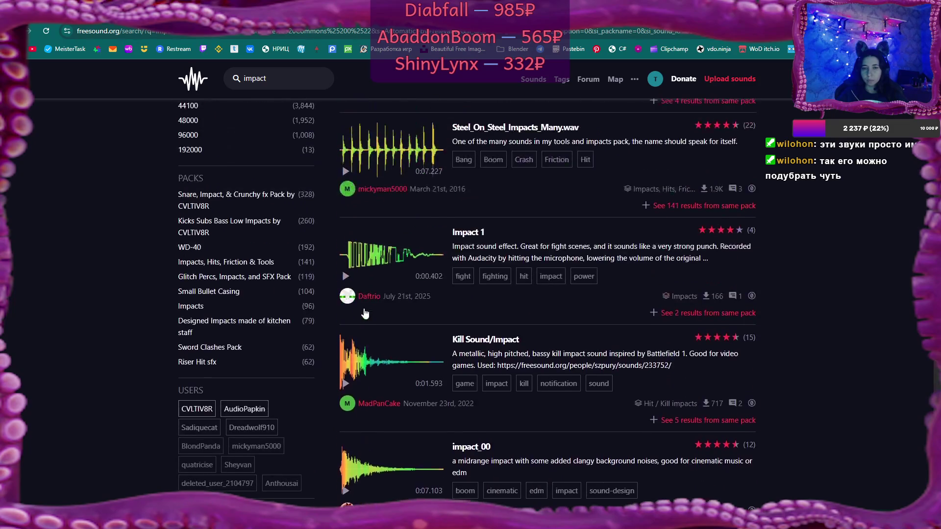
{"action": "scroll", "coordinate": [363, 309], "scroll_direction": "up", "scroll_amount": 10}
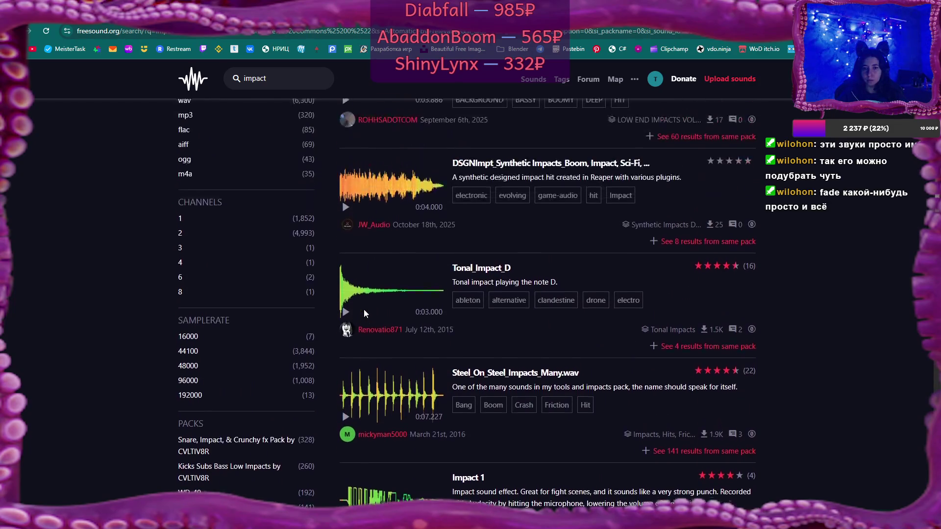
{"action": "scroll", "coordinate": [363, 310], "scroll_direction": "up", "scroll_amount": 5}
{"action": "left_click", "coordinate": [345, 330]}
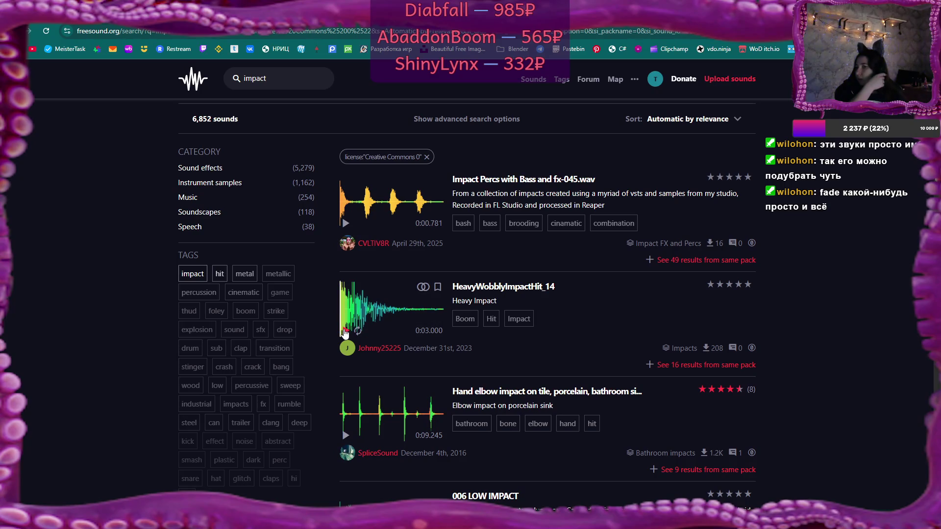
{"action": "left_click", "coordinate": [344, 331]}
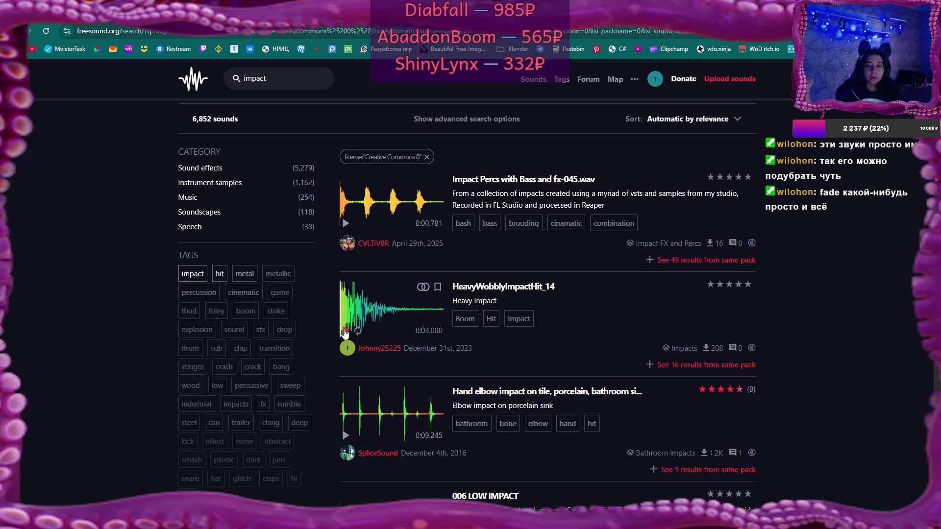
{"action": "left_click", "coordinate": [344, 333]}
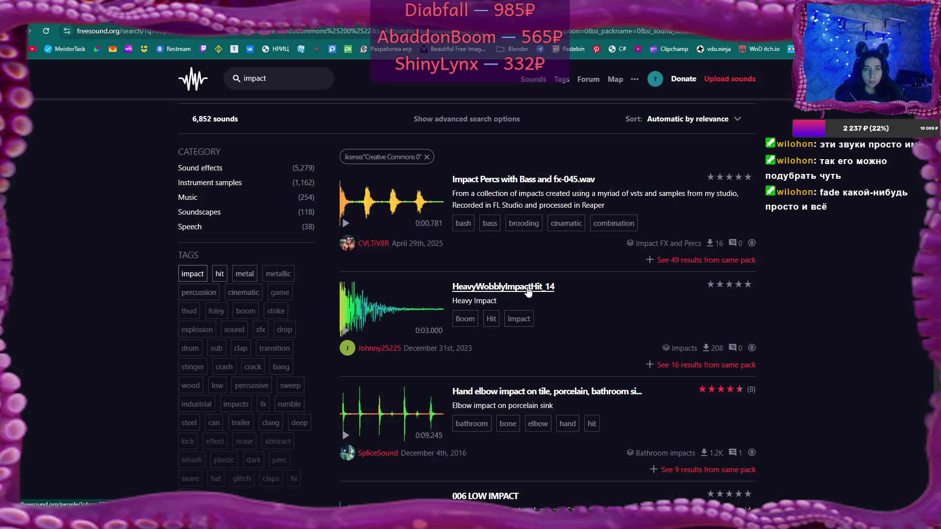
Step: Go to the second page of impact results
{"action": "scroll", "coordinate": [527, 291], "scroll_direction": "down", "scroll_amount": 20}
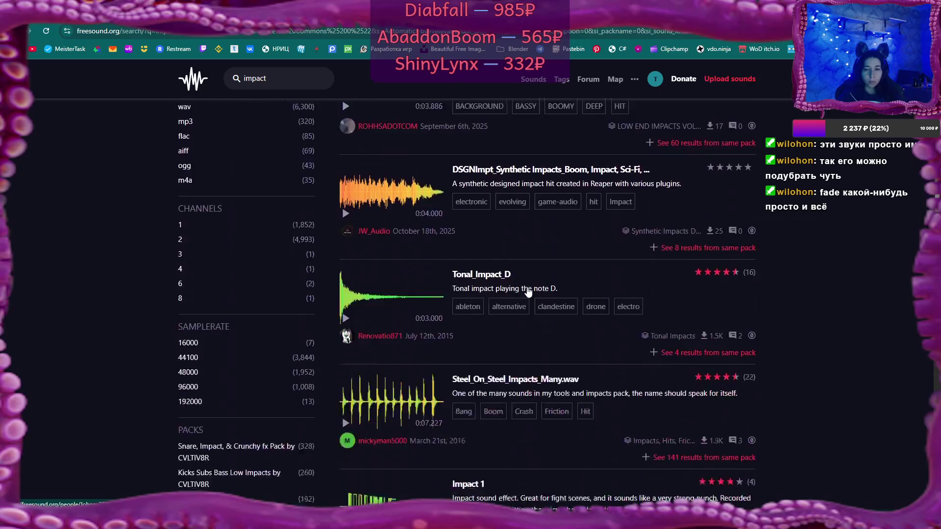
{"action": "scroll", "coordinate": [528, 291], "scroll_direction": "down", "scroll_amount": 7}
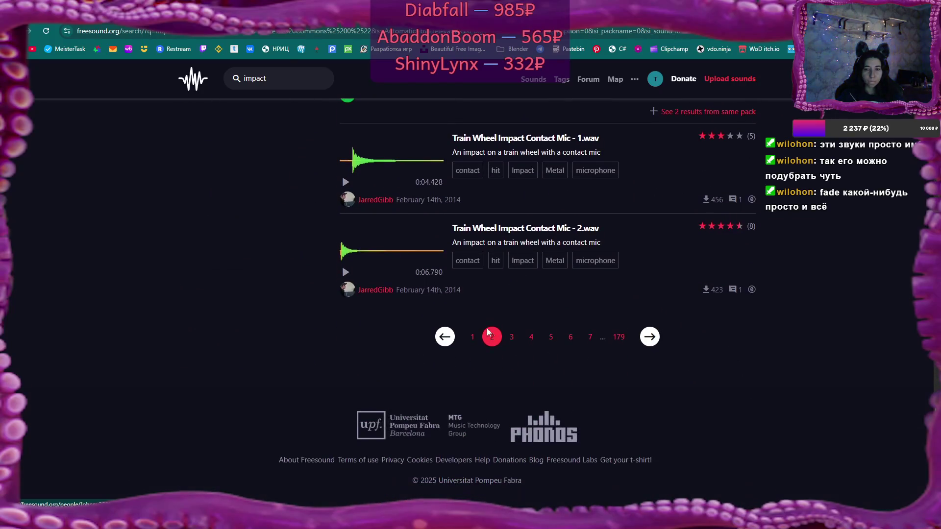
{"action": "left_click", "coordinate": [512, 338]}
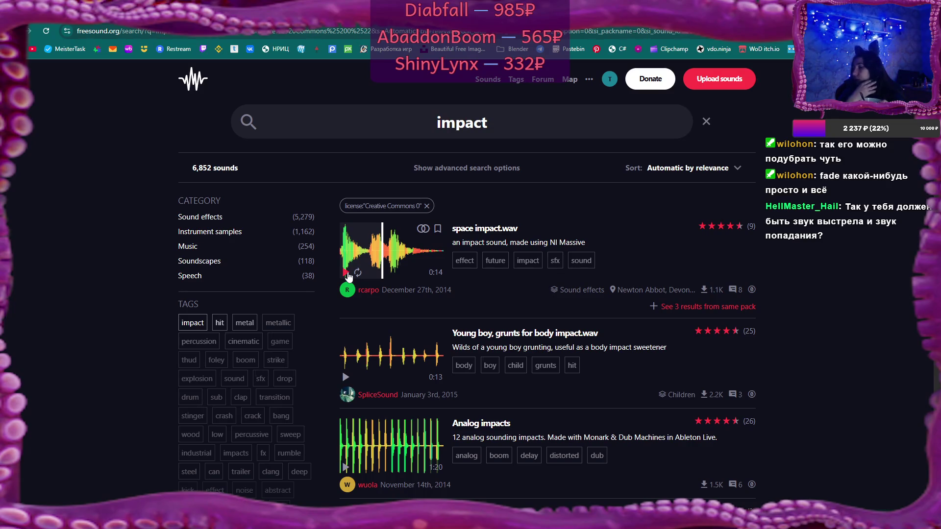
Step: Preview Young boy grunts, Carton_impact_7.wav, 8-bit Soft Beep Impact and Machine Impact.wav
{"action": "left_click", "coordinate": [345, 378]}
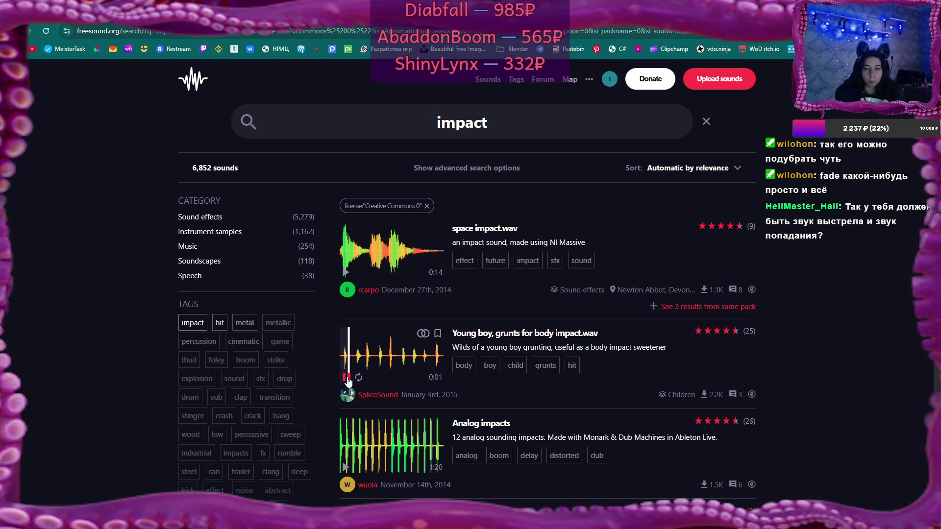
{"action": "scroll", "coordinate": [347, 381], "scroll_direction": "down", "scroll_amount": 3}
{"action": "left_click", "coordinate": [345, 412]}
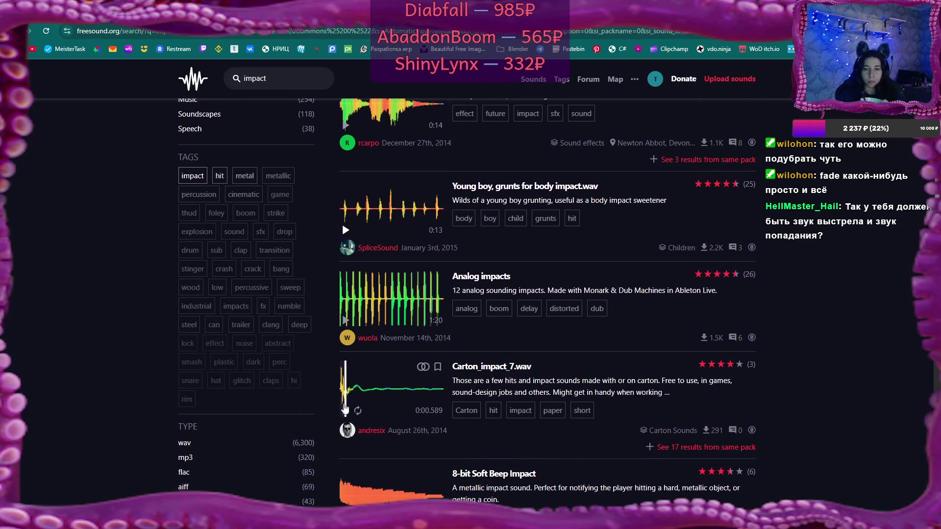
{"action": "scroll", "coordinate": [344, 413], "scroll_direction": "down", "scroll_amount": 2}
{"action": "left_click", "coordinate": [344, 421]}
{"action": "scroll", "coordinate": [345, 420], "scroll_direction": "down", "scroll_amount": 3}
{"action": "left_click", "coordinate": [345, 381]}
{"action": "scroll", "coordinate": [345, 385], "scroll_direction": "down", "scroll_amount": 2}
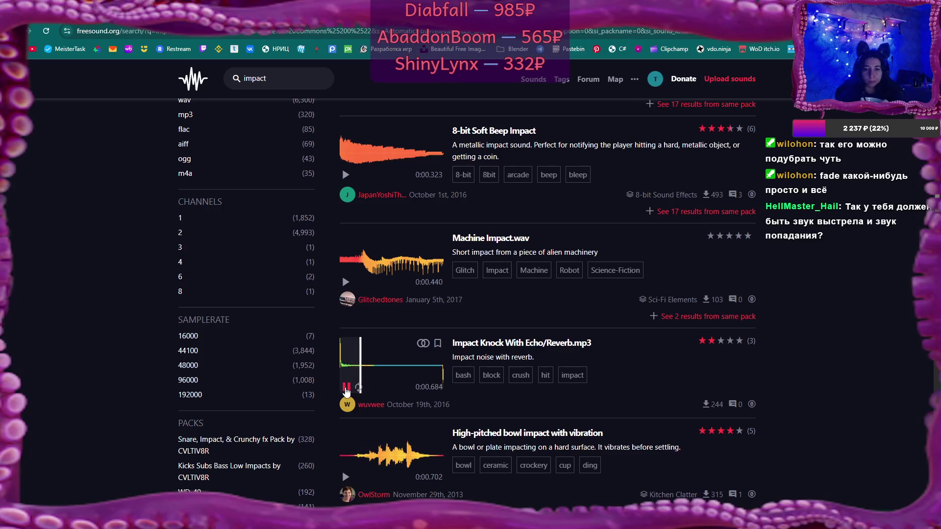
{"action": "scroll", "coordinate": [345, 387], "scroll_direction": "down", "scroll_amount": 2}
Step: Preview the bowl impact, Arrow Impact 4, impact_destruction_1, impact wrench, Ghostly Impact and Huge Impact #2
{"action": "left_click", "coordinate": [346, 380]}
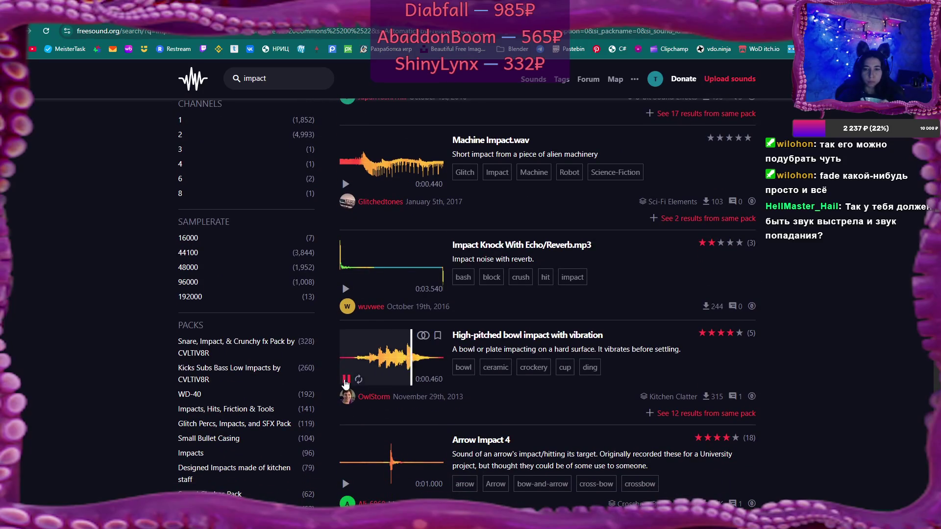
{"action": "scroll", "coordinate": [346, 383], "scroll_direction": "down", "scroll_amount": 3}
{"action": "left_click", "coordinate": [346, 337]}
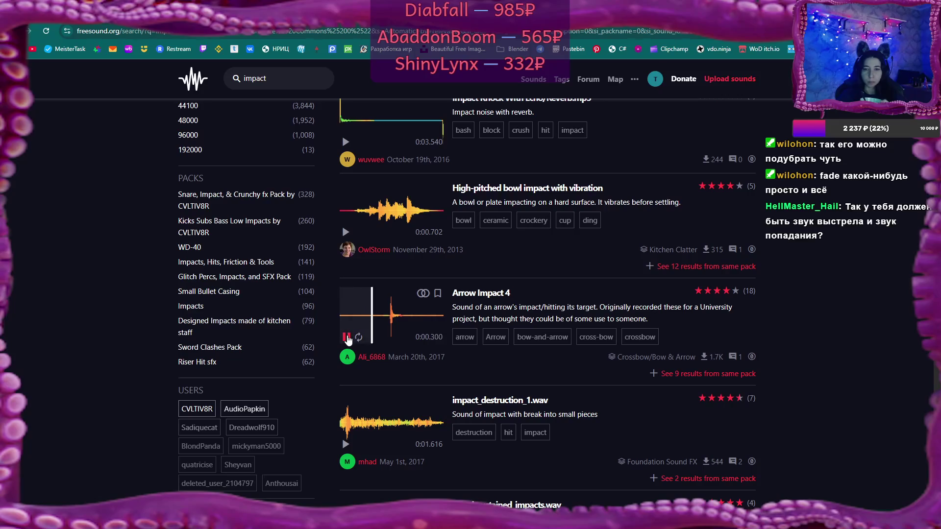
{"action": "left_click", "coordinate": [346, 445]}
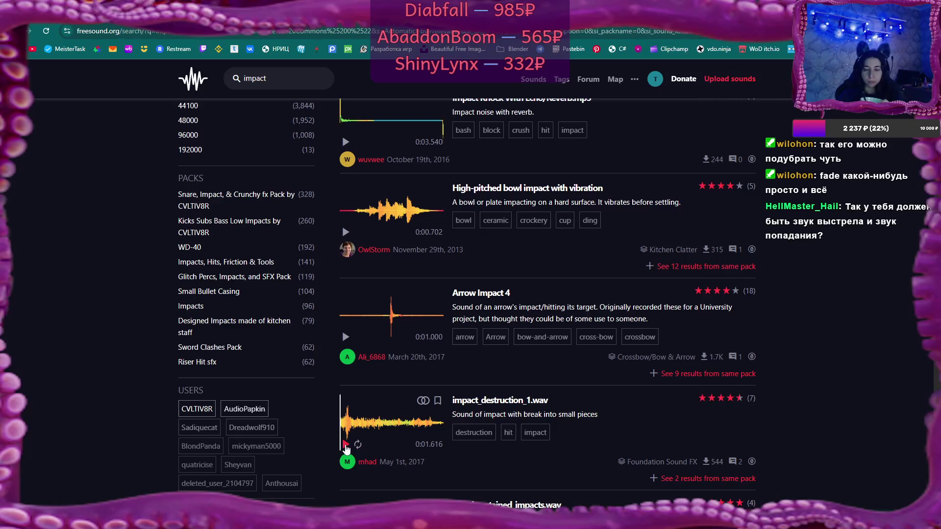
{"action": "scroll", "coordinate": [346, 447], "scroll_direction": "down", "scroll_amount": 3}
{"action": "scroll", "coordinate": [348, 447], "scroll_direction": "down", "scroll_amount": 2}
{"action": "left_click", "coordinate": [345, 397]}
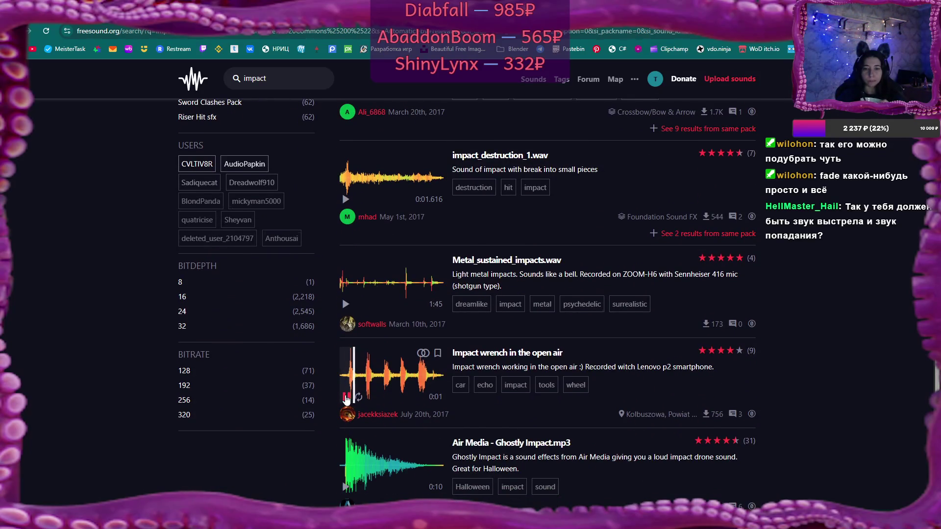
{"action": "scroll", "coordinate": [345, 399], "scroll_direction": "down", "scroll_amount": 3}
{"action": "left_click", "coordinate": [346, 343]}
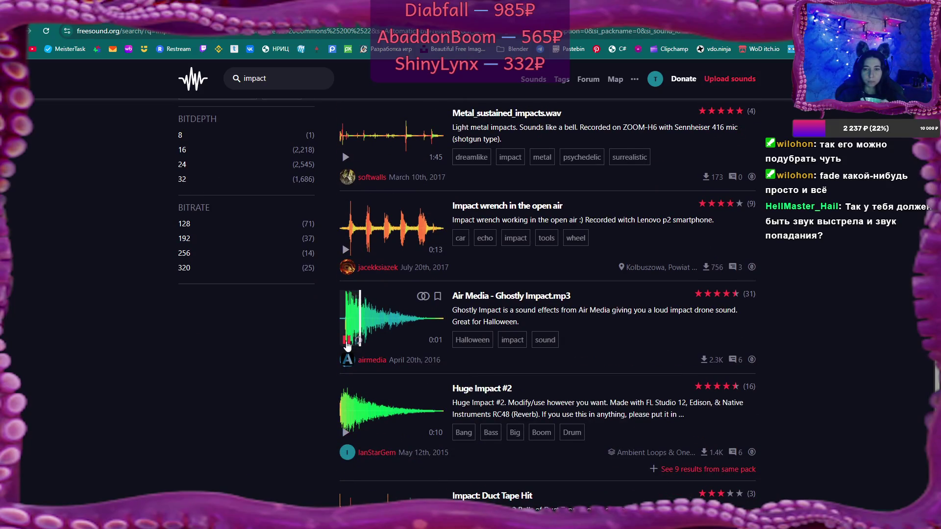
{"action": "left_click", "coordinate": [346, 434]}
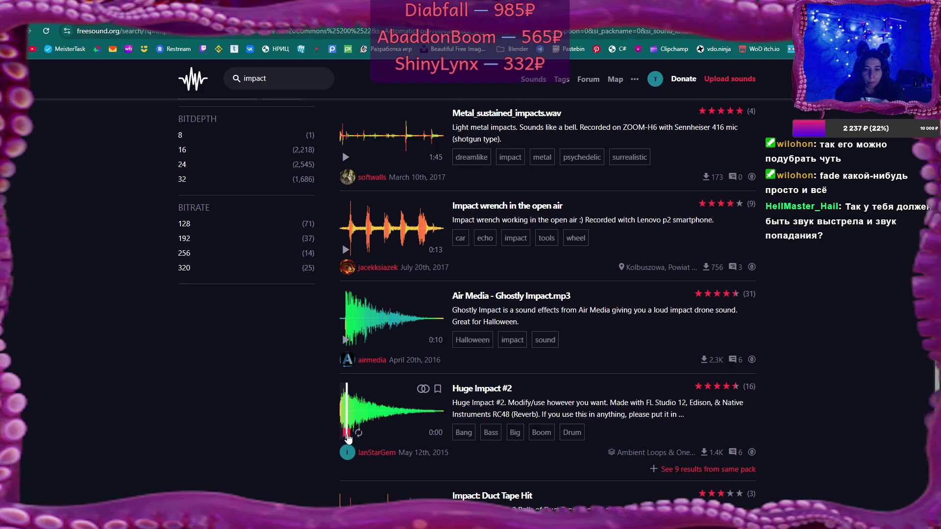
Step: Go to the next page of impact search results
{"action": "scroll", "coordinate": [348, 438], "scroll_direction": "down", "scroll_amount": 2}
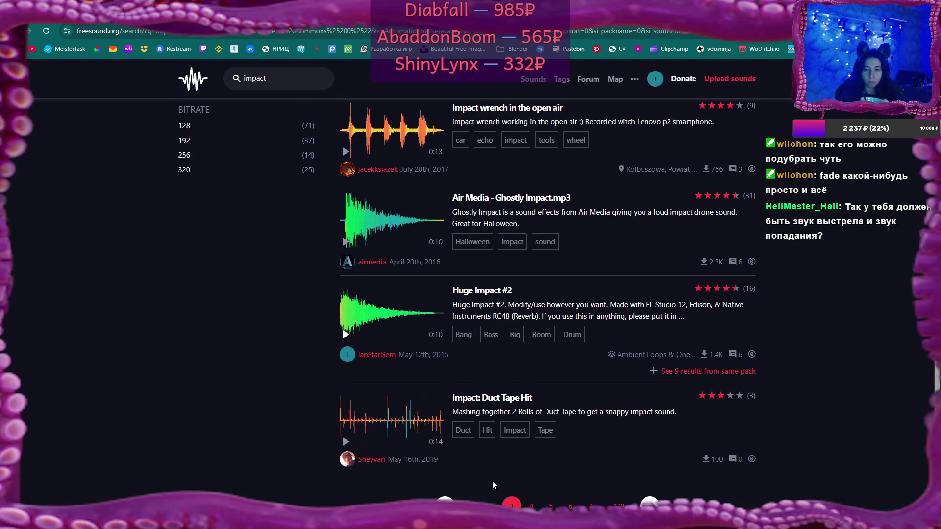
{"action": "scroll", "coordinate": [493, 484], "scroll_direction": "down", "scroll_amount": 2}
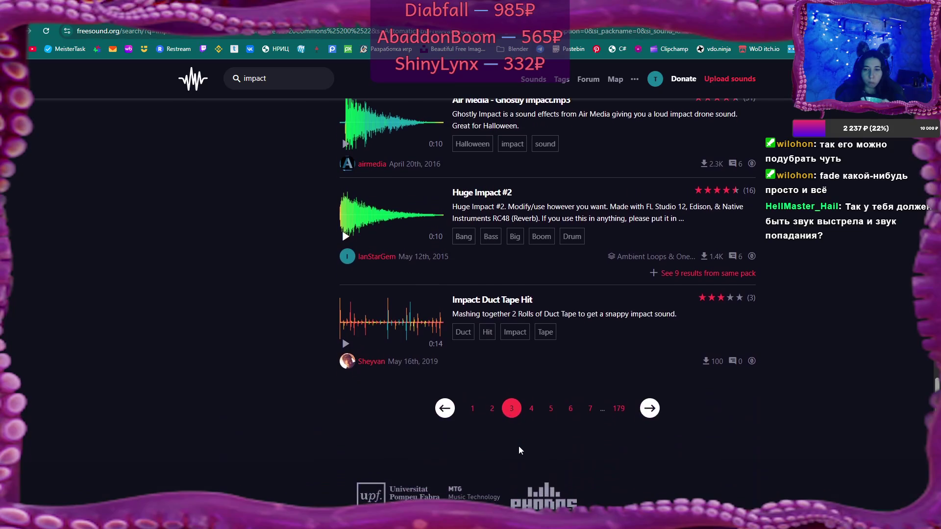
{"action": "left_click", "coordinate": [531, 409]}
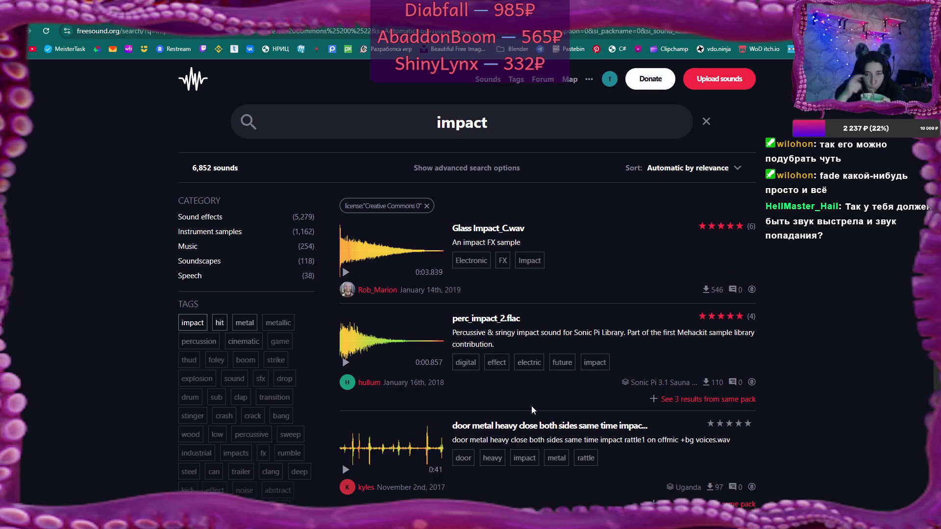
Step: Preview perc_impact_2 twice and scroll through the results page
{"action": "left_click", "coordinate": [346, 362]}
{"action": "left_click", "coordinate": [345, 362]}
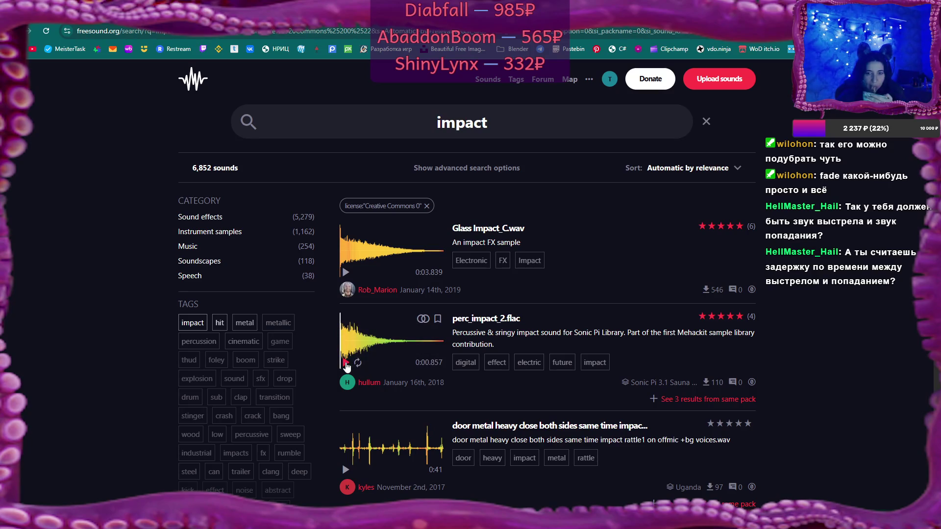
{"action": "scroll", "coordinate": [380, 376], "scroll_direction": "down", "scroll_amount": 5}
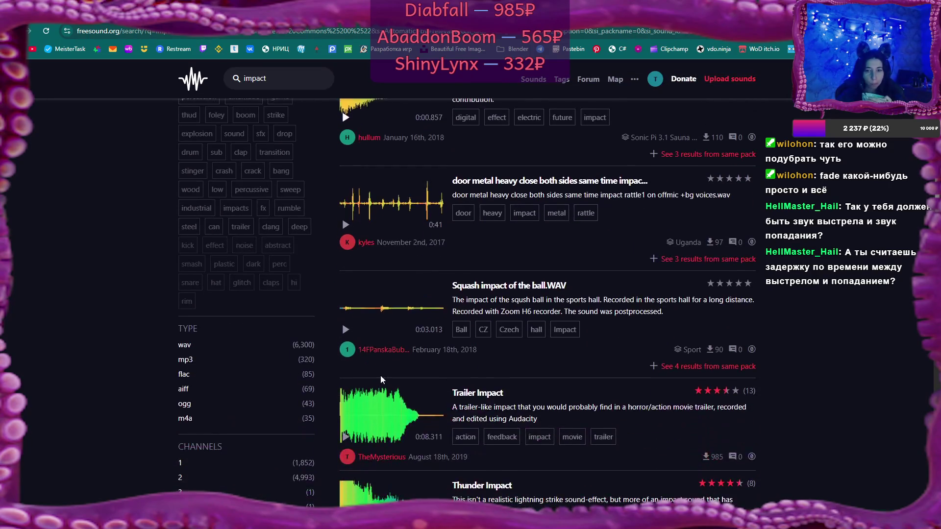
{"action": "scroll", "coordinate": [380, 375], "scroll_direction": "down", "scroll_amount": 1}
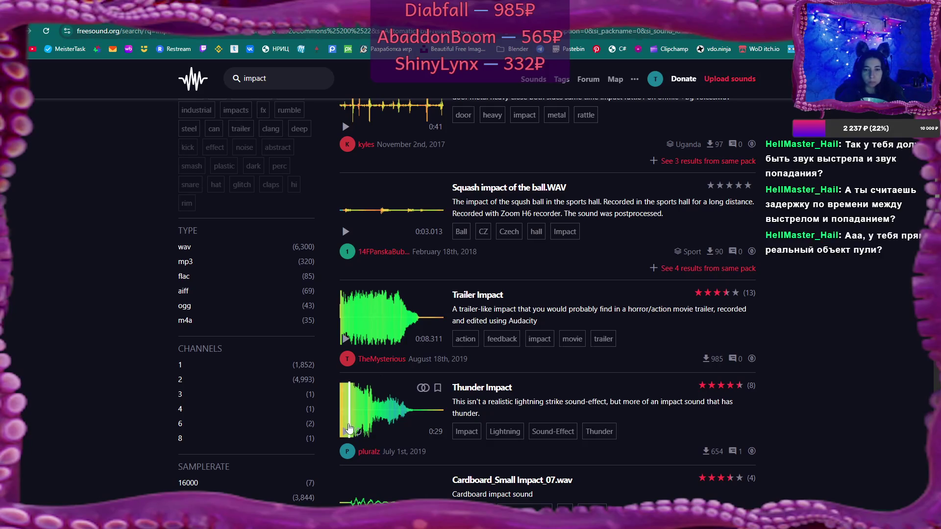
{"action": "scroll", "coordinate": [364, 401], "scroll_direction": "down", "scroll_amount": 2}
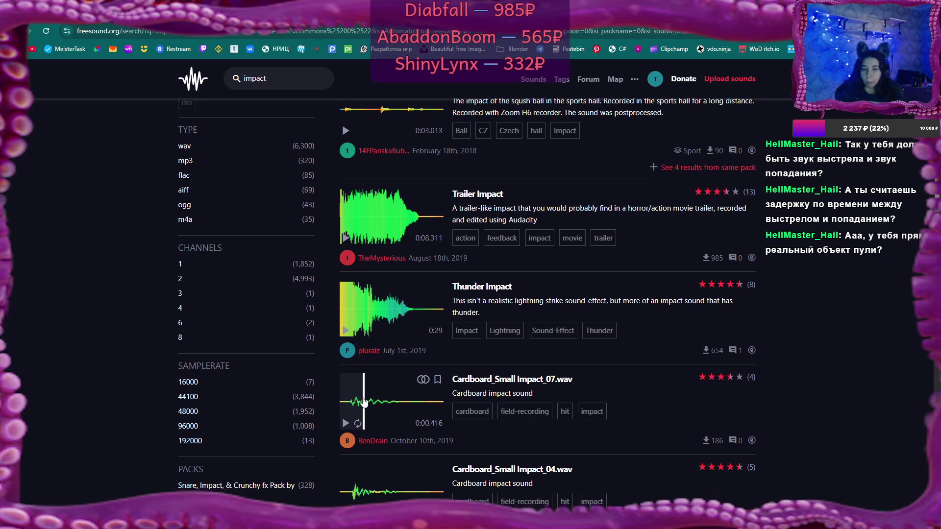
{"action": "scroll", "coordinate": [363, 399], "scroll_direction": "down", "scroll_amount": 3}
Step: Preview Cardboard_Small_Impact 04, 06 and 05, IMPACT WRENCH and Lightening bang Impact.wav
{"action": "left_click", "coordinate": [346, 369]}
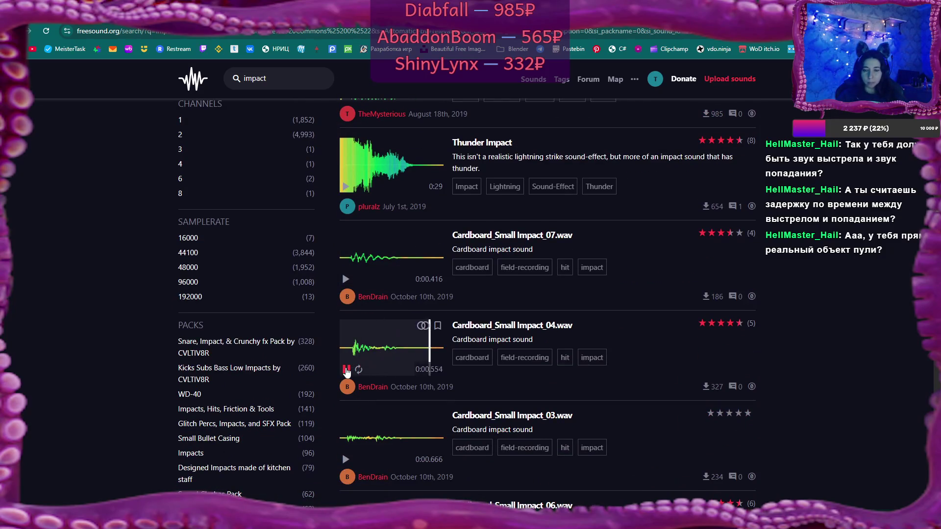
{"action": "scroll", "coordinate": [346, 362], "scroll_direction": "down", "scroll_amount": 5}
{"action": "left_click", "coordinate": [345, 304]}
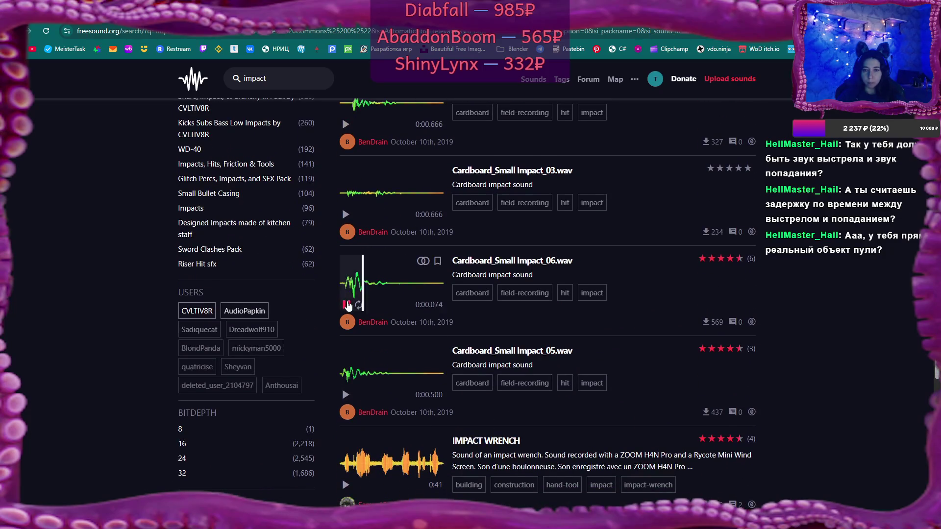
{"action": "left_click", "coordinate": [346, 395]}
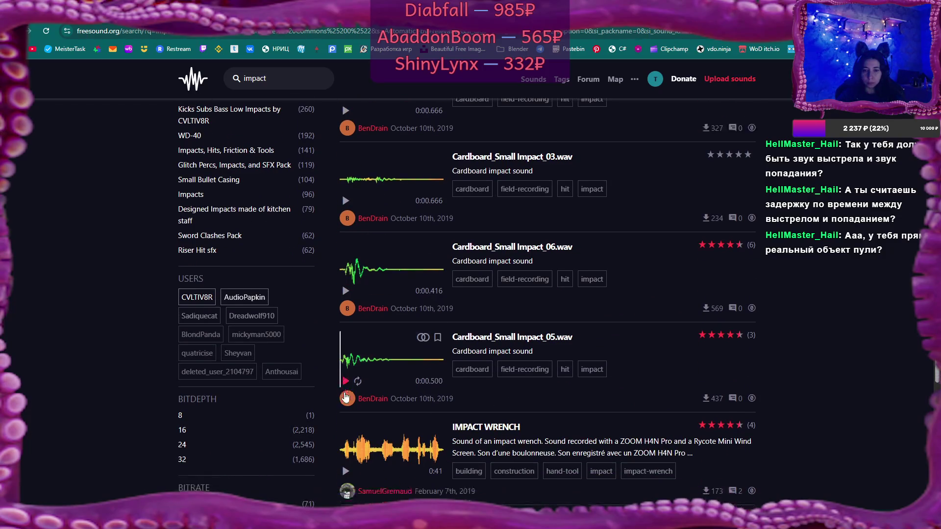
{"action": "scroll", "coordinate": [346, 396], "scroll_direction": "down", "scroll_amount": 3}
{"action": "left_click", "coordinate": [346, 338]}
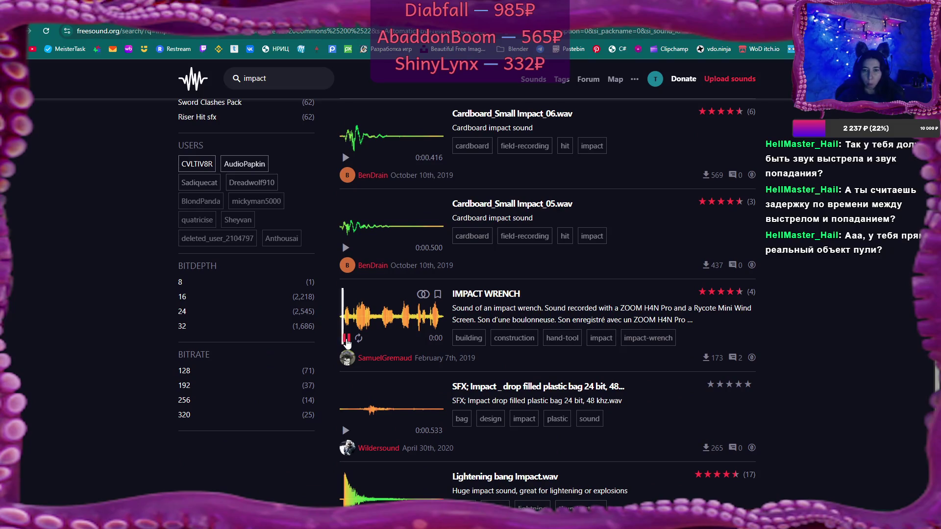
{"action": "scroll", "coordinate": [346, 343], "scroll_direction": "down", "scroll_amount": 3}
{"action": "left_click", "coordinate": [347, 374]}
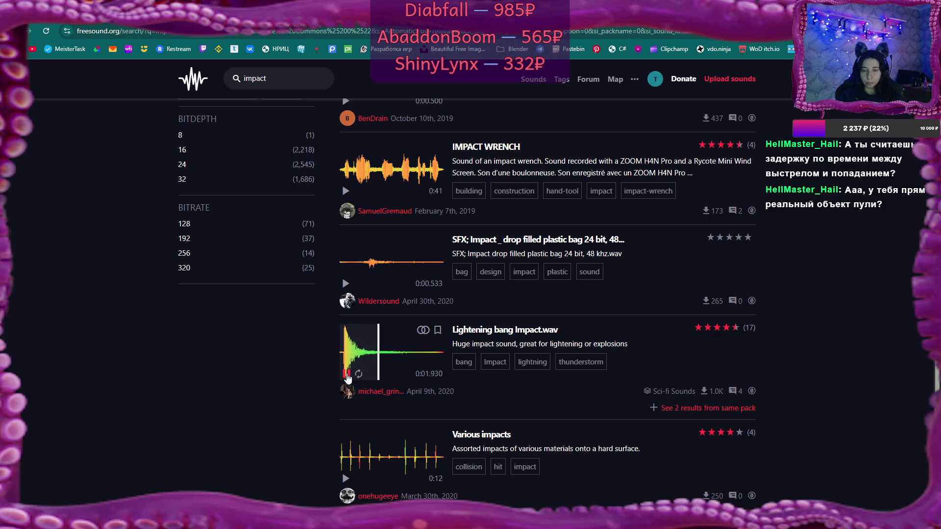
Step: Preview Impact sfx 023.wav and Impact FX.wav, then go to results page 6
{"action": "scroll", "coordinate": [347, 377], "scroll_direction": "down", "scroll_amount": 3}
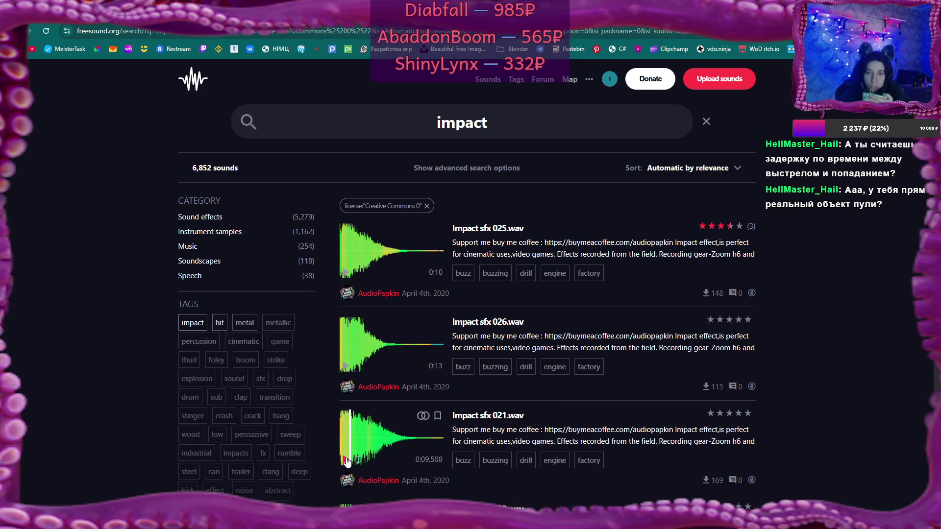
{"action": "scroll", "coordinate": [363, 429], "scroll_direction": "down", "scroll_amount": 3}
{"action": "scroll", "coordinate": [363, 429], "scroll_direction": "down", "scroll_amount": 3}
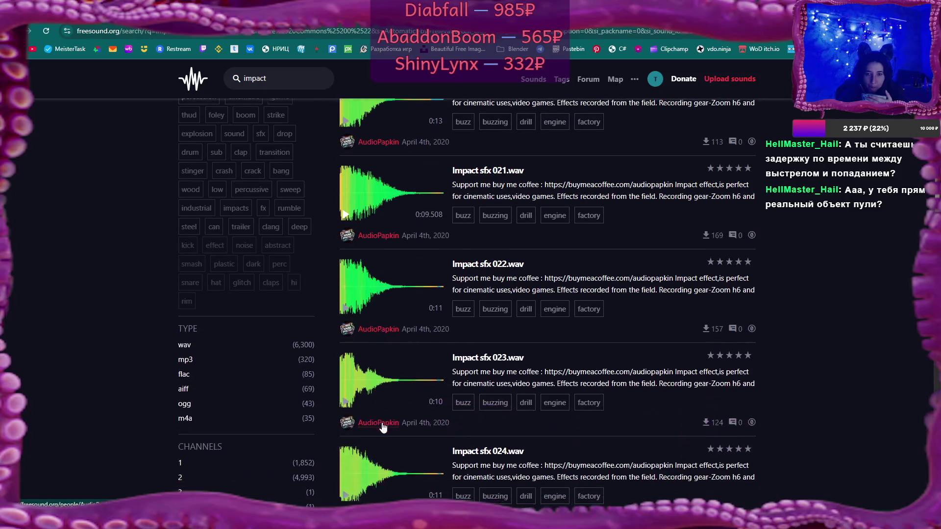
{"action": "left_click", "coordinate": [345, 402]}
{"action": "scroll", "coordinate": [422, 395], "scroll_direction": "down", "scroll_amount": 10}
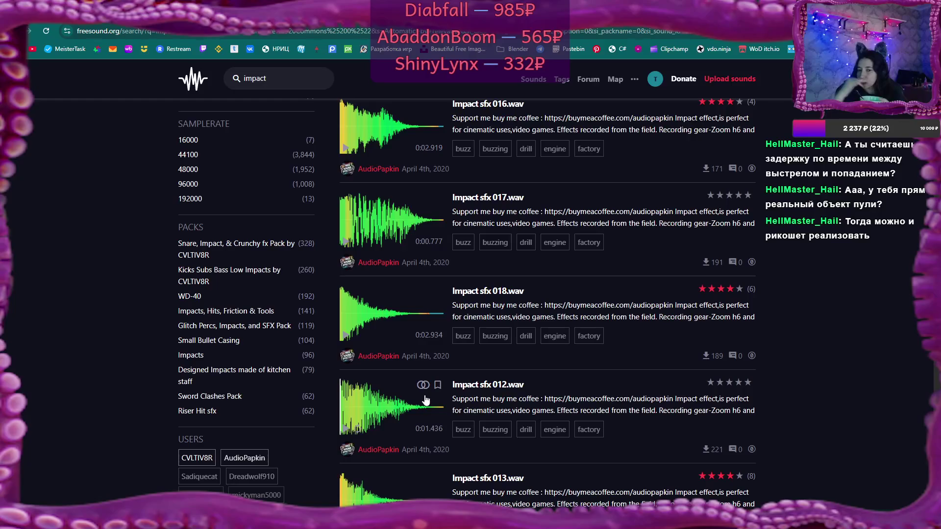
{"action": "scroll", "coordinate": [425, 400], "scroll_direction": "down", "scroll_amount": 8}
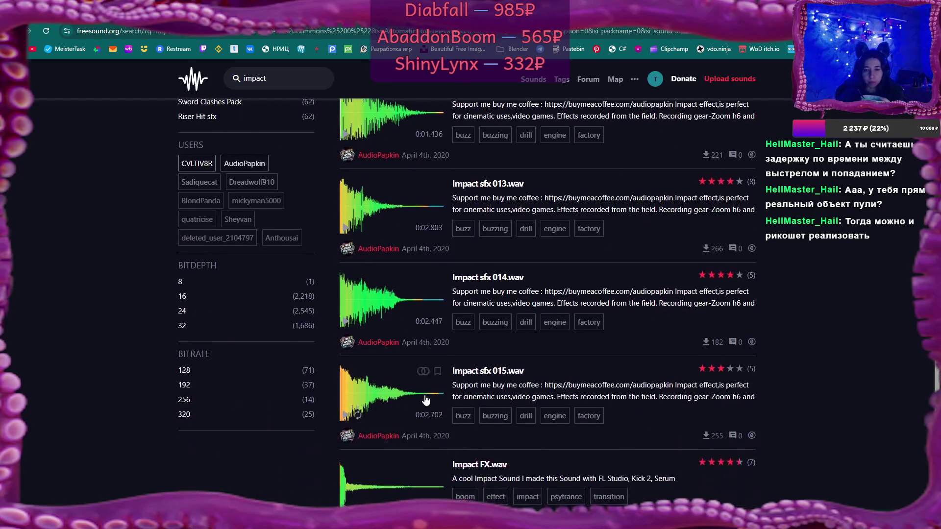
{"action": "left_click", "coordinate": [346, 362]}
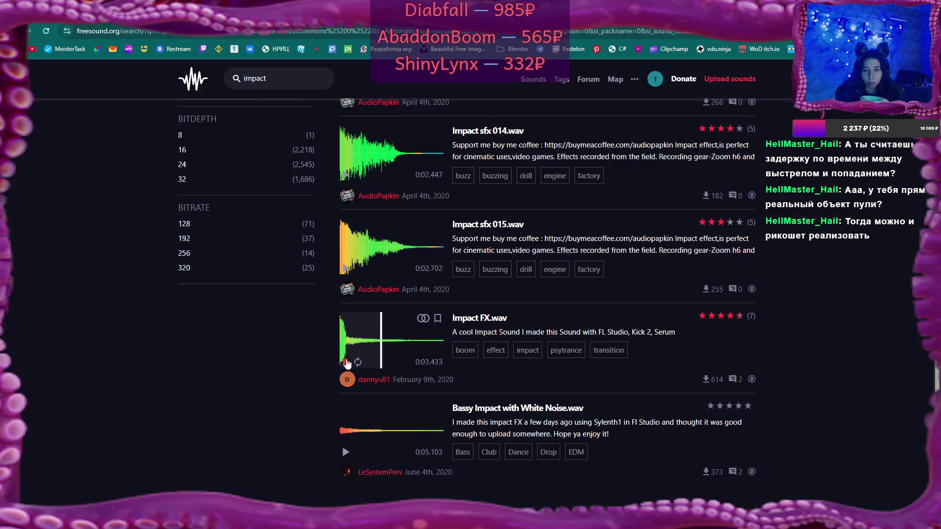
{"action": "scroll", "coordinate": [348, 359], "scroll_direction": "down", "scroll_amount": 4}
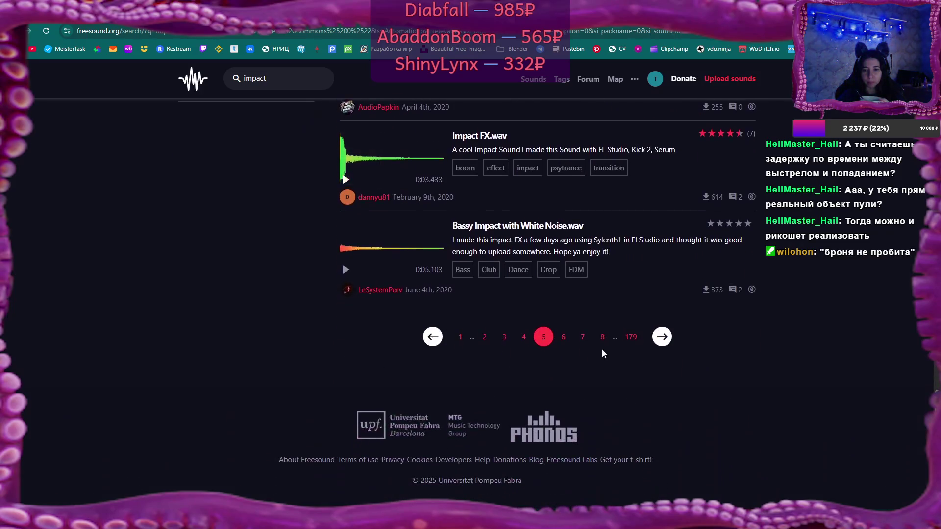
{"action": "left_click", "coordinate": [562, 337]}
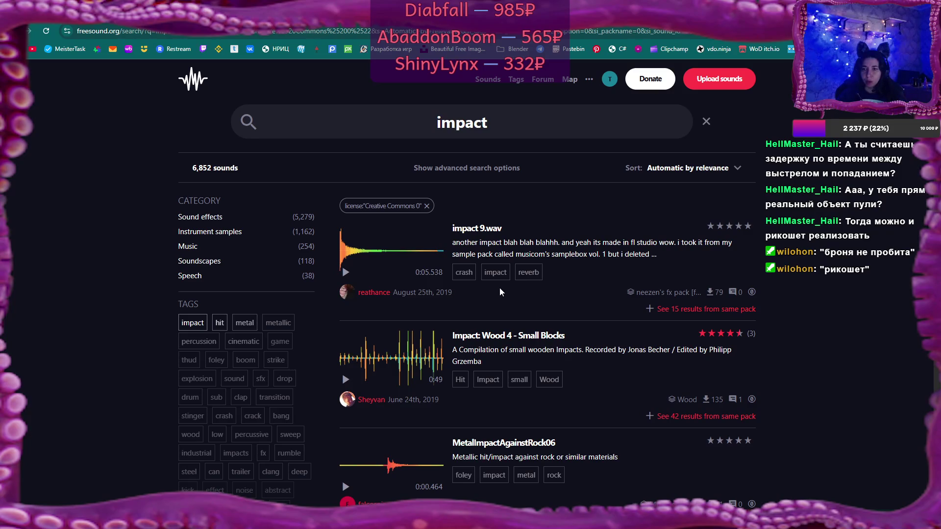
Step: Preview impact 9.wav twice, MetalImpactAgainstRock06 and Big impact.wav
{"action": "left_click", "coordinate": [345, 272]}
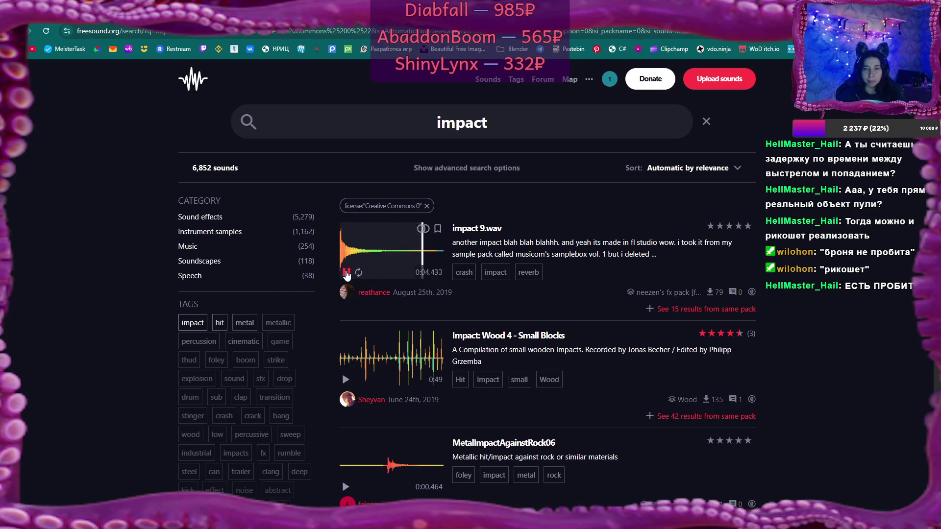
{"action": "left_click", "coordinate": [345, 273]}
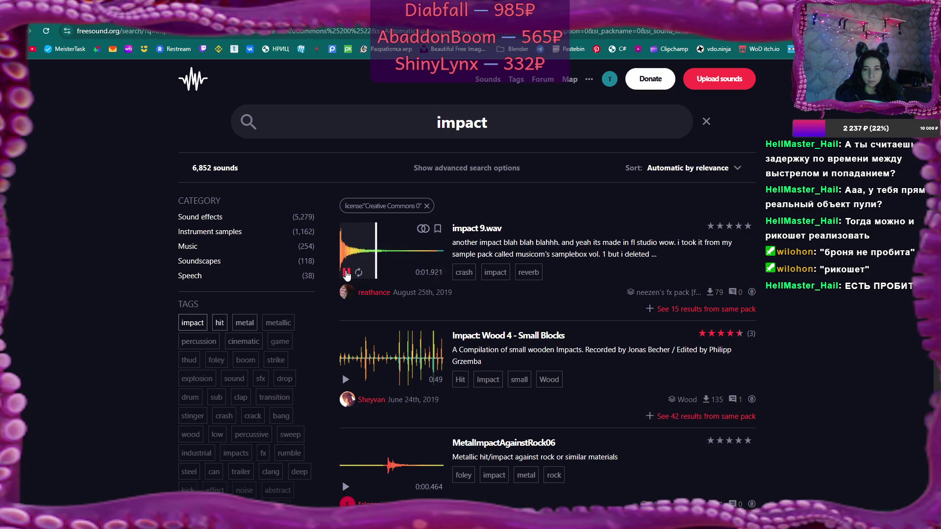
{"action": "left_click", "coordinate": [346, 273]}
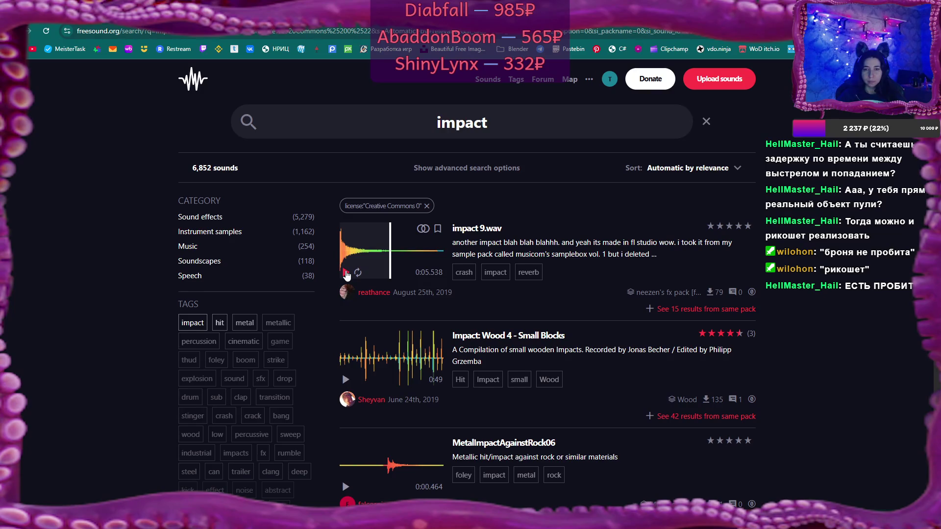
{"action": "scroll", "coordinate": [346, 275], "scroll_direction": "down", "scroll_amount": 3}
{"action": "left_click", "coordinate": [346, 341]}
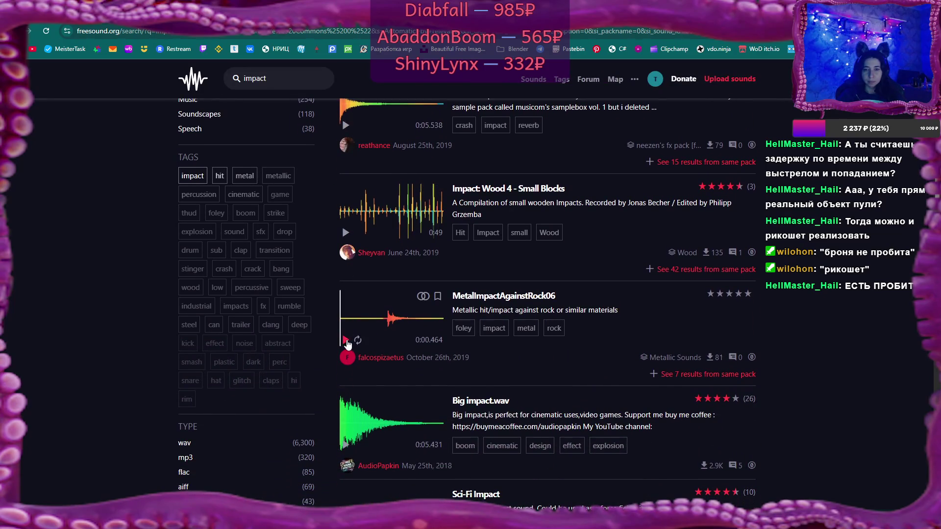
{"action": "left_click", "coordinate": [345, 447]}
Step: Preview Sci-Fi Impact, Impact 1a, impact 3 and Impact sfx 027.wav, then open Impact sfx 027's page
{"action": "scroll", "coordinate": [348, 441], "scroll_direction": "down", "scroll_amount": 3}
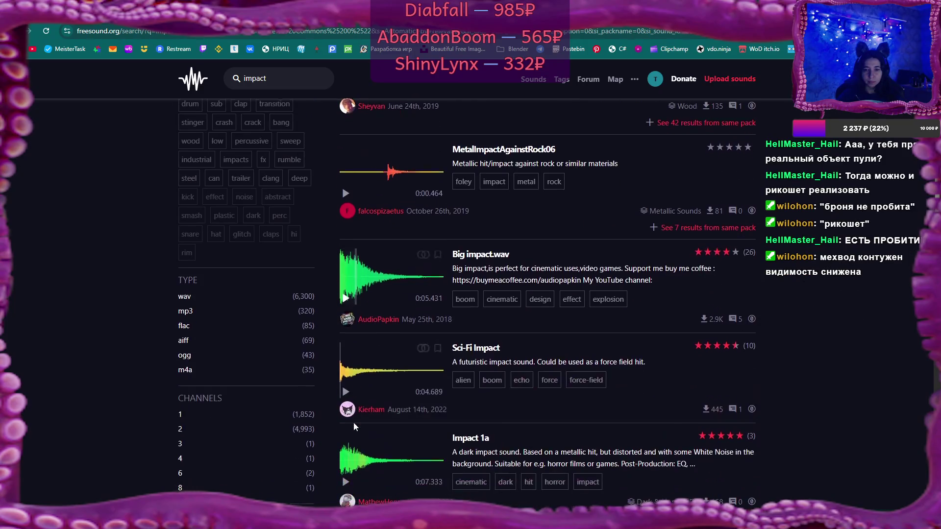
{"action": "left_click", "coordinate": [345, 391]}
{"action": "scroll", "coordinate": [347, 401], "scroll_direction": "down", "scroll_amount": 2}
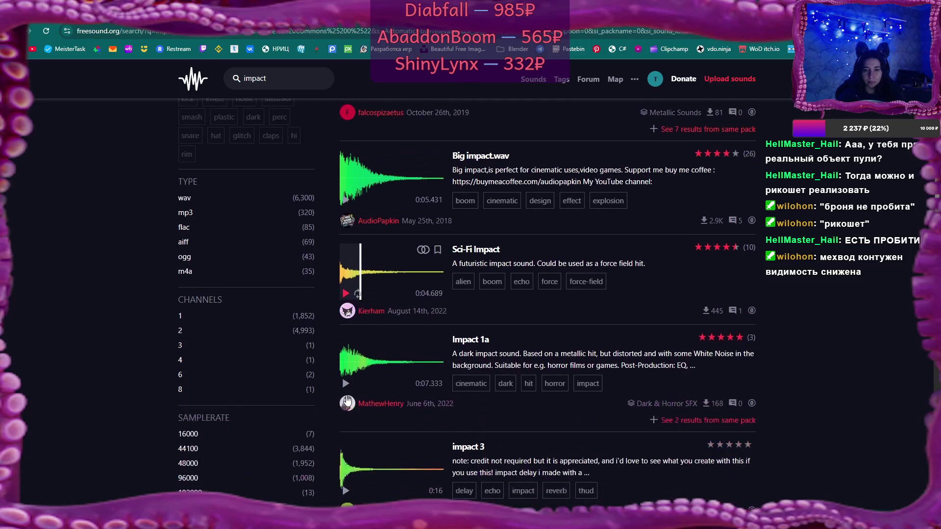
{"action": "left_click", "coordinate": [346, 383]}
{"action": "scroll", "coordinate": [347, 389], "scroll_direction": "down", "scroll_amount": 2}
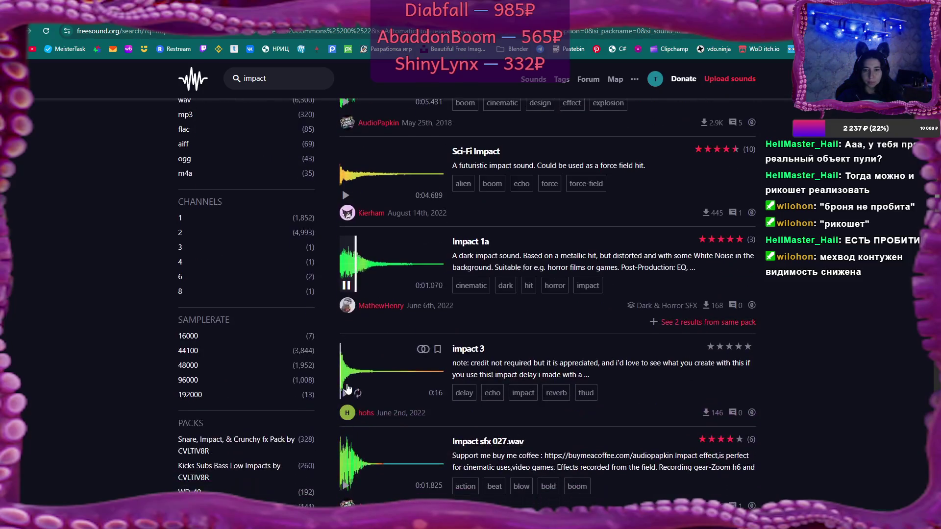
{"action": "left_click", "coordinate": [345, 392]}
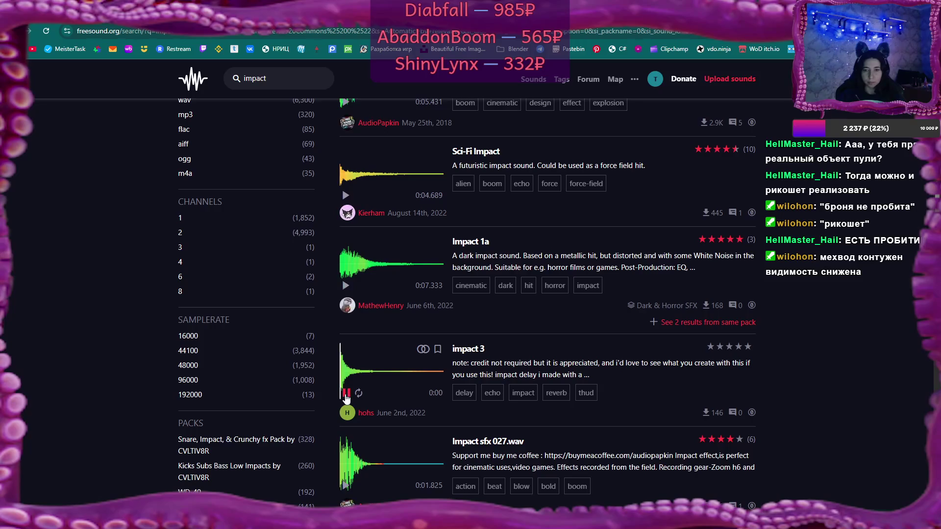
{"action": "left_click", "coordinate": [345, 393]}
{"action": "scroll", "coordinate": [346, 396], "scroll_direction": "down", "scroll_amount": 3}
{"action": "left_click", "coordinate": [346, 340]}
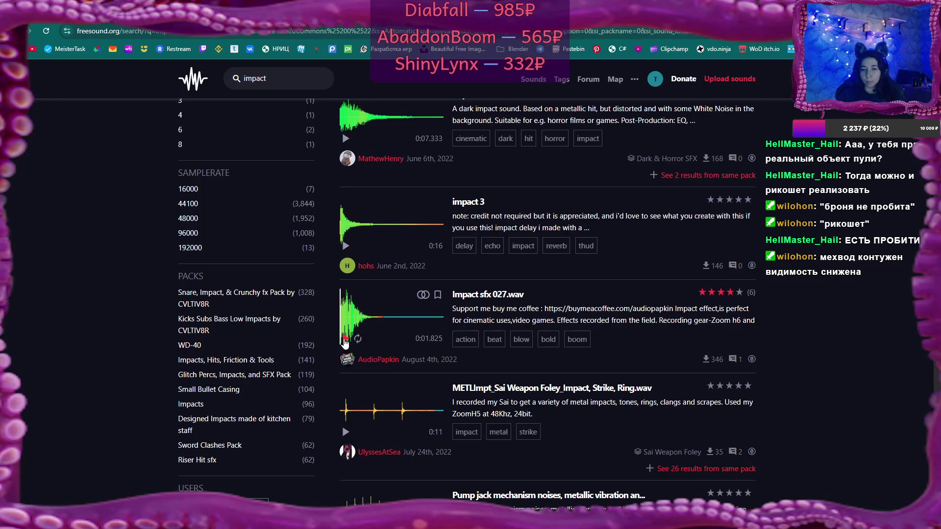
{"action": "left_click", "coordinate": [345, 339]}
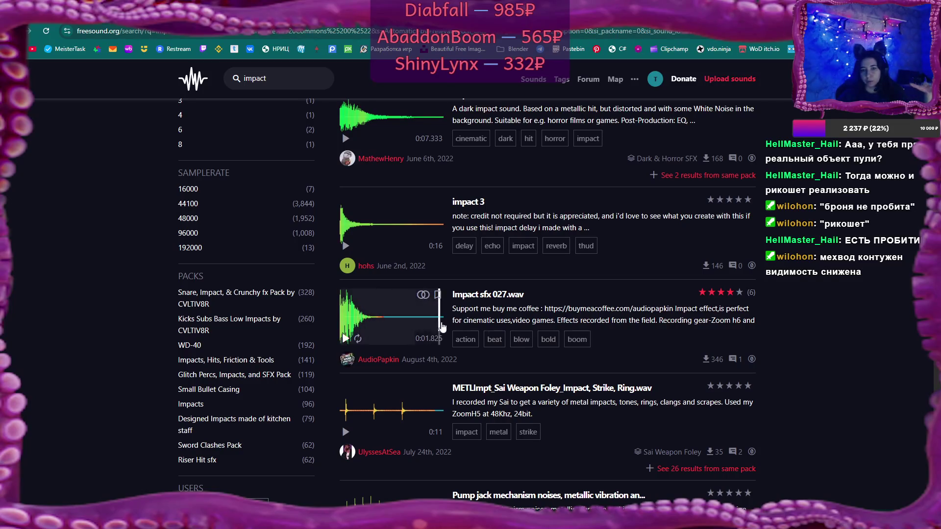
{"action": "left_click", "coordinate": [493, 295]}
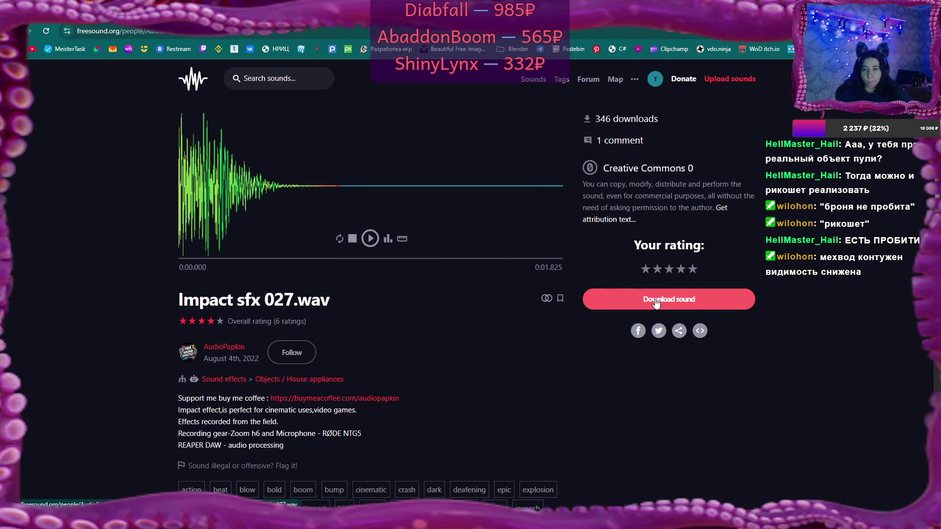
Step: Download Impact sfx 027 as a WAV into the Music > CC0 folder
{"action": "left_click", "coordinate": [655, 298]}
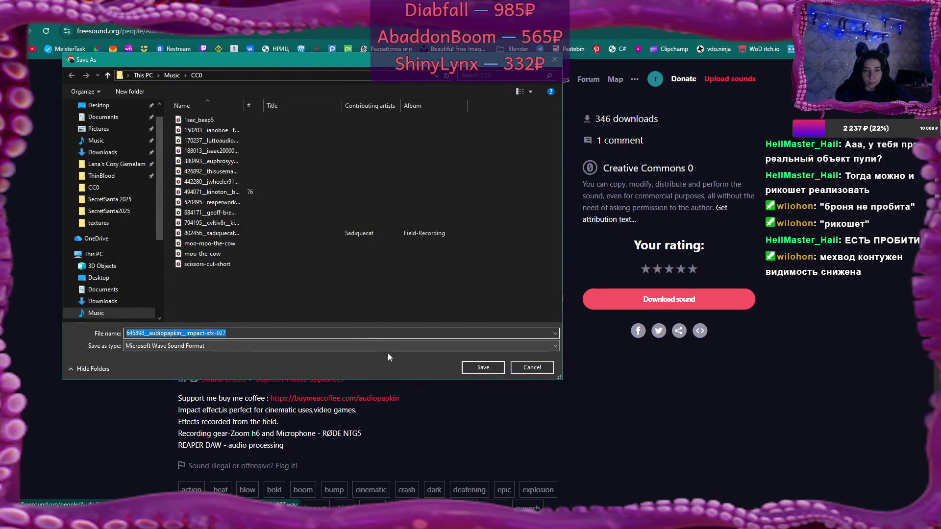
{"action": "left_click", "coordinate": [487, 371]}
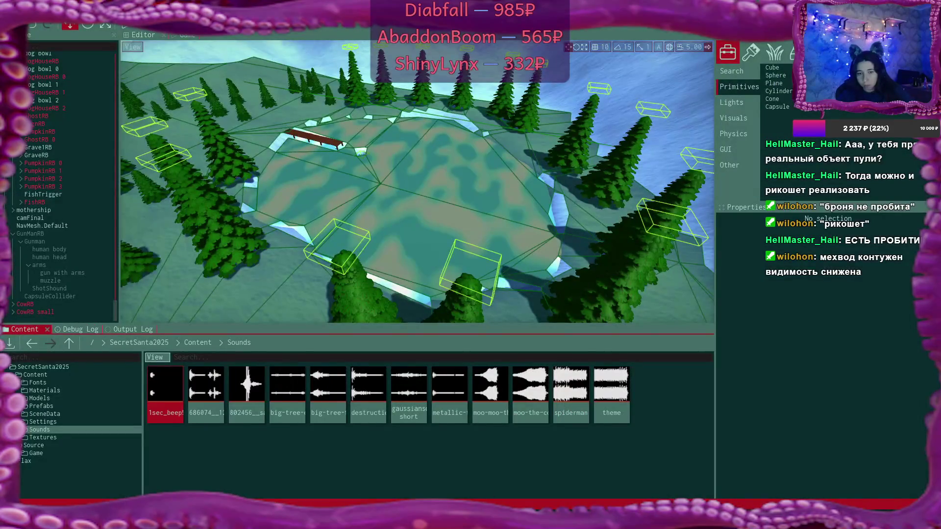
Step: Drag impact-sfx-027 from the CC0 folder into Flax's Sounds panel and confirm the import
{"action": "mouse_move", "coordinate": [178, 520]}
{"action": "left_click", "coordinate": [228, 471]}
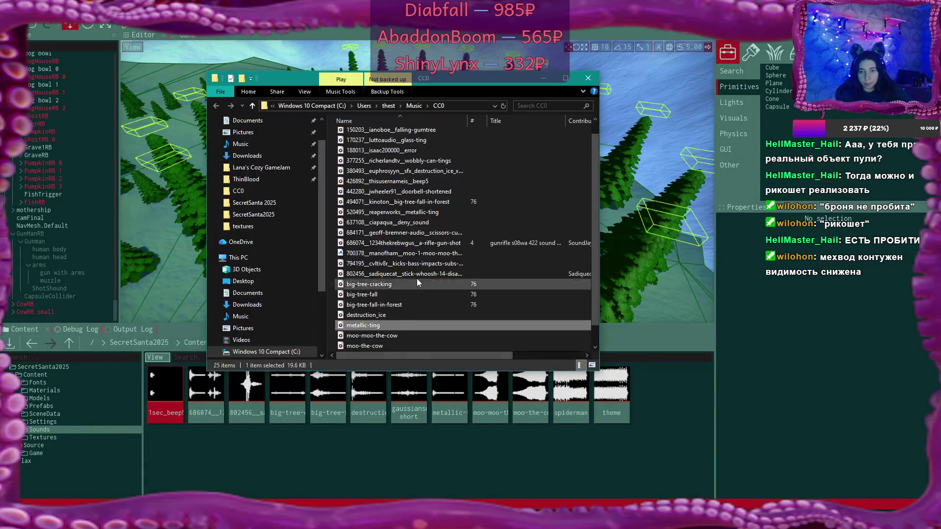
{"action": "scroll", "coordinate": [417, 278], "scroll_direction": "down", "scroll_amount": 3}
{"action": "mouse_move", "coordinate": [404, 347]}
{"action": "left_mouse_down"}
{"action": "mouse_move", "coordinate": [516, 441]}
{"action": "mouse_move", "coordinate": [541, 429]}
{"action": "left_mouse_up"}
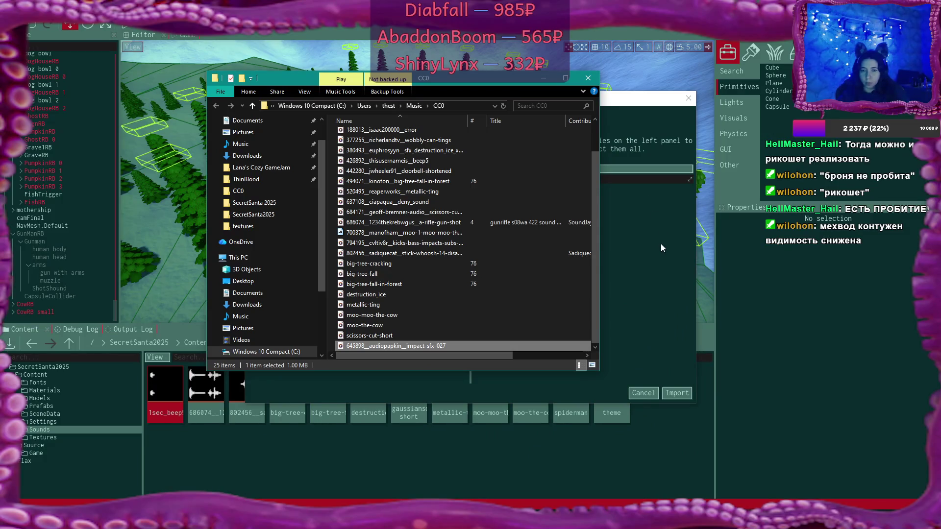
{"action": "left_click", "coordinate": [660, 243]}
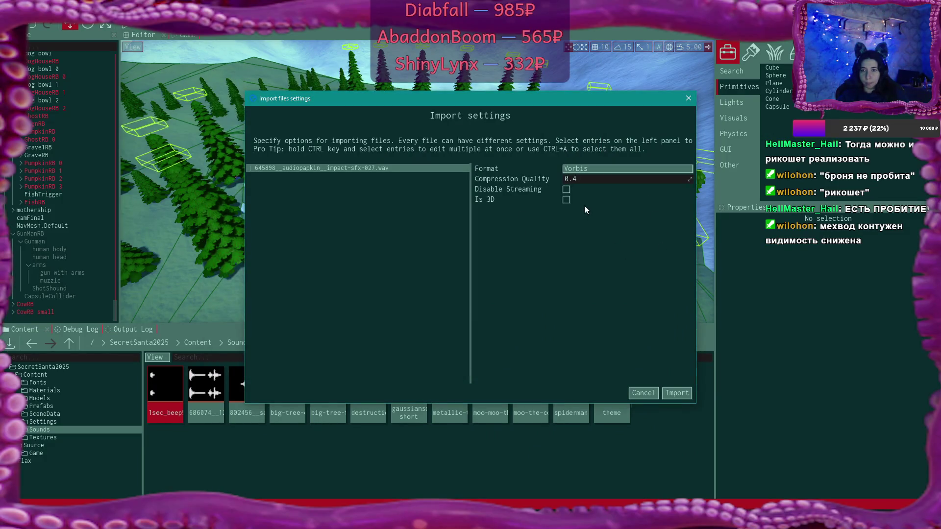
{"action": "left_click", "coordinate": [675, 393]}
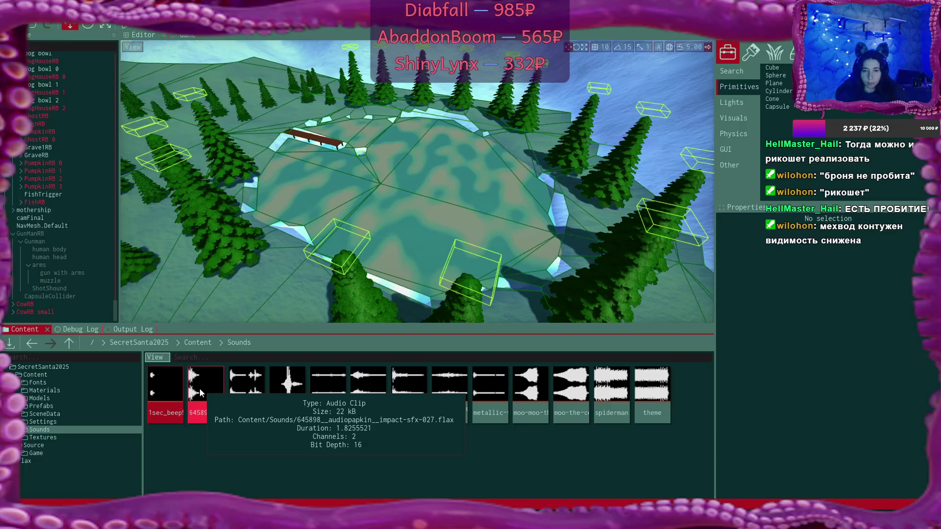
{"action": "double_click", "coordinate": [247, 387]}
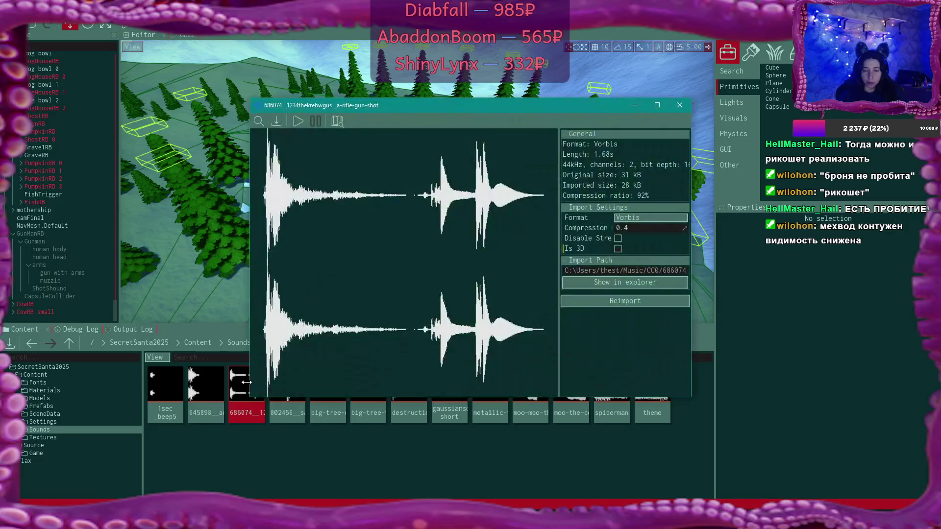
{"action": "left_click", "coordinate": [298, 121]}
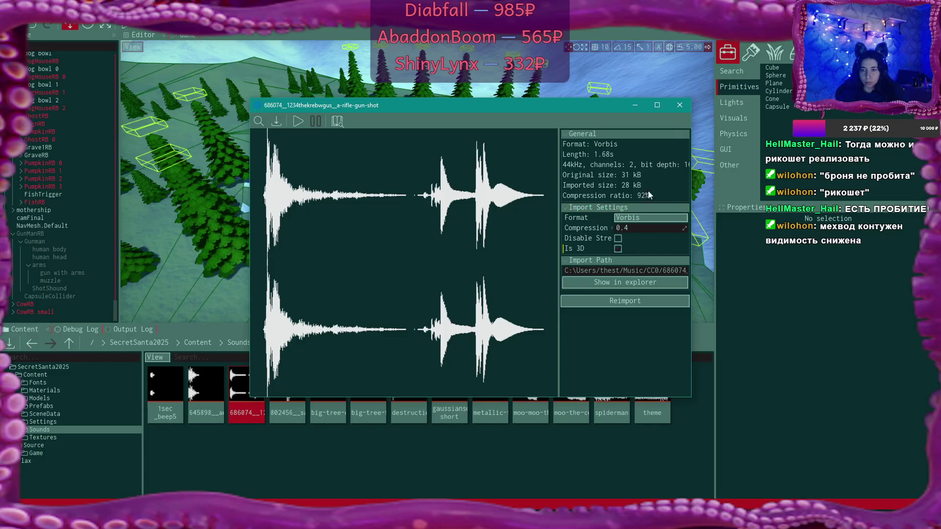
{"action": "left_click", "coordinate": [680, 106]}
{"action": "key", "text": "Right"}
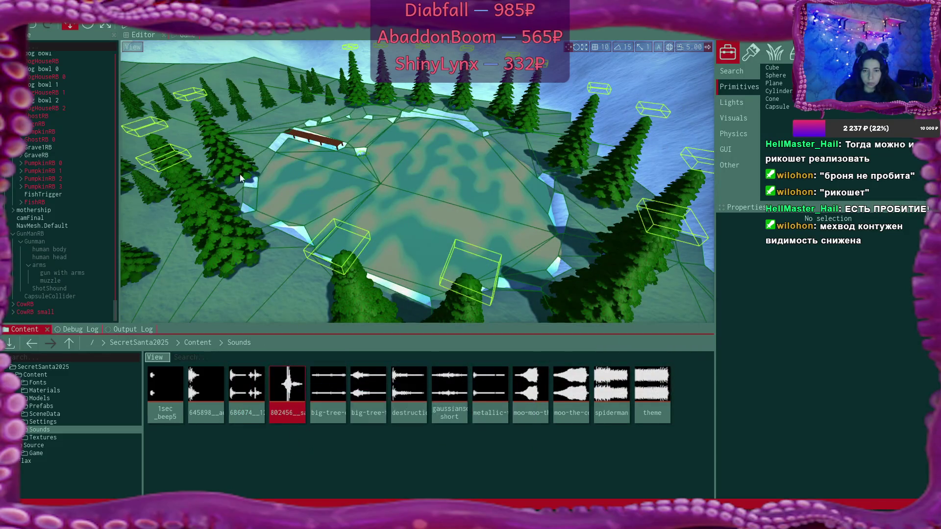
{"action": "double_click", "coordinate": [292, 392]}
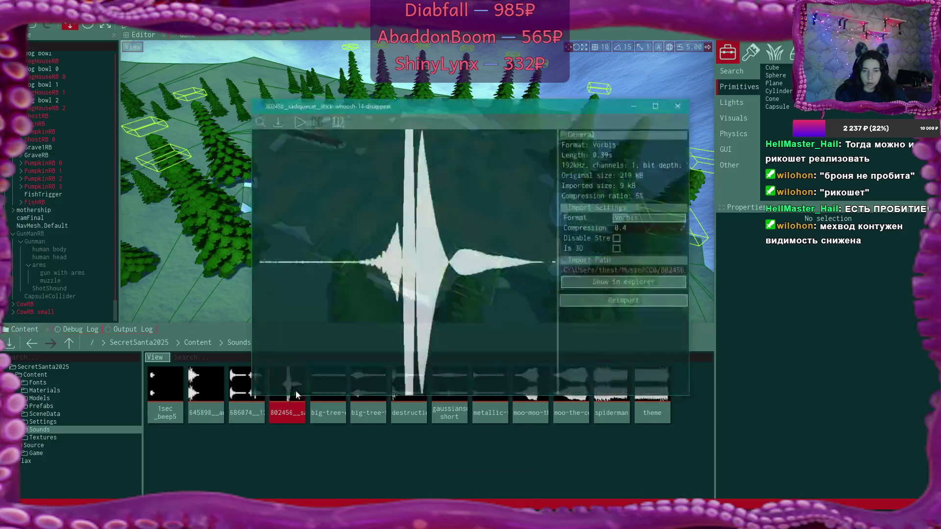
{"action": "left_click", "coordinate": [298, 121]}
{"action": "left_click", "coordinate": [297, 121]}
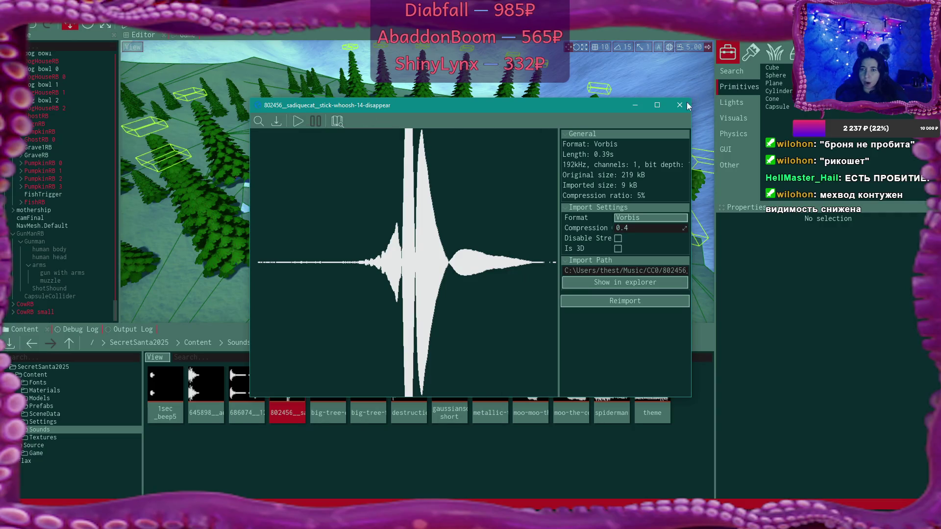
{"action": "left_click", "coordinate": [680, 105]}
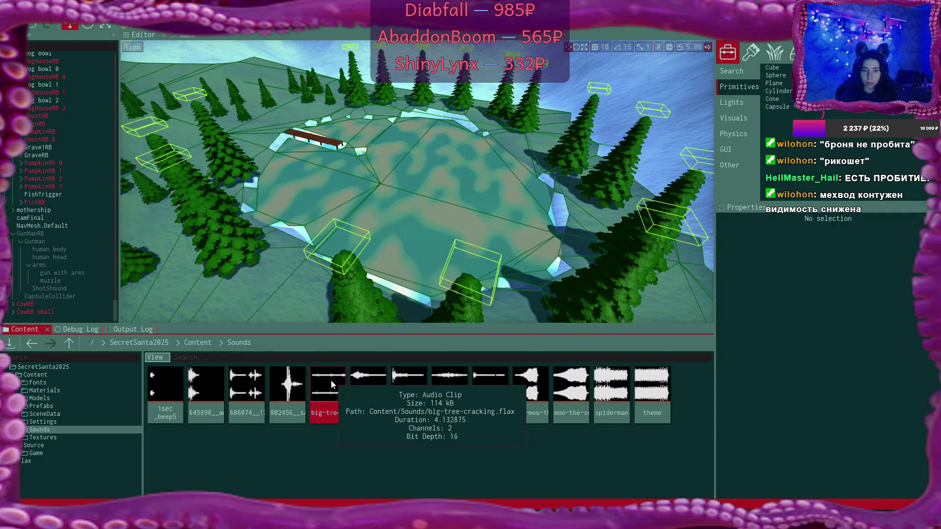
{"action": "double_click", "coordinate": [331, 381]}
{"action": "left_click", "coordinate": [294, 122]}
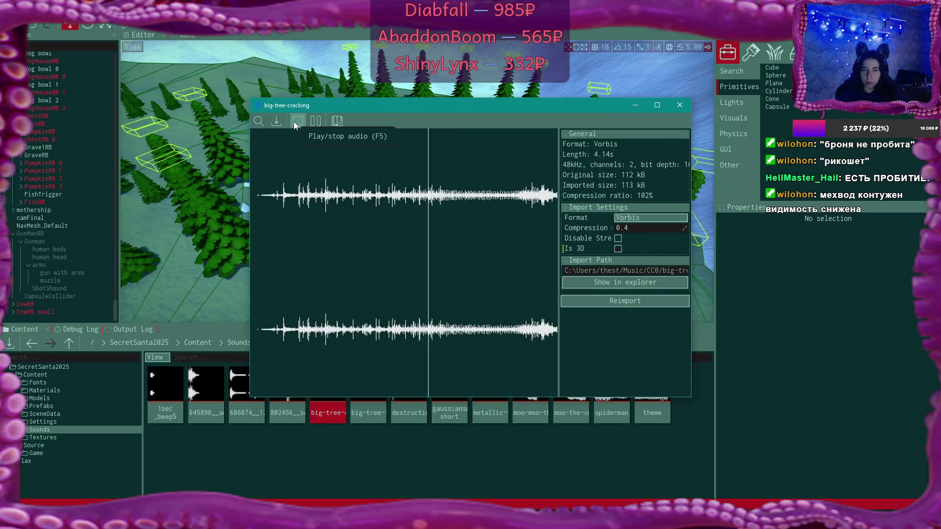
{"action": "left_click", "coordinate": [294, 121]}
{"action": "left_click", "coordinate": [679, 105]}
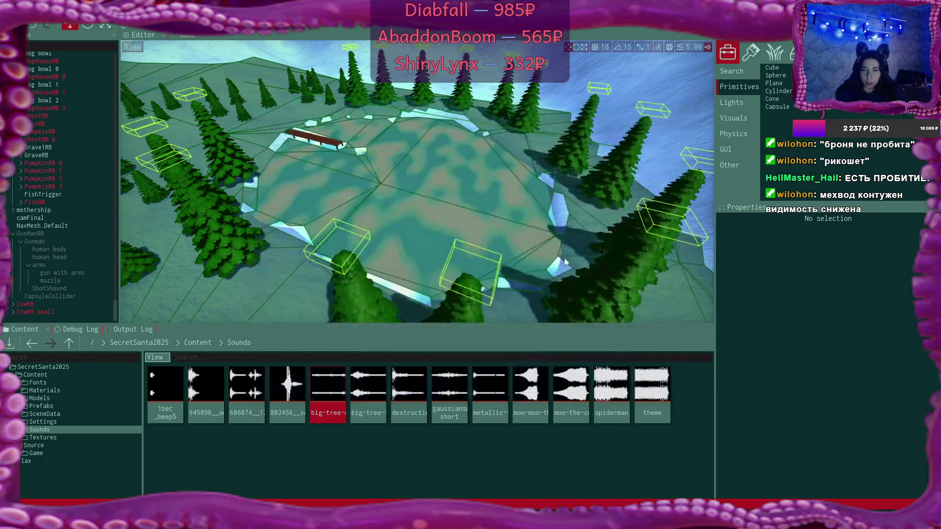
{"action": "double_click", "coordinate": [367, 387]}
{"action": "left_click", "coordinate": [303, 121]}
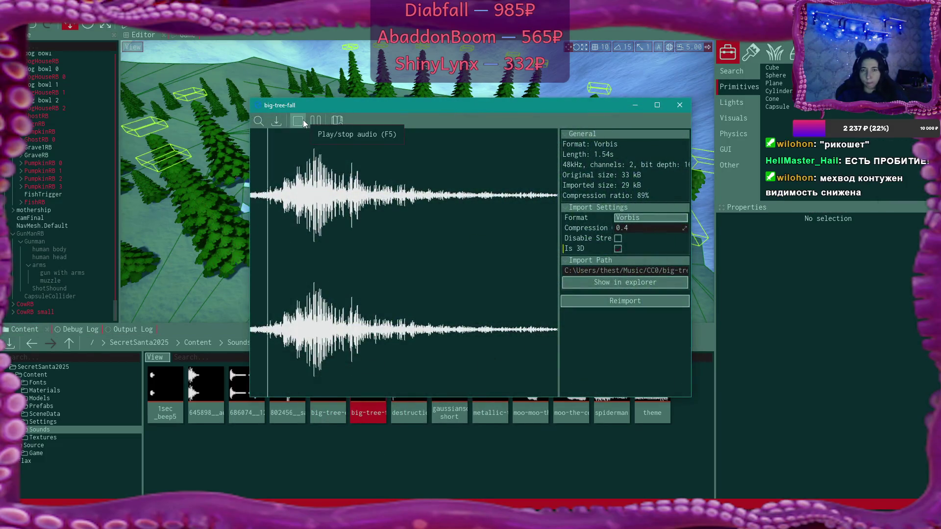
{"action": "left_click", "coordinate": [303, 122]}
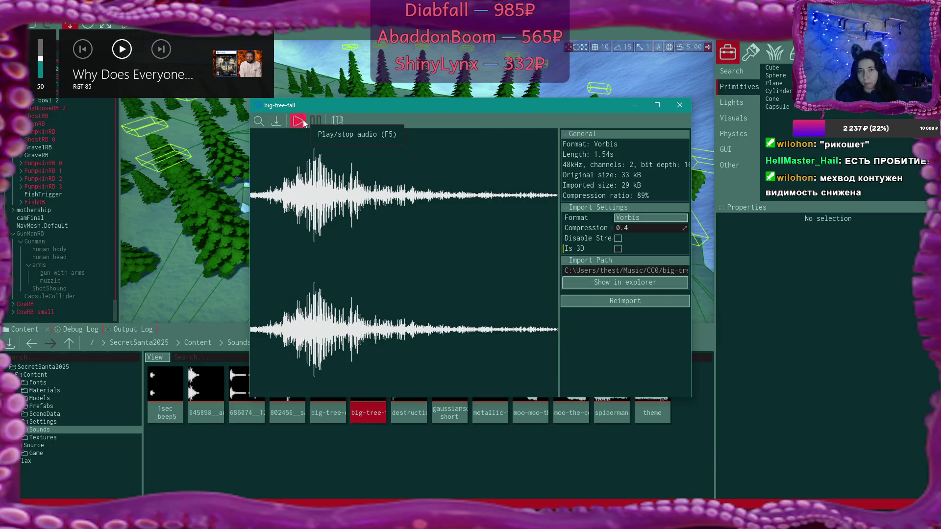
{"action": "left_click", "coordinate": [680, 105]}
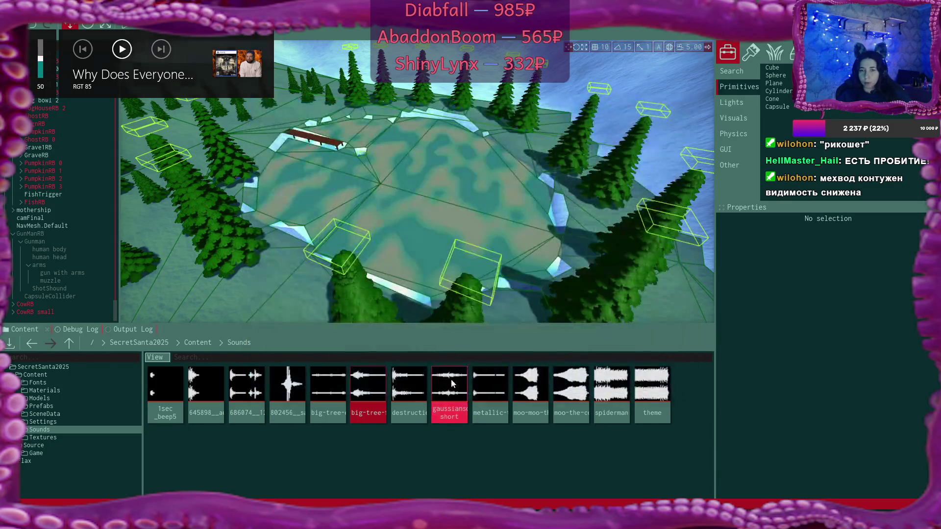
{"action": "double_click", "coordinate": [410, 387]}
{"action": "left_click", "coordinate": [298, 121]}
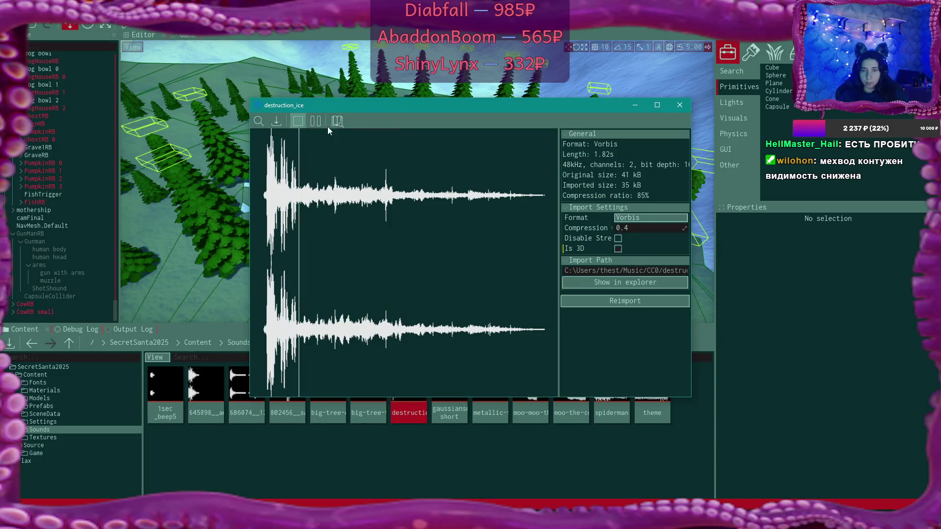
{"action": "left_click", "coordinate": [678, 105]}
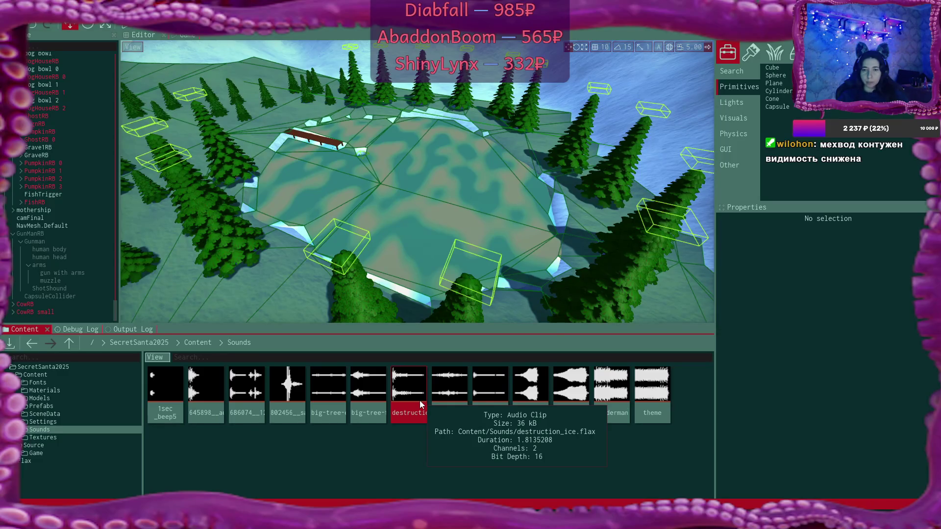
{"action": "double_click", "coordinate": [455, 387]}
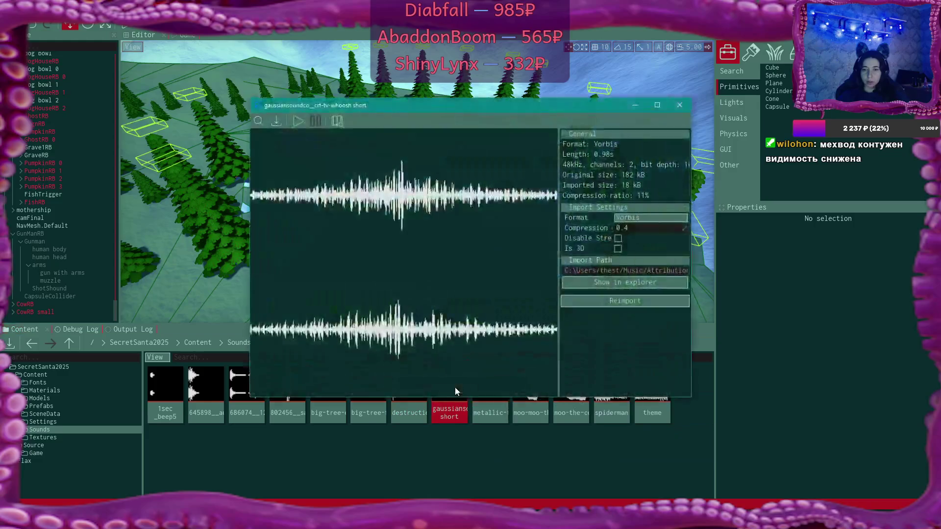
{"action": "left_click", "coordinate": [295, 121]}
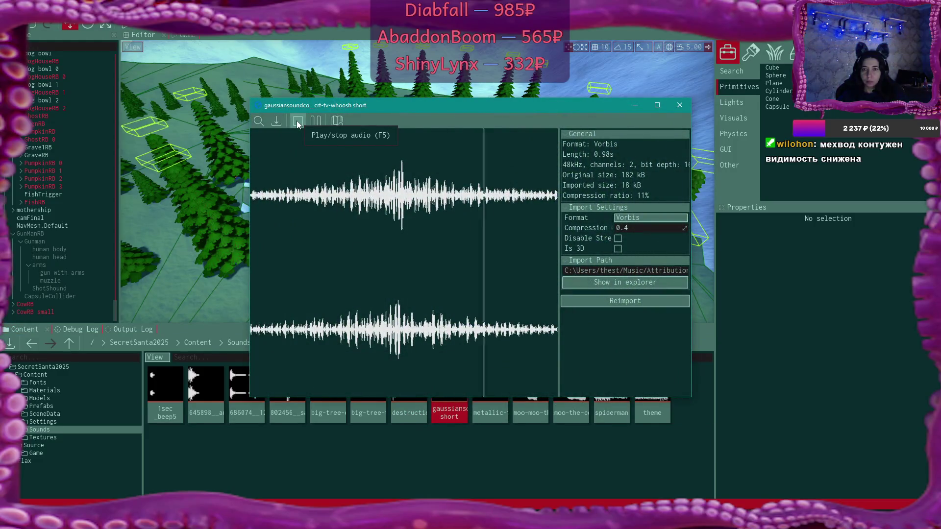
{"action": "left_click", "coordinate": [679, 106]}
{"action": "double_click", "coordinate": [490, 387]}
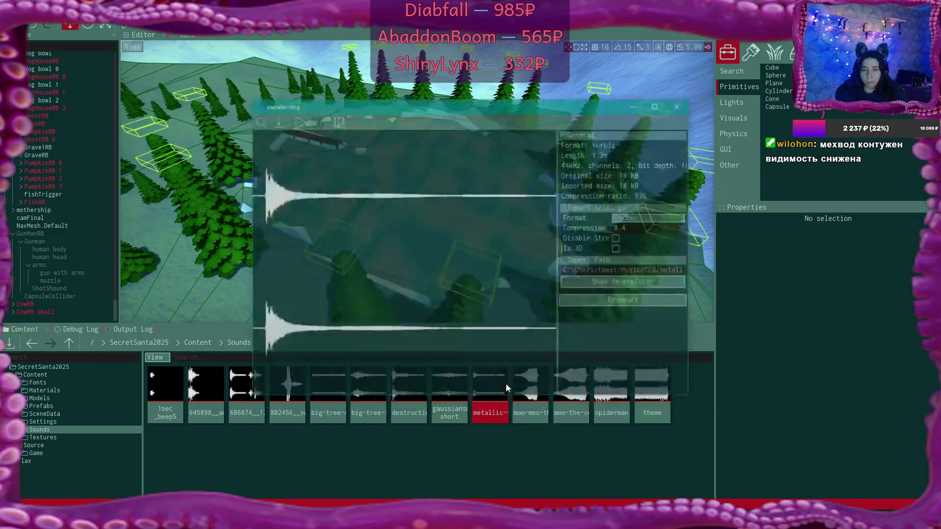
{"action": "left_click", "coordinate": [302, 120]}
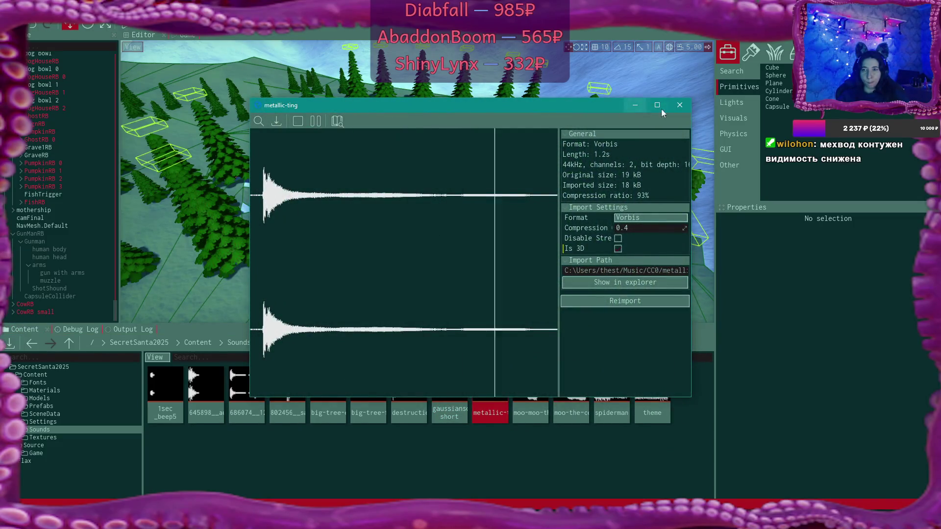
{"action": "left_click", "coordinate": [679, 106]}
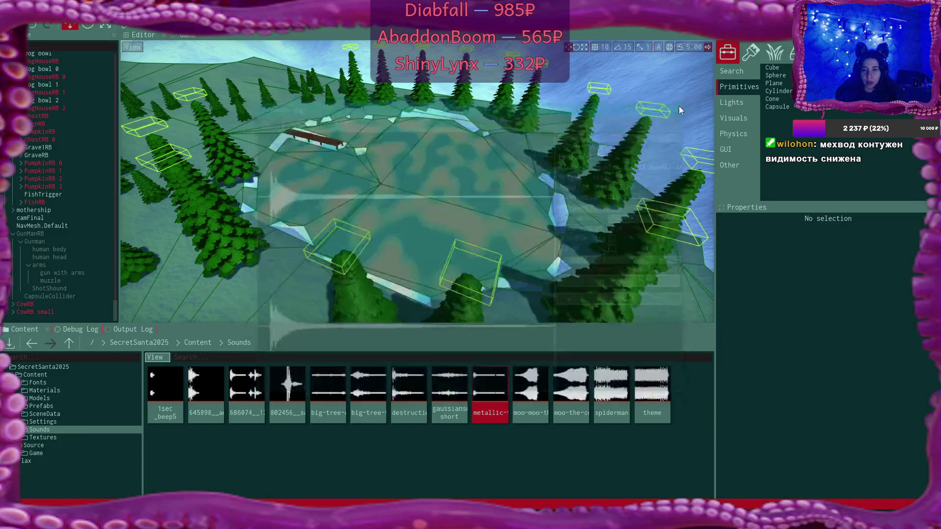
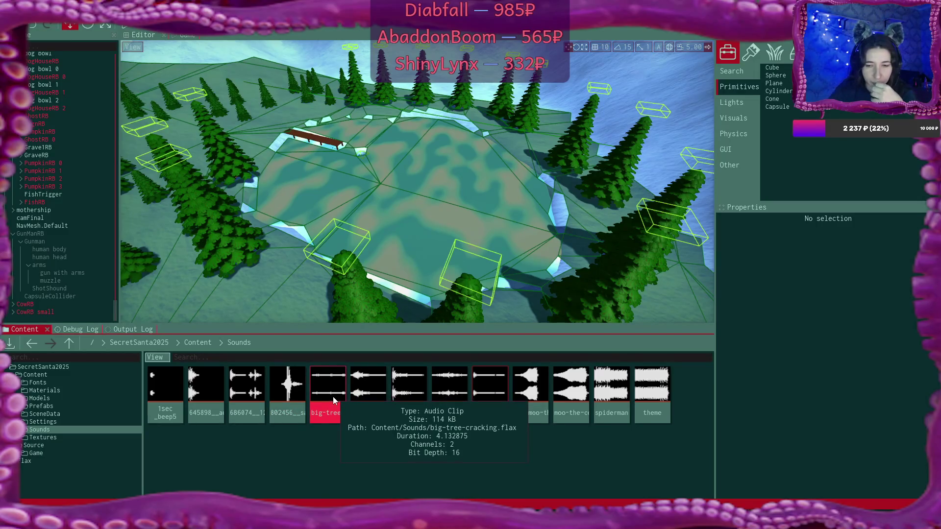
Step: Review the Bullet, ThinIceScript and MoveAndGrabScript files in the code editor, then return to Flax
{"action": "key", "text": "alt+Tab"}
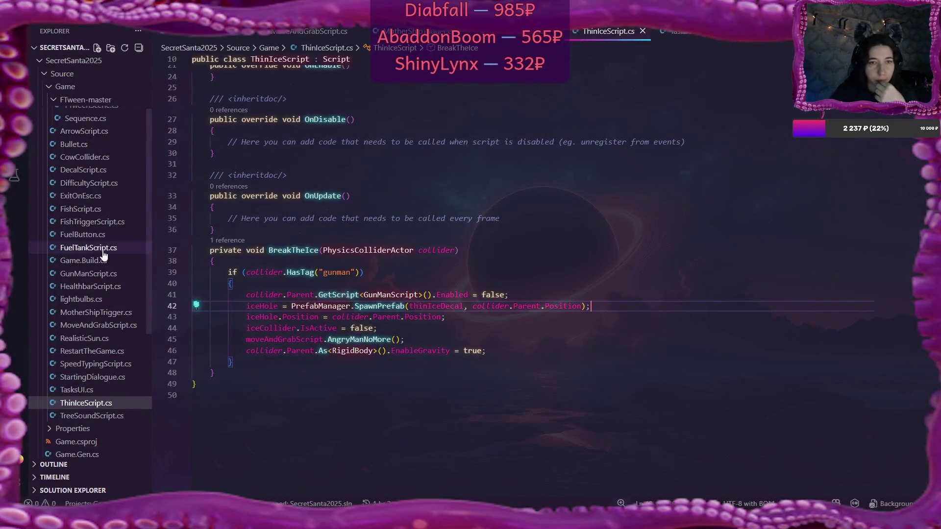
{"action": "left_click", "coordinate": [74, 144]}
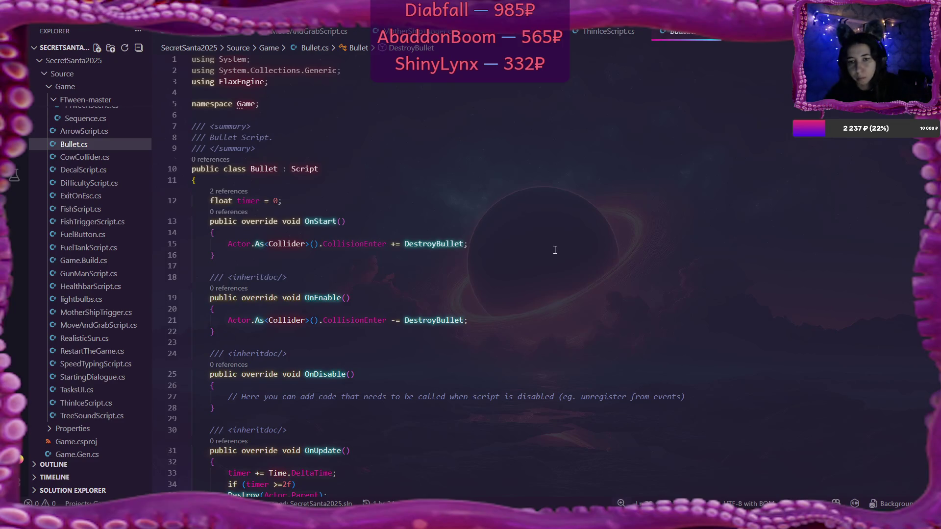
{"action": "scroll", "coordinate": [554, 250], "scroll_direction": "down", "scroll_amount": 5}
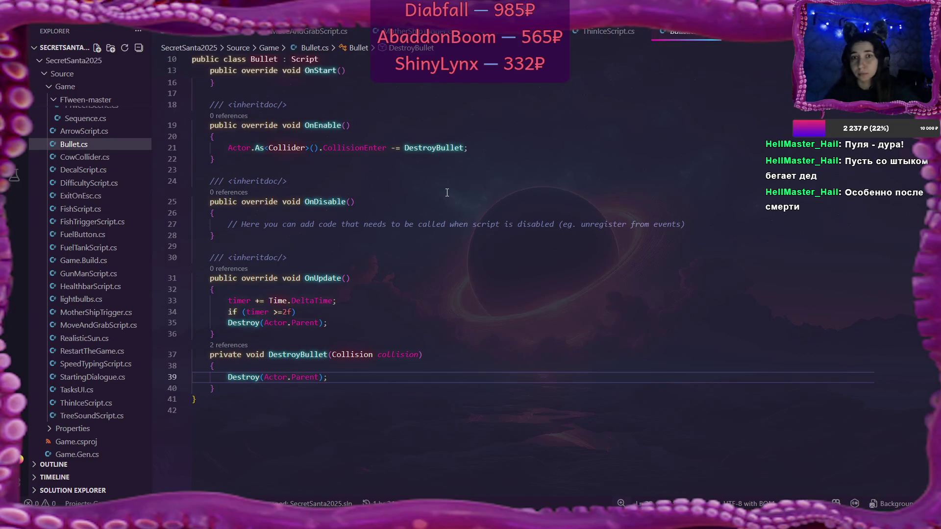
{"action": "left_click", "coordinate": [608, 31]}
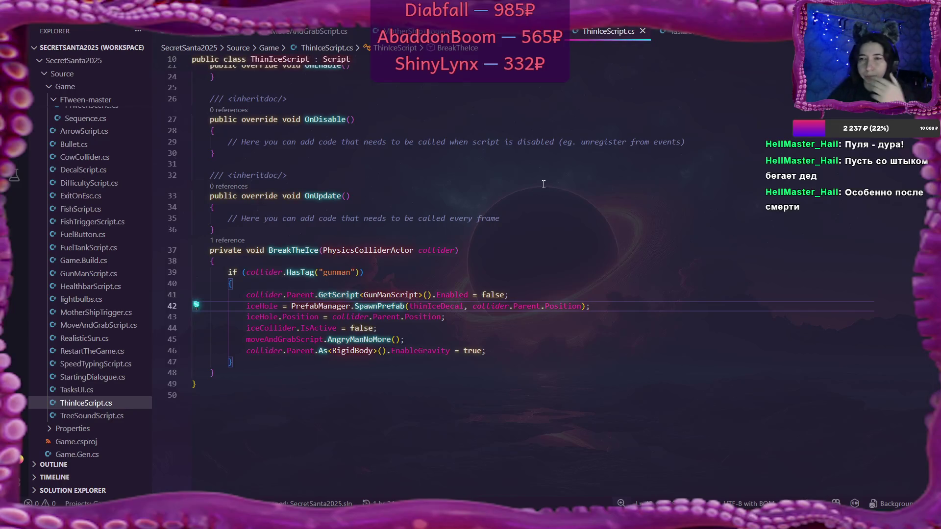
{"action": "key", "text": "ctrl+Tab"}
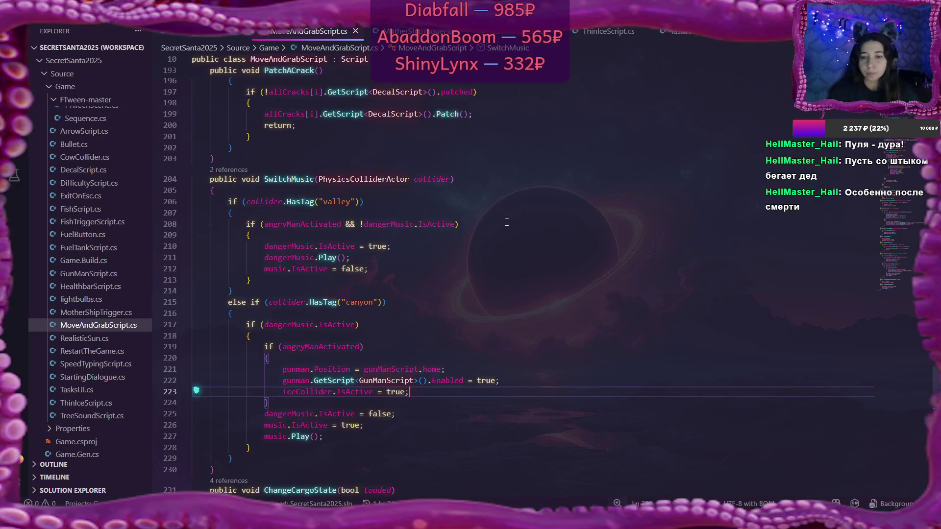
{"action": "key", "text": "alt+Tab"}
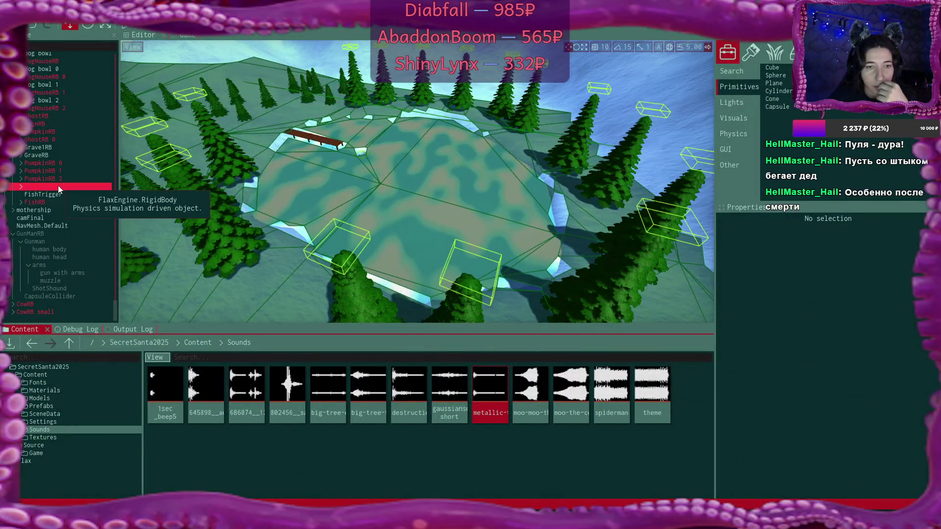
{"action": "scroll", "coordinate": [58, 185], "scroll_direction": "up", "scroll_amount": 10}
{"action": "scroll", "coordinate": [58, 185], "scroll_direction": "up", "scroll_amount": 3}
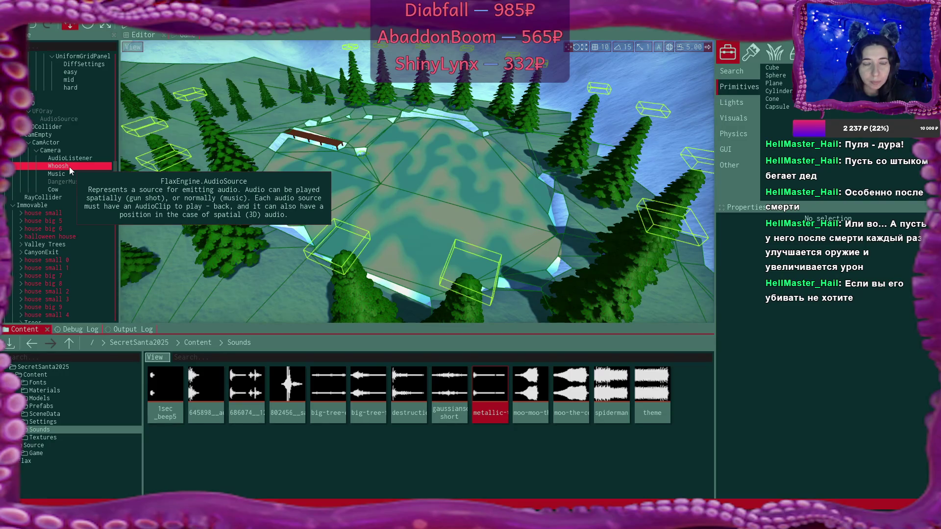
Step: Duplicate the Cow audio source and name the copy BulletImpact
{"action": "left_click", "coordinate": [82, 181]}
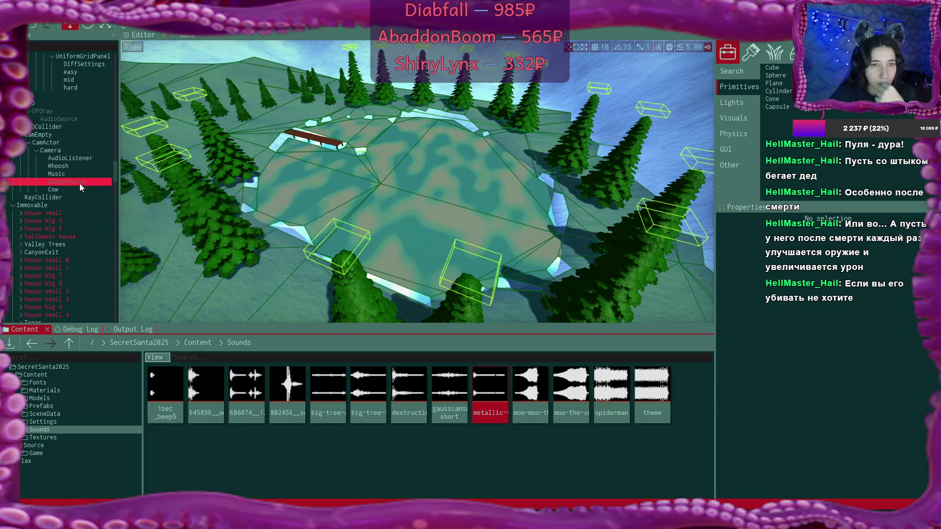
{"action": "left_click", "coordinate": [80, 190]}
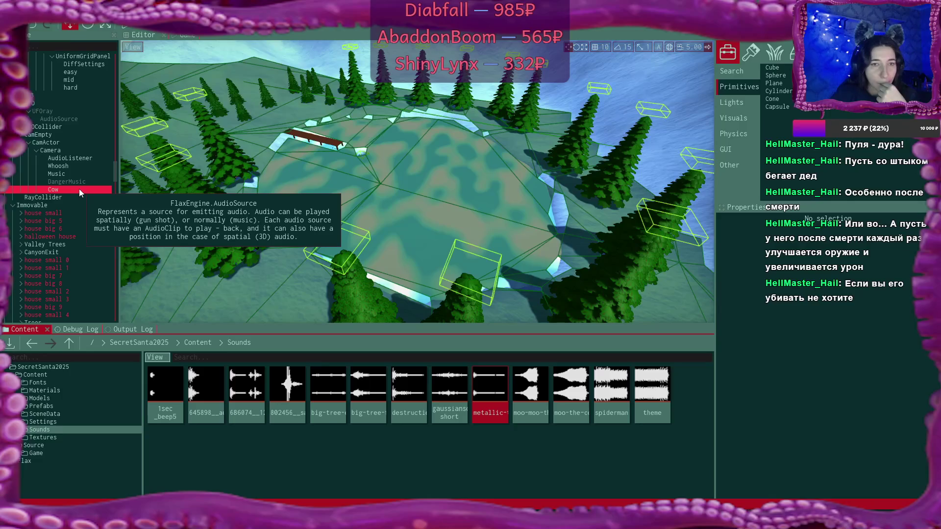
{"action": "key", "text": "ctrl+d"}
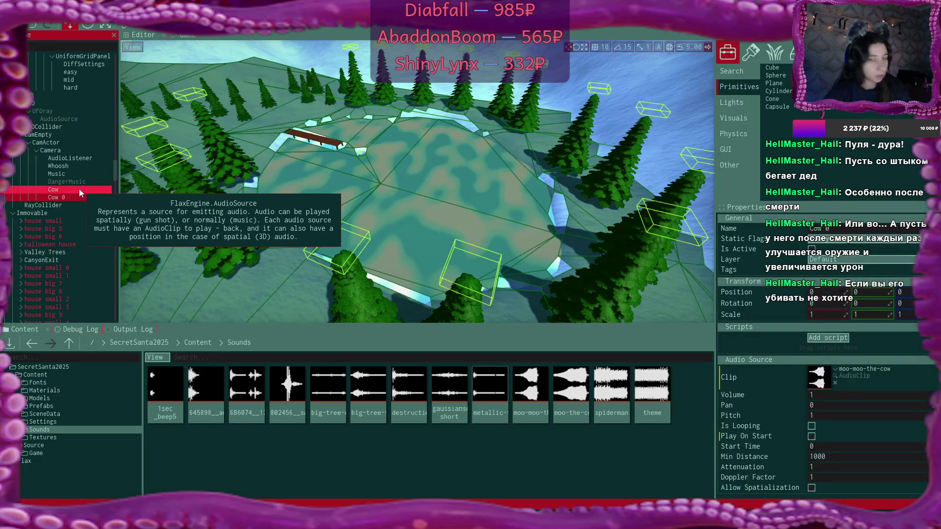
{"action": "double_click", "coordinate": [76, 198]}
{"action": "type", "text": "bul"}
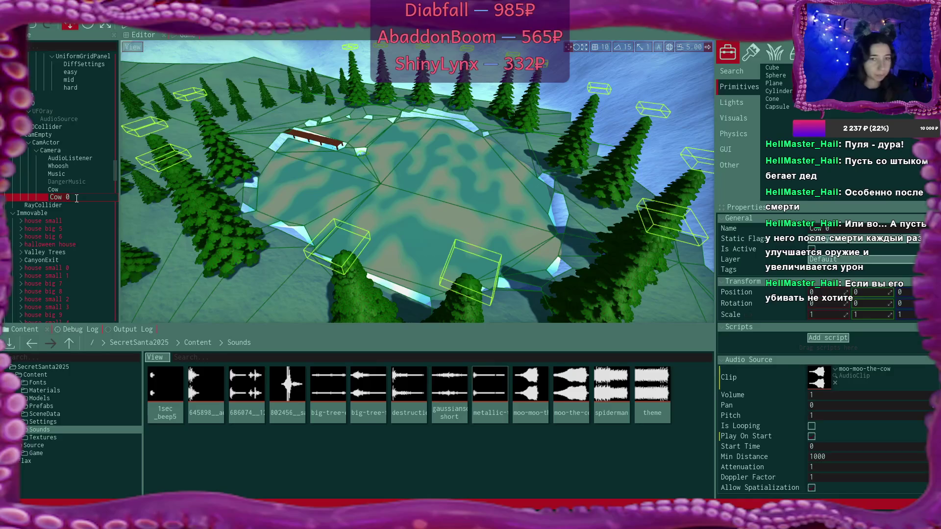
{"action": "type", "text": "let"}
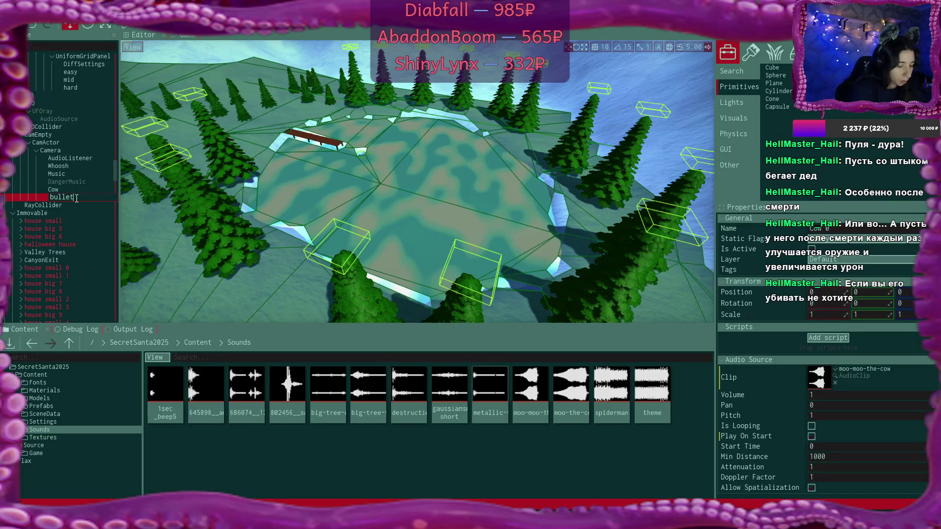
{"action": "type", "text": "Impact"}
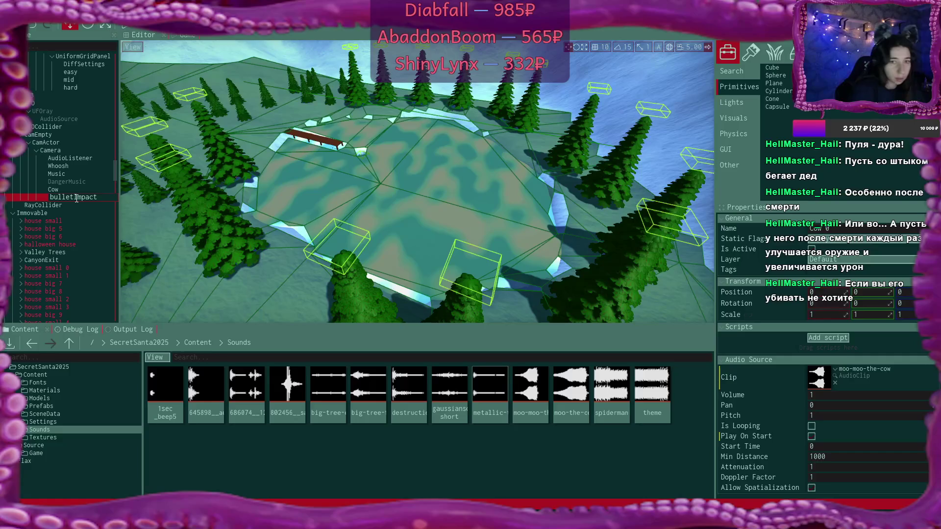
{"action": "key", "text": "Return"}
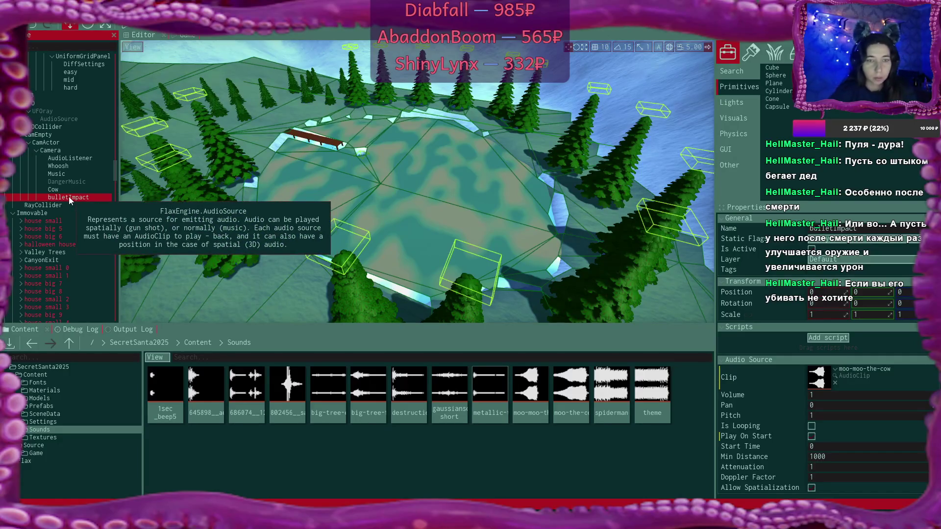
{"action": "double_click", "coordinate": [54, 197]}
{"action": "key", "text": "BackSpace"}
{"action": "key", "text": "Return"}
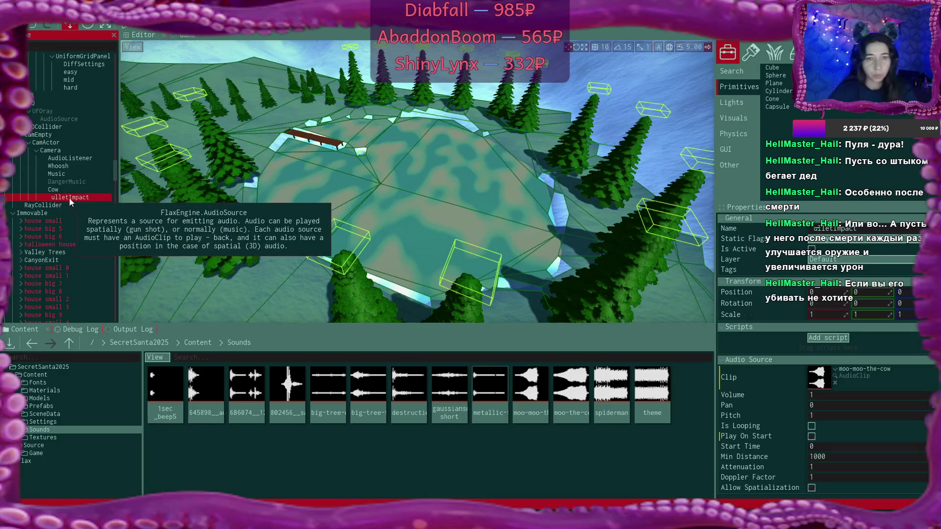
{"action": "double_click", "coordinate": [53, 197]}
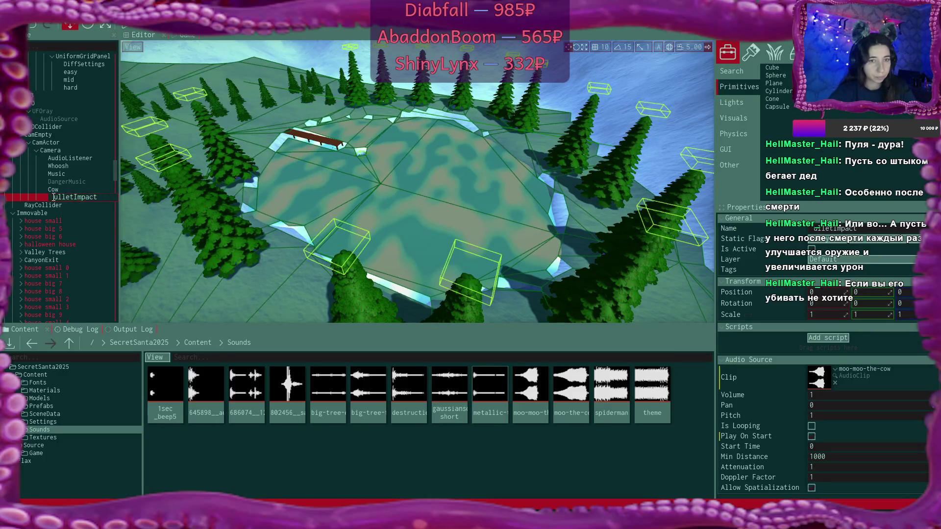
{"action": "type", "text": "B"}
{"action": "key", "text": "Return"}
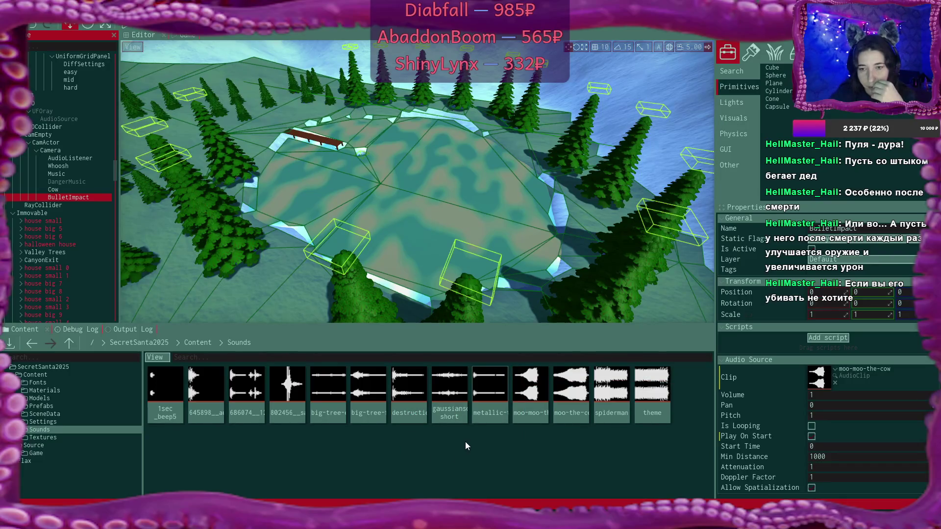
Step: Assign the metallic-ting clip to BulletImpact's Audio Source Clip
{"action": "left_click_drag", "start_coordinate": [490, 392], "coordinate": [826, 381]}
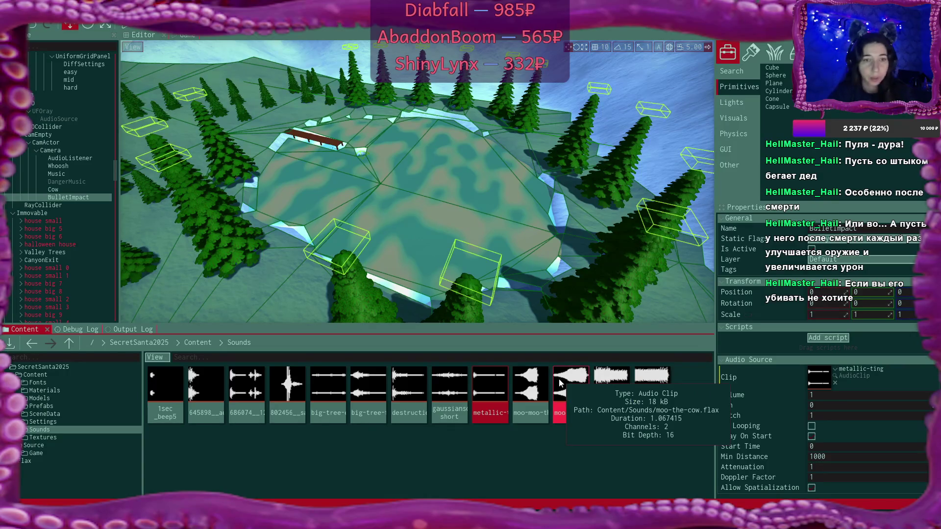
{"action": "left_click", "coordinate": [815, 438]}
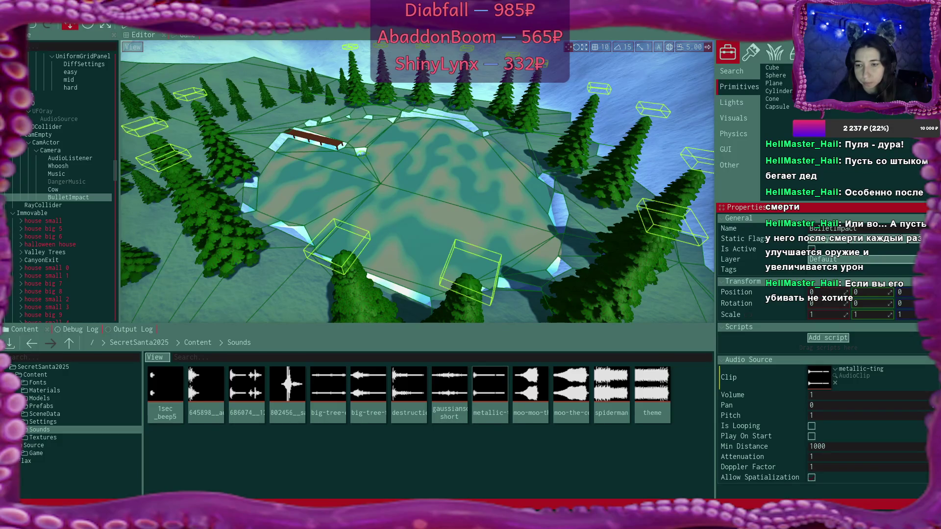
{"action": "mouse_move", "coordinate": [514, 527]}
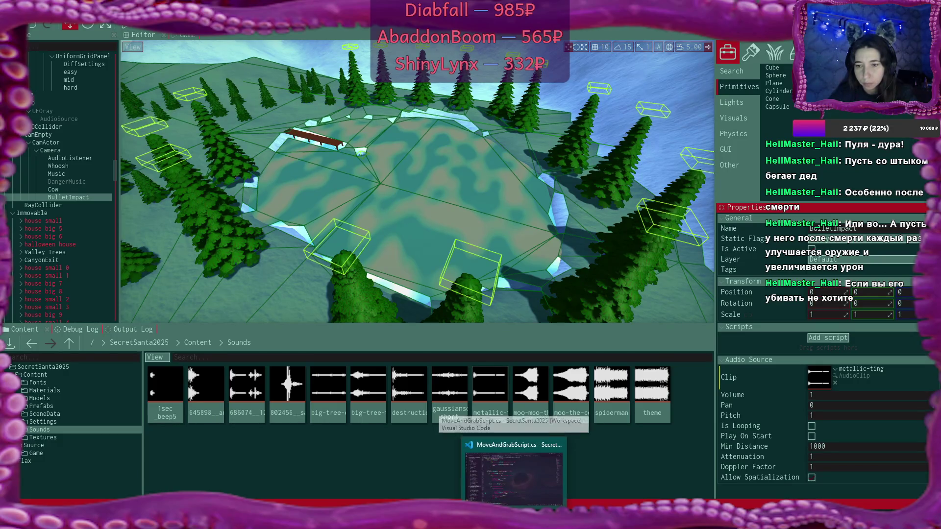
{"action": "left_click", "coordinate": [514, 478]}
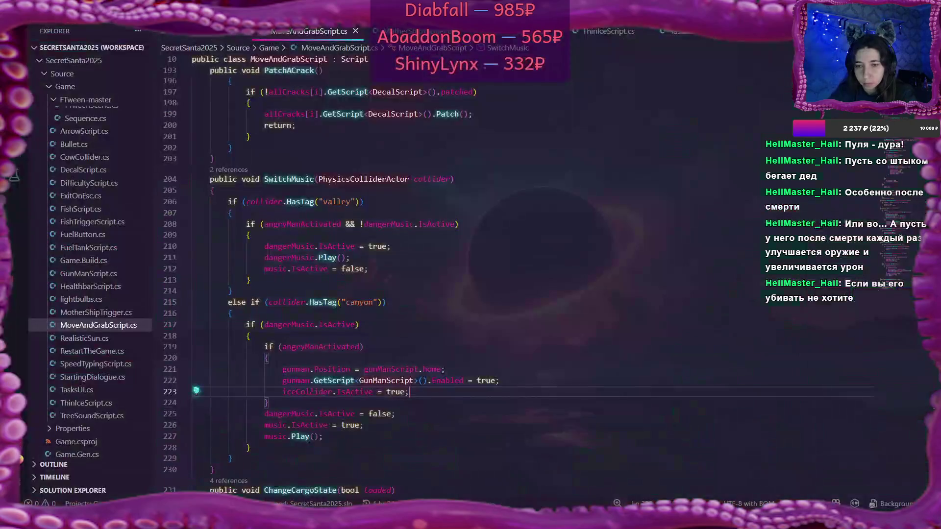
{"action": "scroll", "coordinate": [478, 332], "scroll_direction": "up", "scroll_amount": 6}
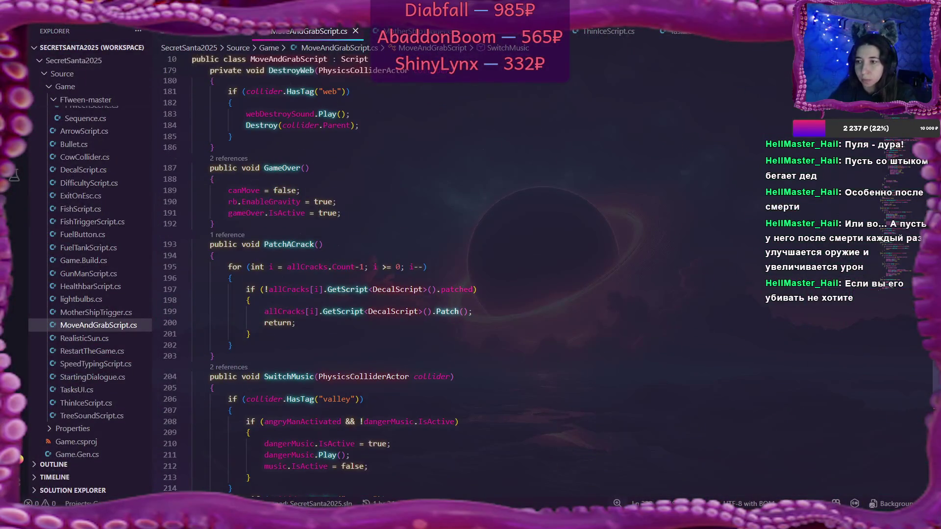
{"action": "scroll", "coordinate": [478, 274], "scroll_direction": "up", "scroll_amount": 20}
{"action": "scroll", "coordinate": [373, 274], "scroll_direction": "down", "scroll_amount": 1}
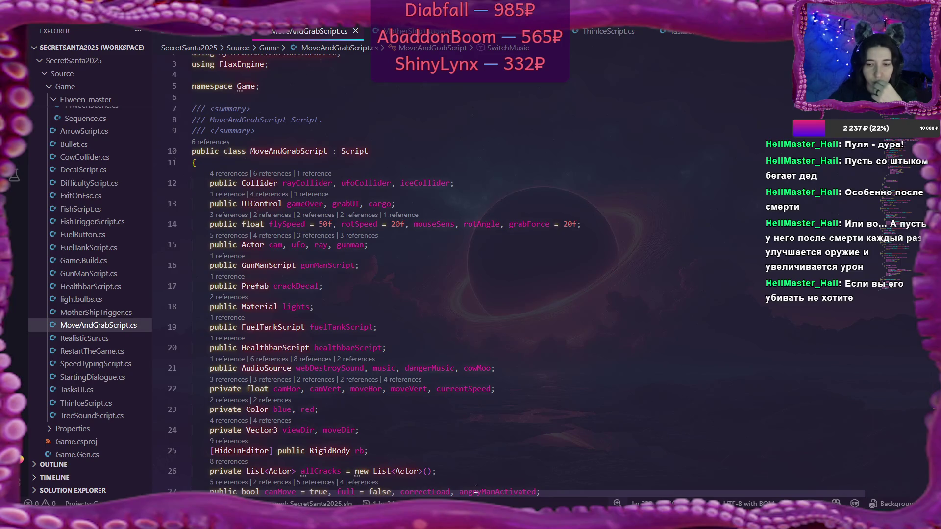
{"action": "key", "text": "alt+Tab"}
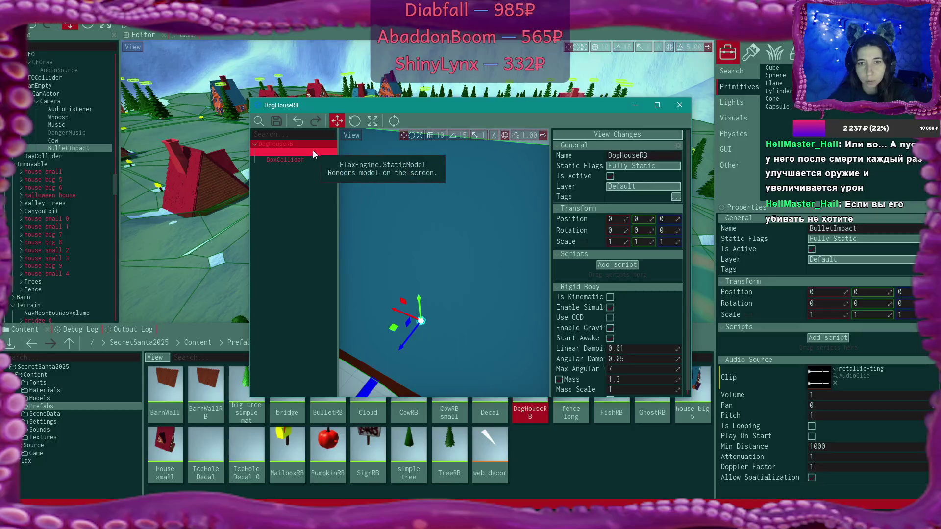
Step: Close the dog house prefab and open house big 5 with its root object selected
{"action": "left_click", "coordinate": [315, 160]}
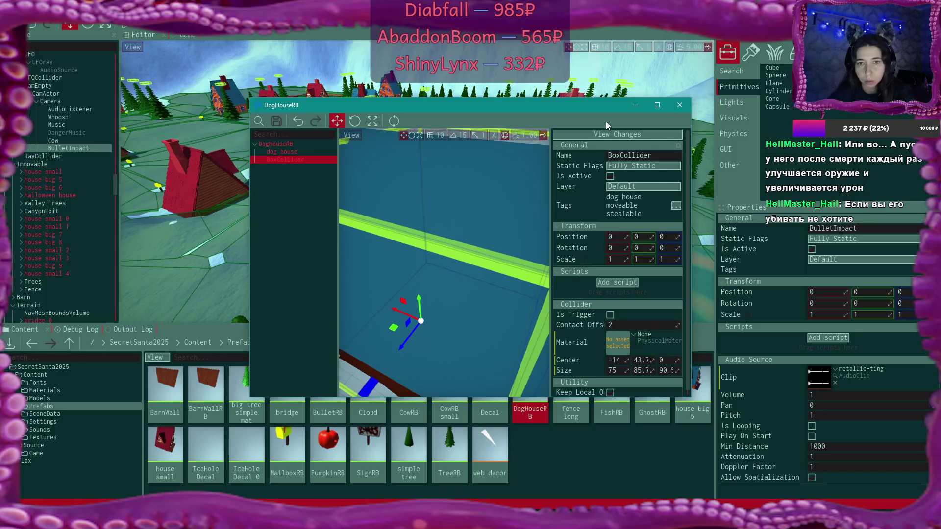
{"action": "left_click", "coordinate": [679, 106]}
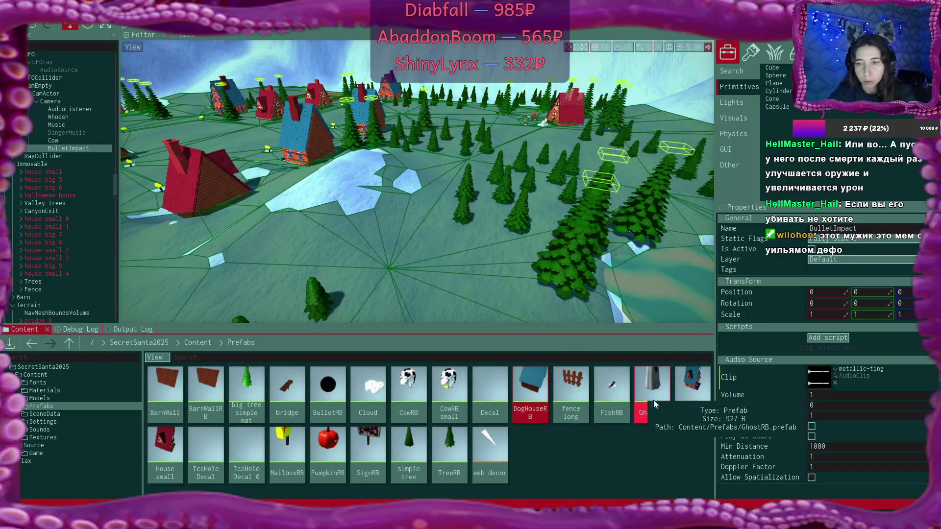
{"action": "double_click", "coordinate": [695, 392]}
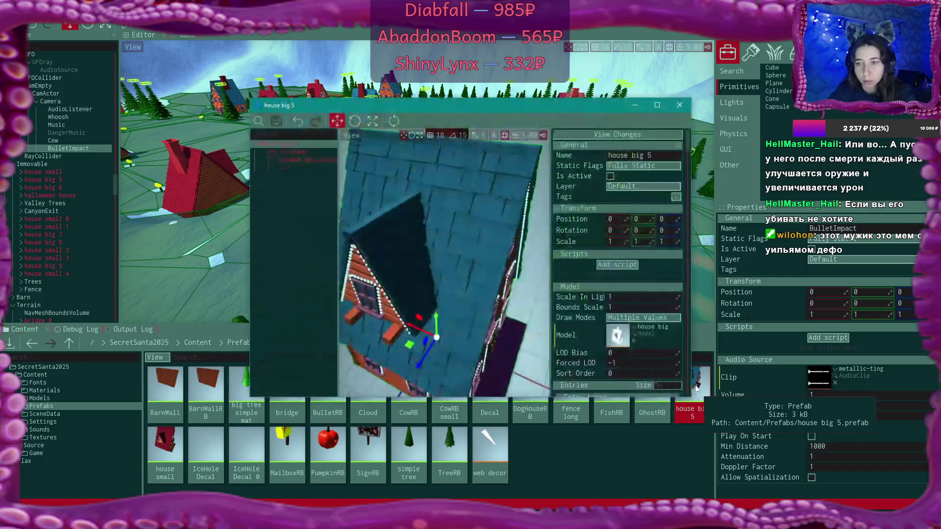
{"action": "left_click", "coordinate": [288, 151]}
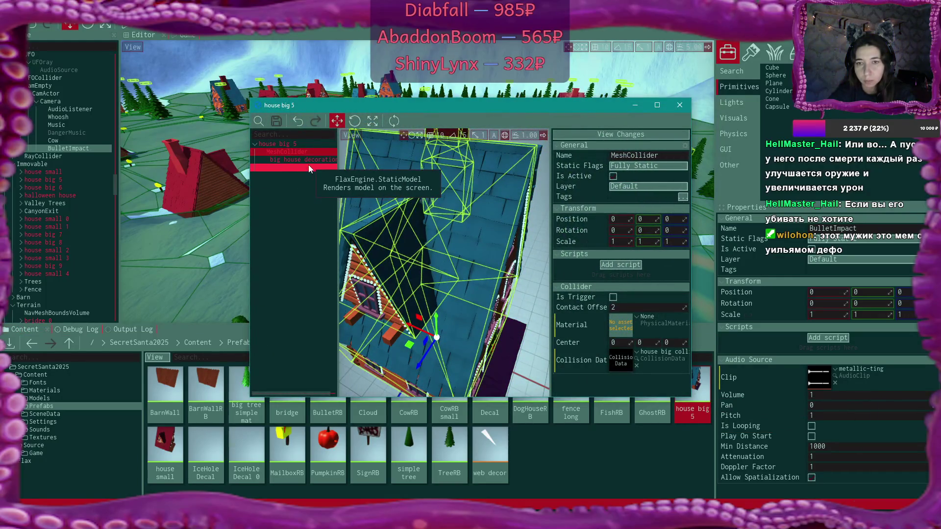
{"action": "left_click", "coordinate": [288, 145]}
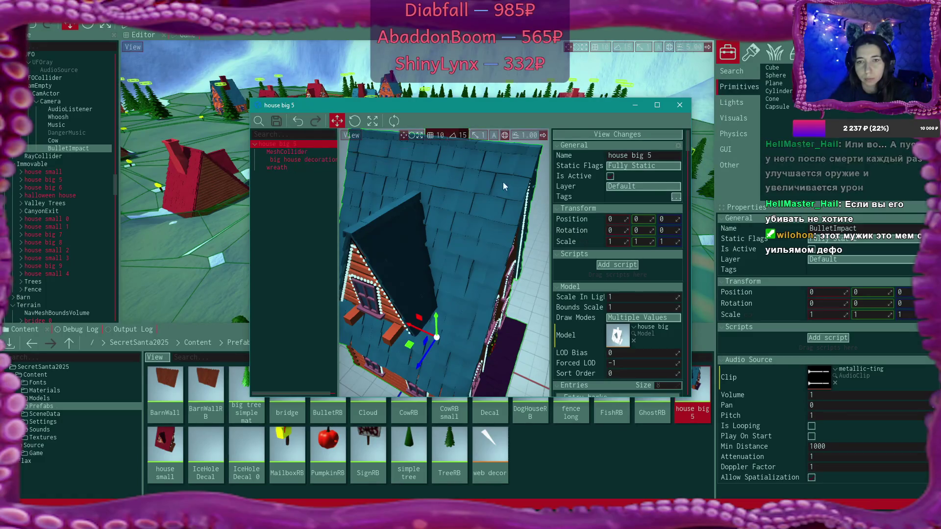
Step: Create a new 'house' tag on the house big 5 root and save the prefab
{"action": "left_click", "coordinate": [675, 197]}
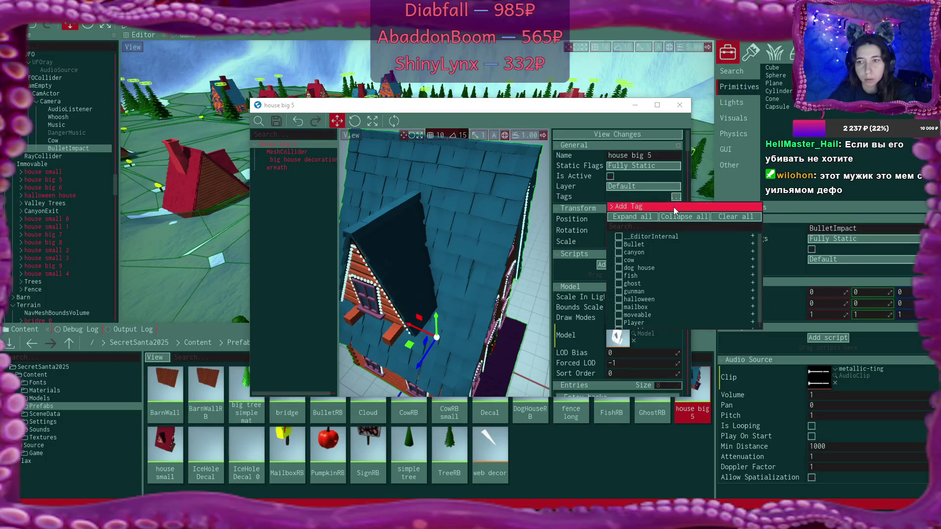
{"action": "left_click", "coordinate": [673, 207]}
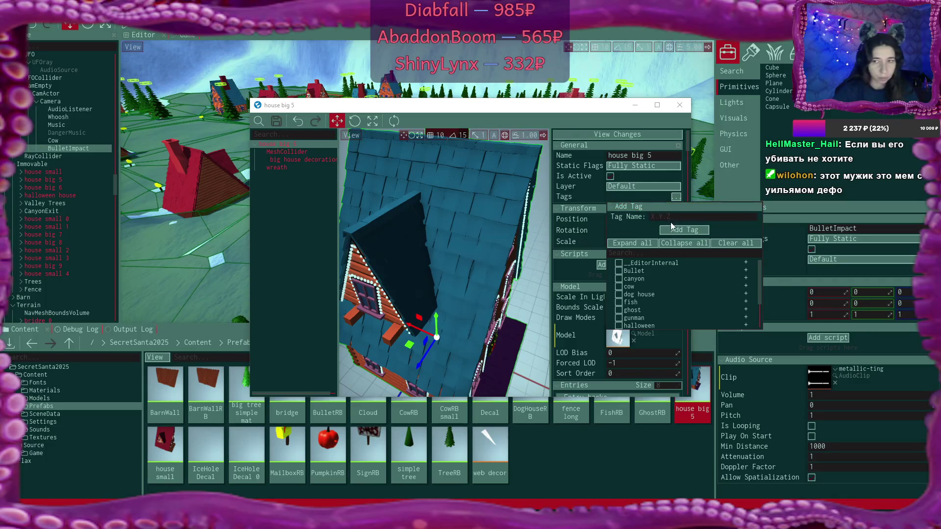
{"action": "type", "text": "house"}
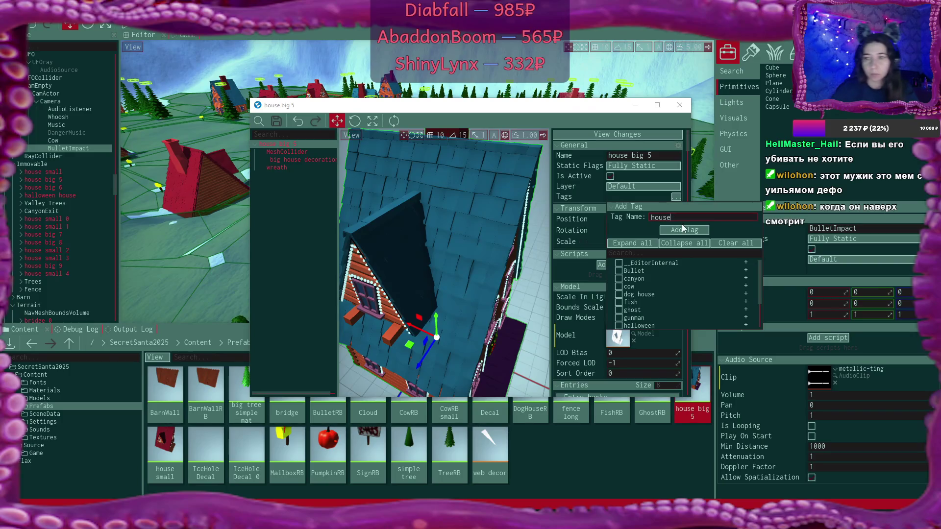
{"action": "left_click", "coordinate": [686, 230]}
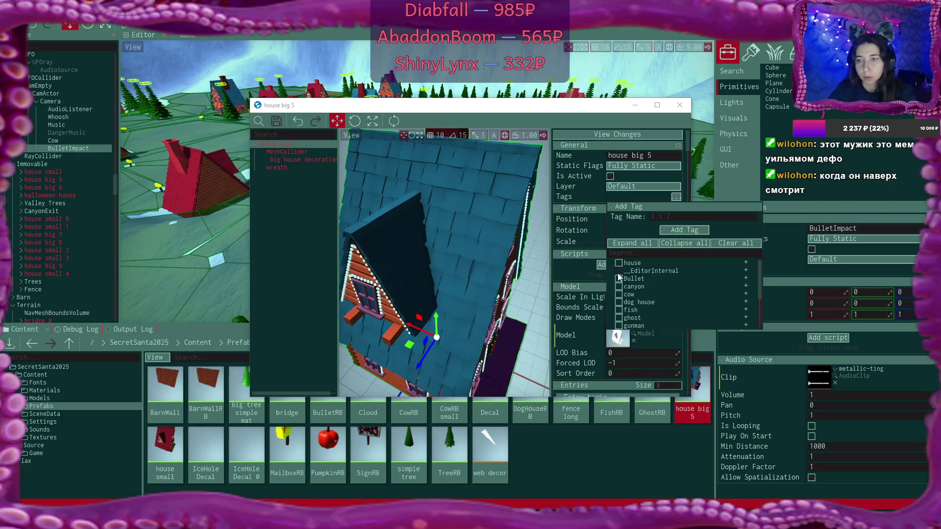
{"action": "left_click", "coordinate": [298, 121]}
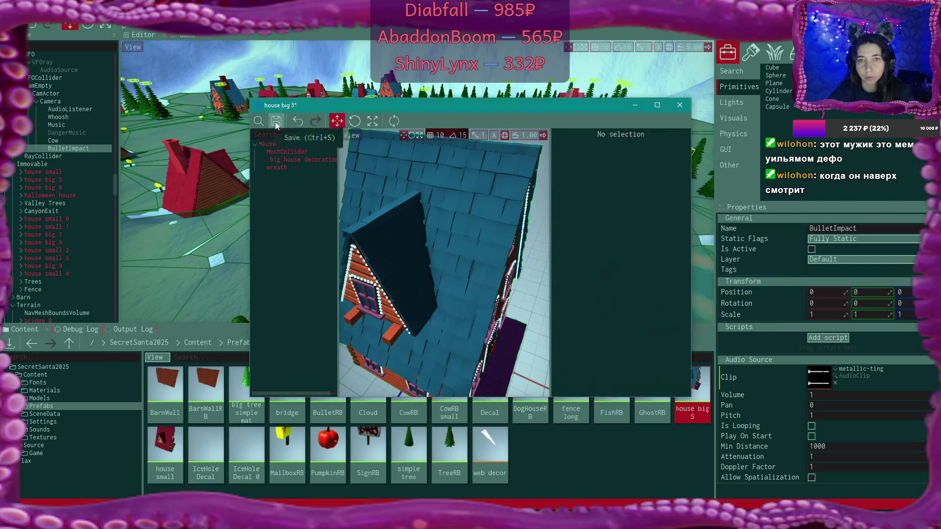
{"action": "left_click", "coordinate": [277, 121]}
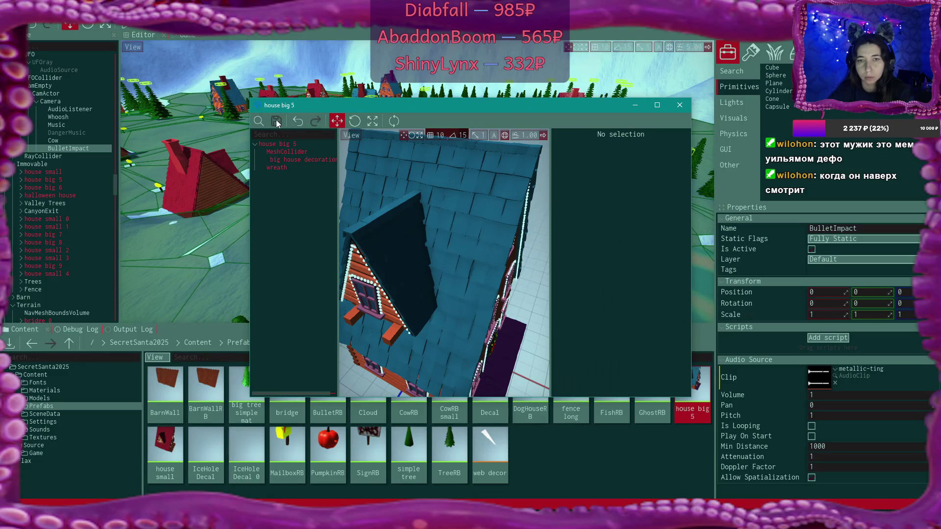
Step: Tag the house big 5 MeshCollider as house, then save and close the prefab
{"action": "left_click", "coordinate": [301, 150]}
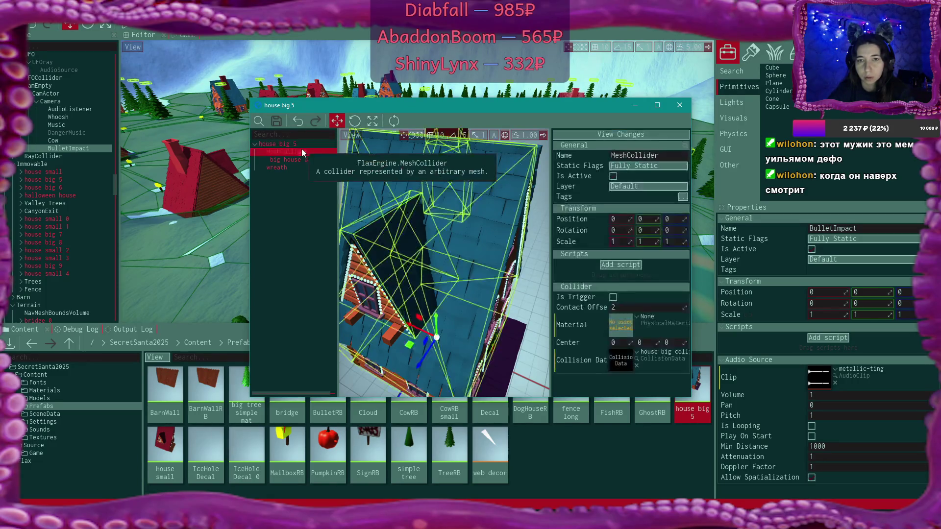
{"action": "left_click", "coordinate": [683, 198]}
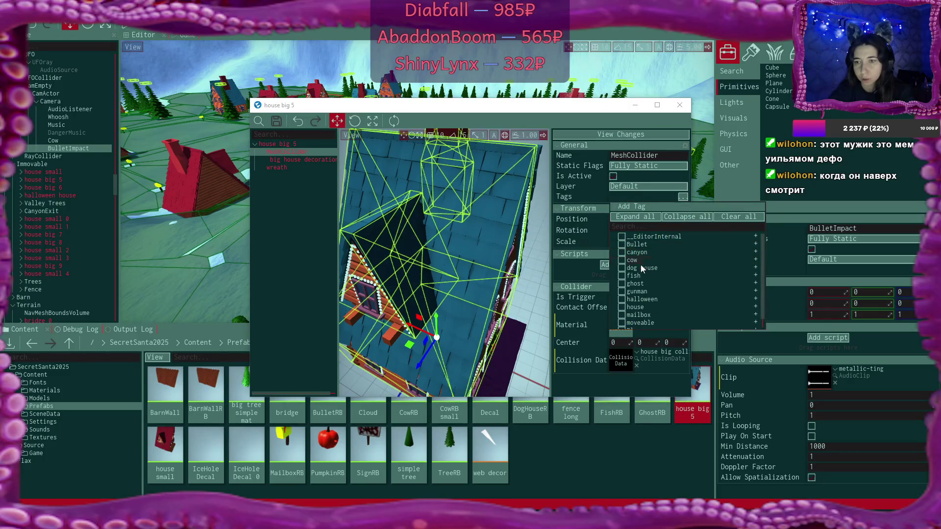
{"action": "left_click", "coordinate": [621, 307]}
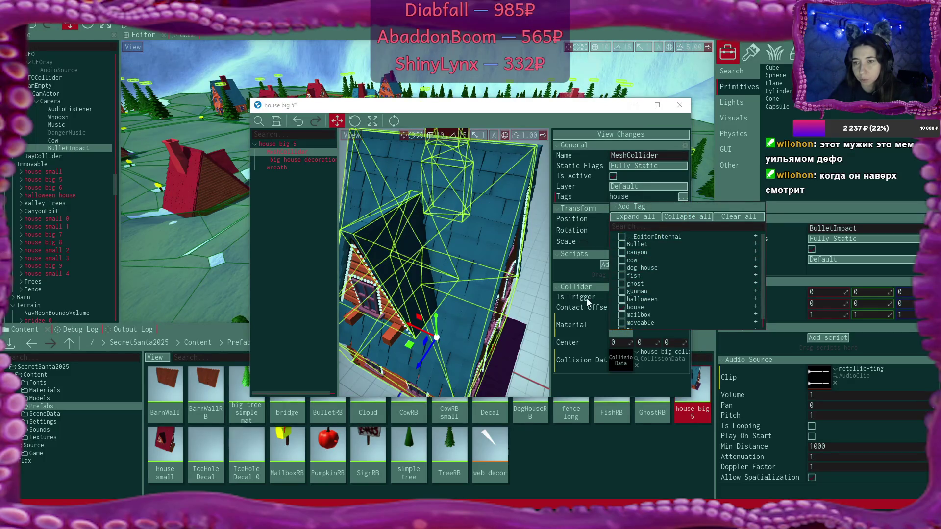
{"action": "key", "text": "Escape"}
{"action": "left_click", "coordinate": [276, 121]}
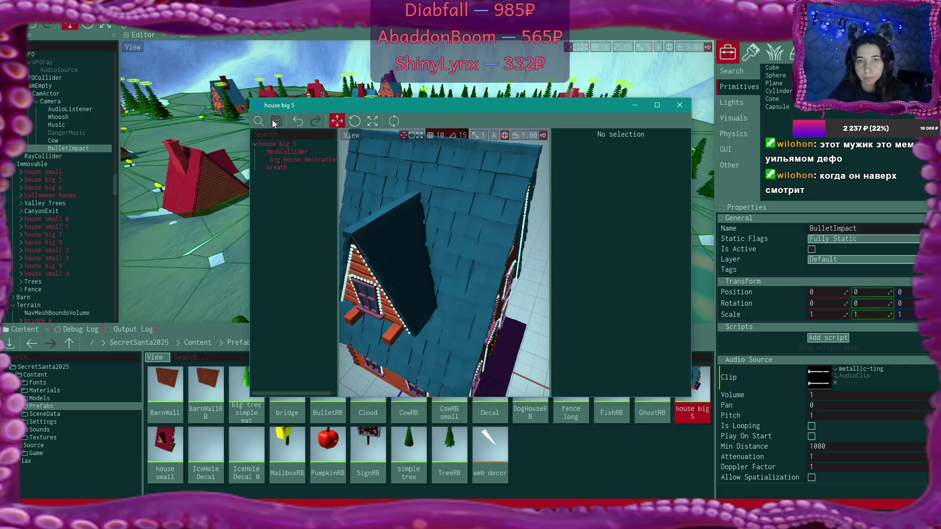
{"action": "left_click", "coordinate": [680, 105]}
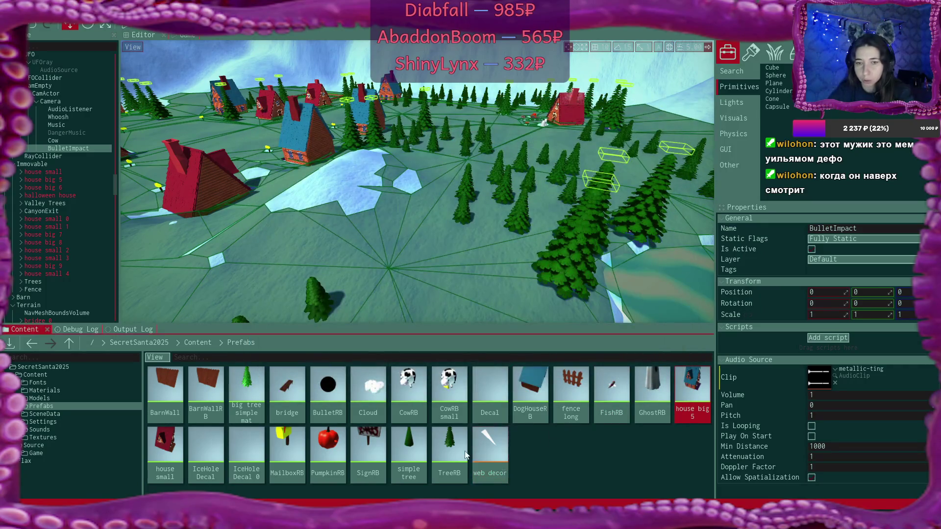
Step: Open the house small prefab and tag both its root and MeshCollider as house
{"action": "double_click", "coordinate": [163, 458]}
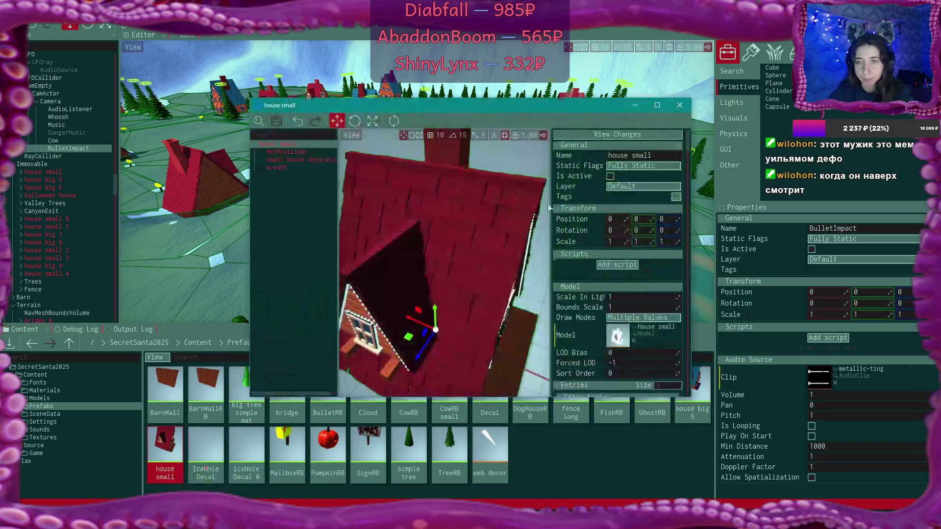
{"action": "left_click", "coordinate": [676, 197]}
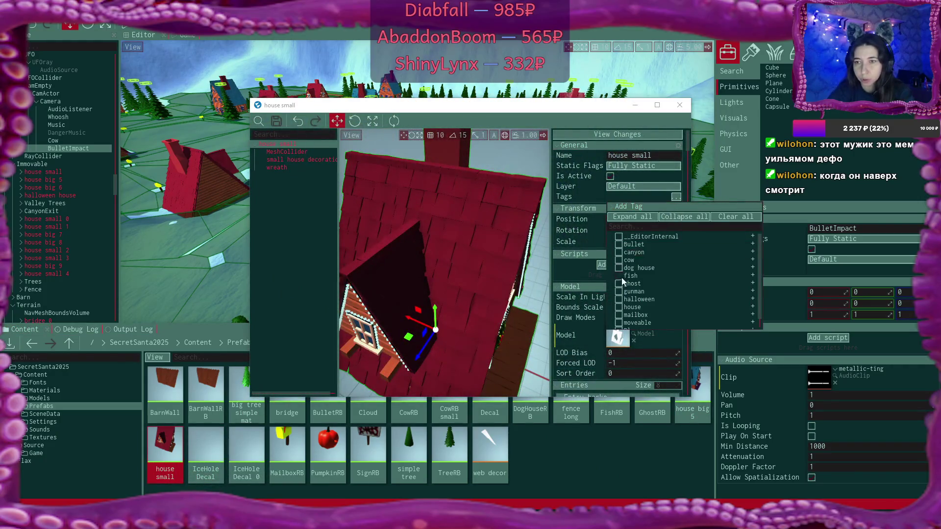
{"action": "left_click", "coordinate": [618, 307]}
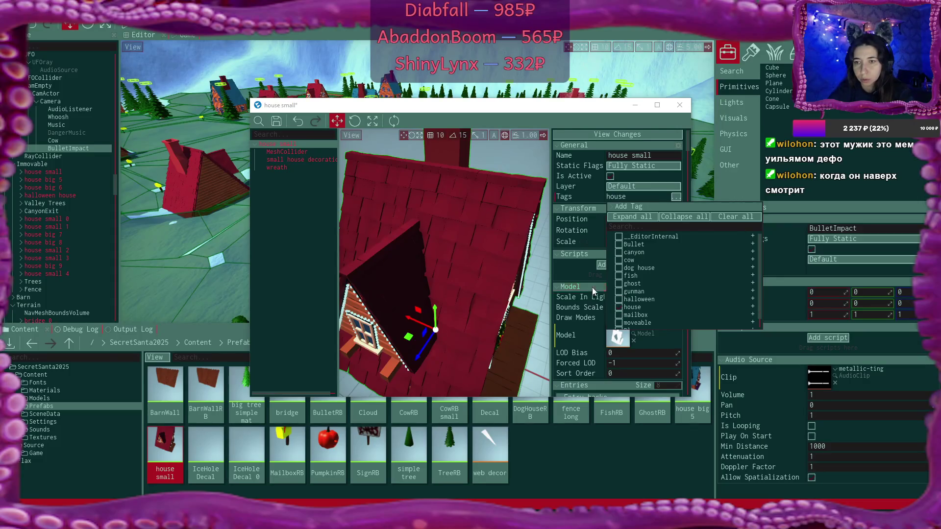
{"action": "left_click", "coordinate": [305, 152]}
{"action": "left_click", "coordinate": [680, 197]}
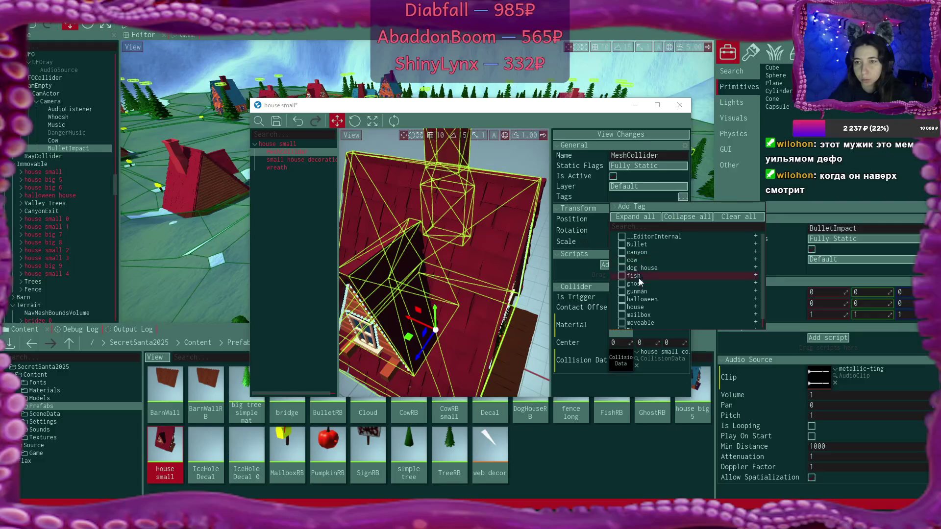
{"action": "left_click", "coordinate": [621, 307]}
Step: Save the house small prefab and close its editor
{"action": "left_click", "coordinate": [307, 226]}
{"action": "left_click", "coordinate": [276, 121]}
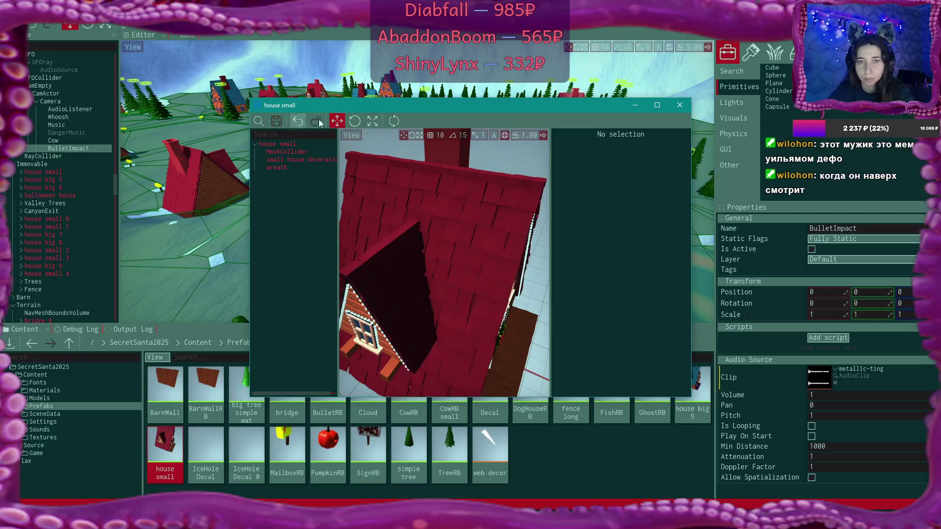
{"action": "left_click", "coordinate": [680, 105]}
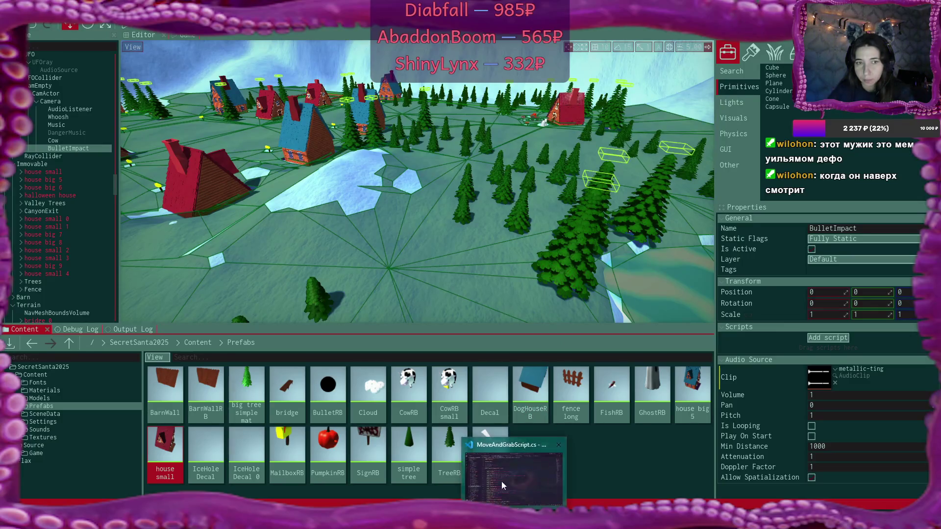
Step: Duplicate the BulletImpact sound source and rename the copy HouseImpact
{"action": "left_click", "coordinate": [69, 149]}
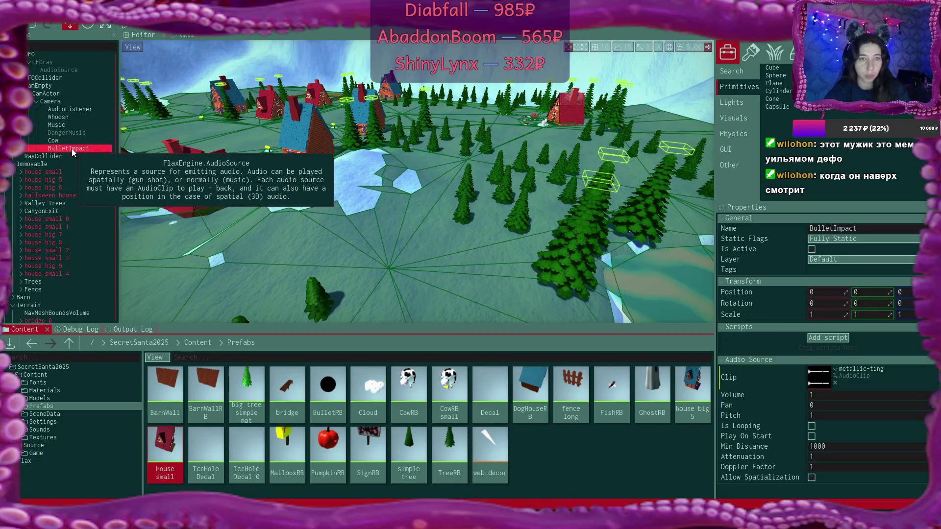
{"action": "key", "text": "ctrl+d"}
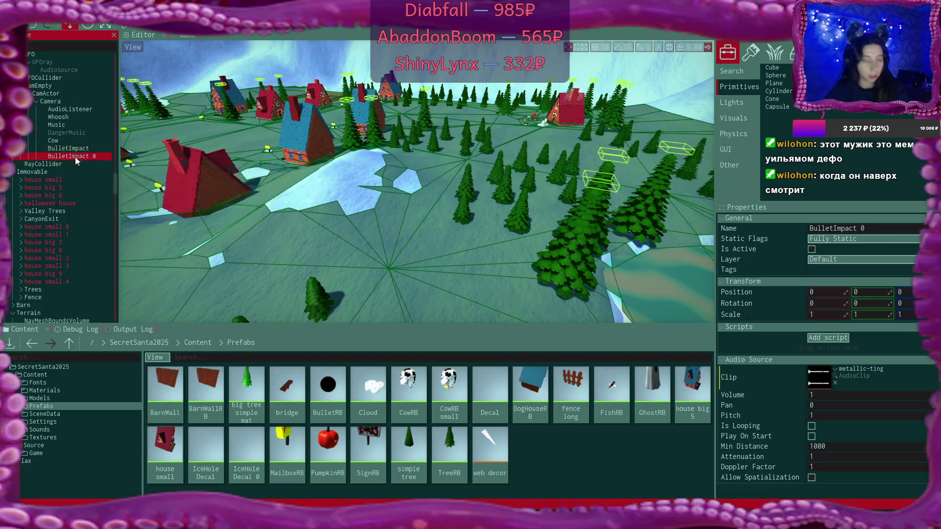
{"action": "double_click", "coordinate": [75, 156]}
{"action": "key", "text": "Home"}
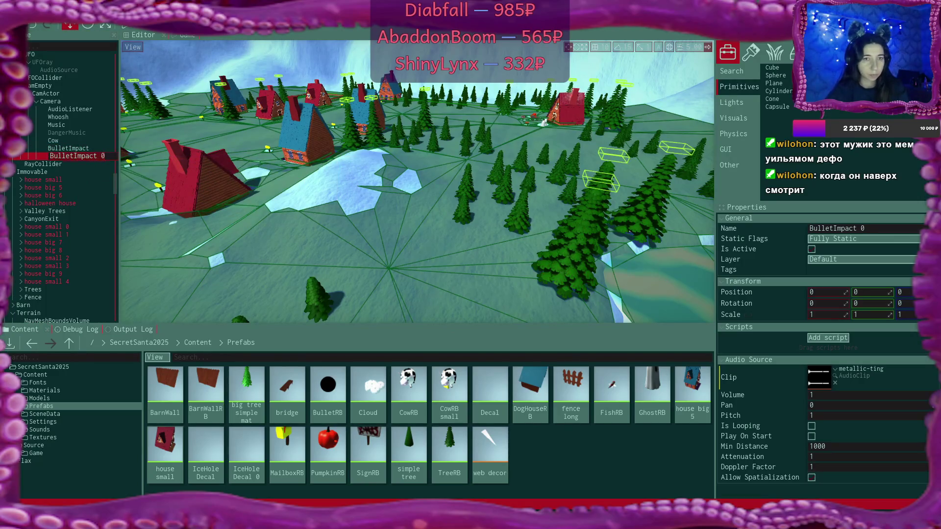
{"action": "key", "text": "Delete"}
{"action": "key", "text": "Delete"}
{"action": "key", "text": "Delete"}
{"action": "key", "text": "Delete"}
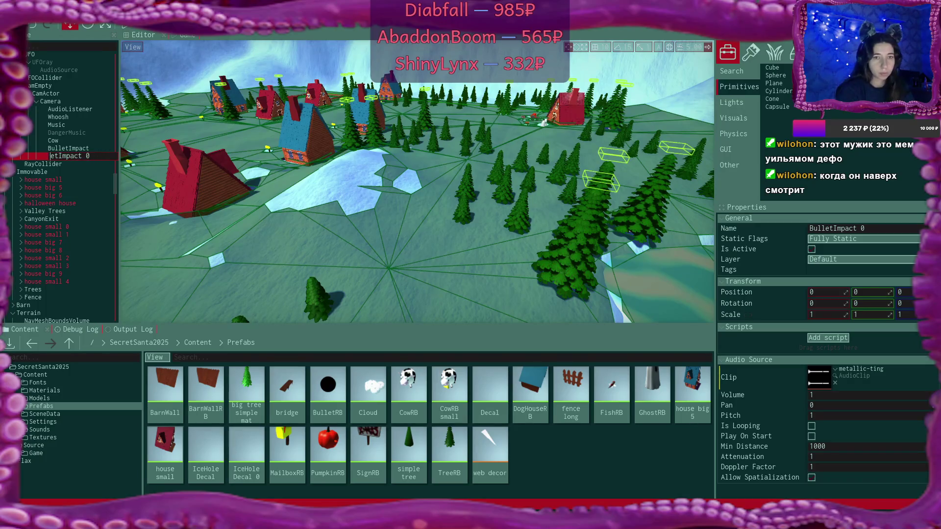
{"action": "type", "text": "House"}
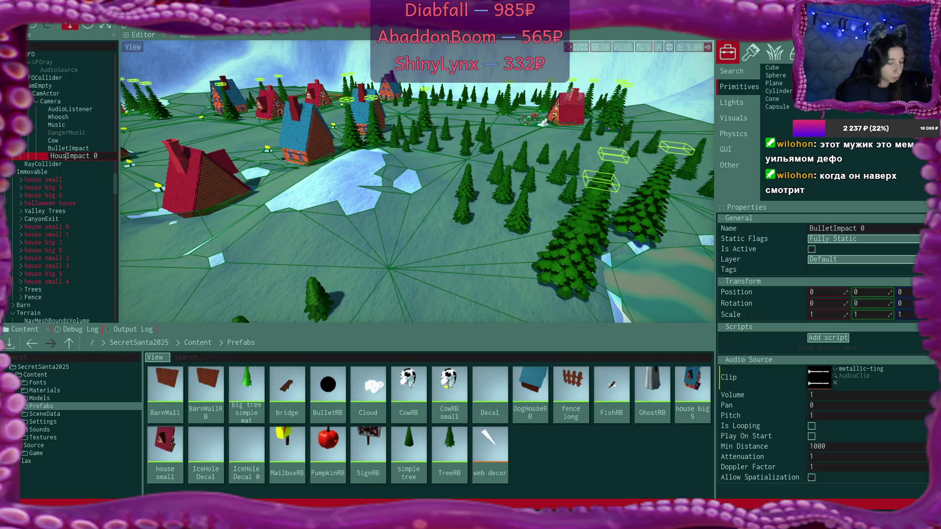
{"action": "key", "text": "BackSpace"}
{"action": "key", "text": "BackSpace"}
{"action": "key", "text": "Return"}
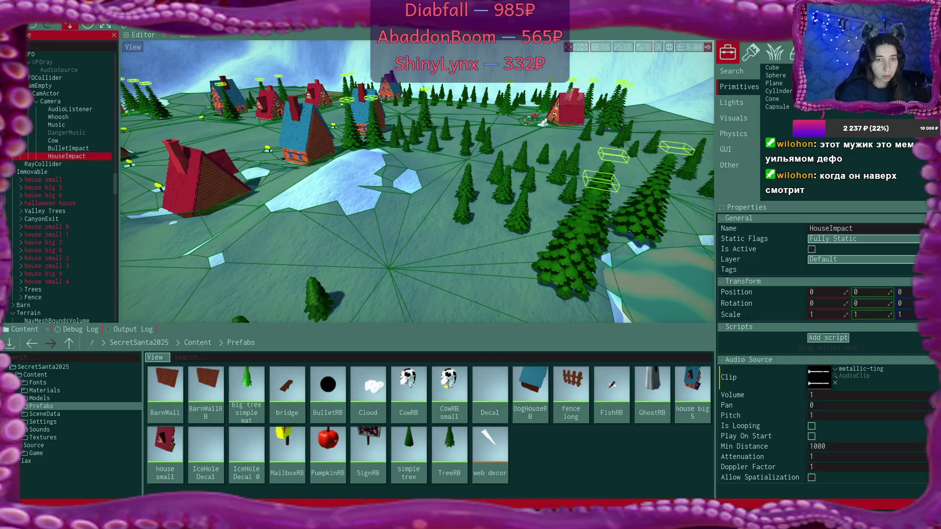
Step: Preview the 645898 impact clip in Content > Sounds and assign it as HouseImpact's Clip
{"action": "left_click", "coordinate": [194, 342]}
{"action": "double_click", "coordinate": [410, 391]}
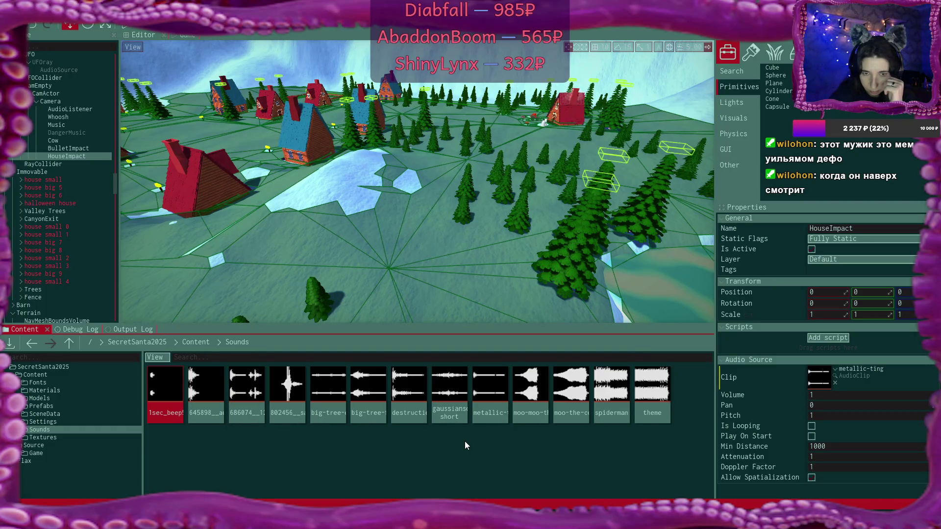
{"action": "double_click", "coordinate": [219, 384]}
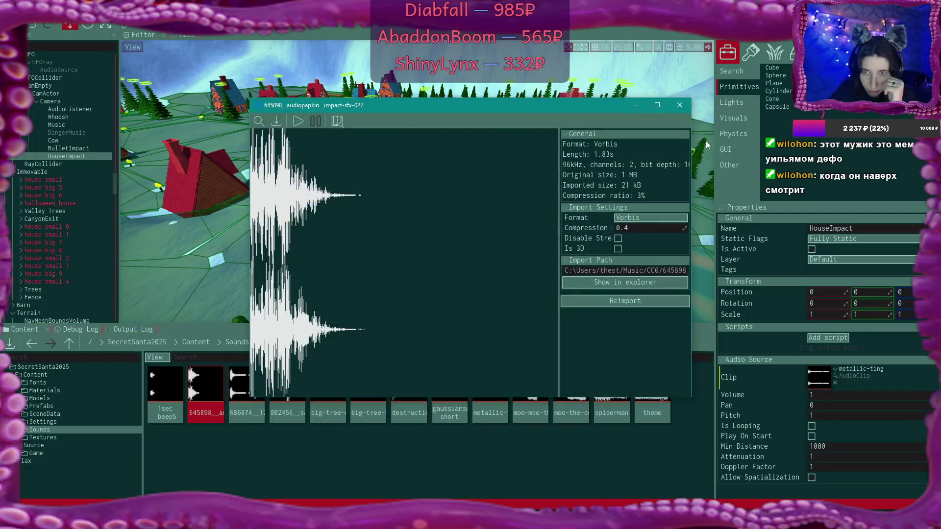
{"action": "left_click", "coordinate": [298, 121]}
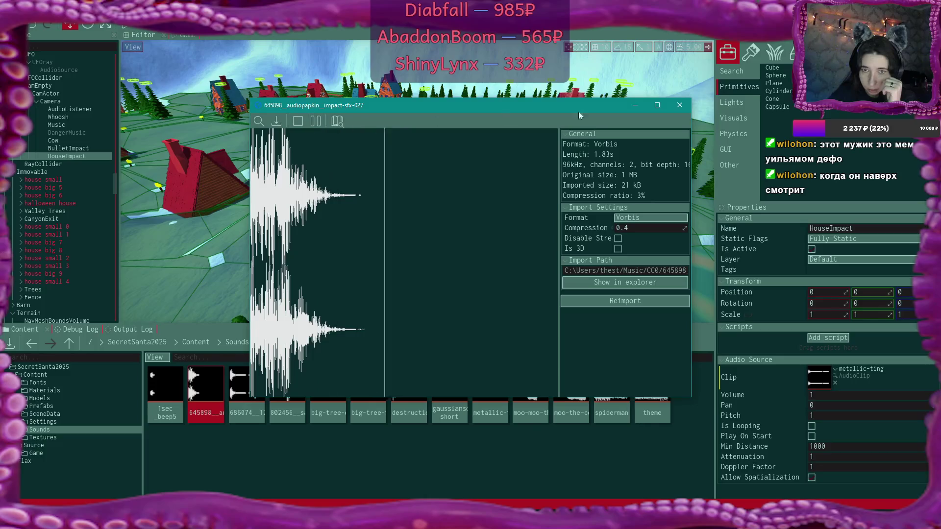
{"action": "left_click", "coordinate": [679, 106]}
{"action": "mouse_move", "coordinate": [238, 392]}
{"action": "left_mouse_down"}
{"action": "mouse_move", "coordinate": [803, 390]}
{"action": "mouse_move", "coordinate": [824, 376]}
{"action": "left_mouse_up"}
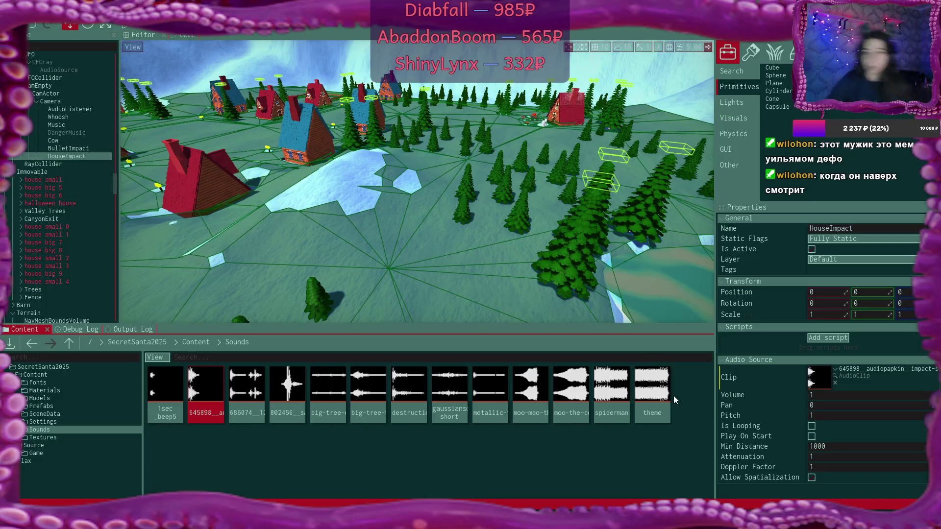
{"action": "left_click", "coordinate": [545, 508]}
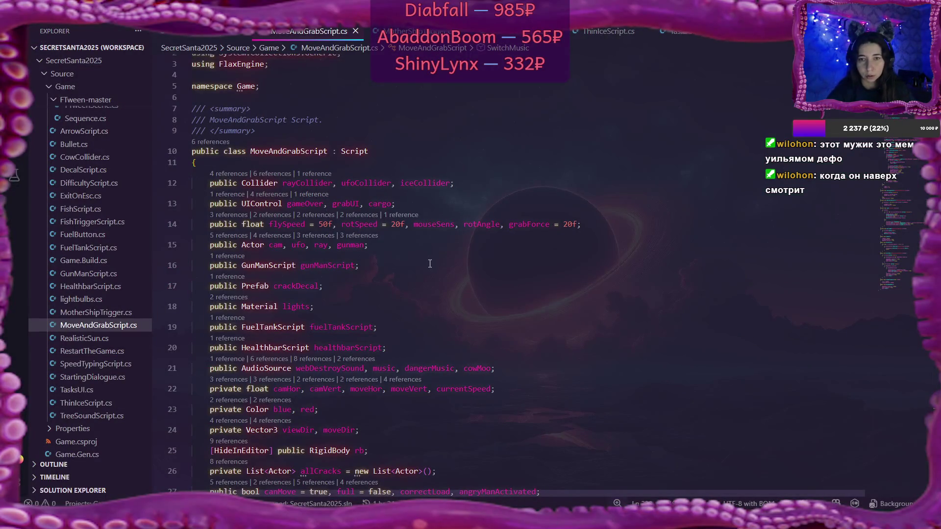
Step: Append bulletHit and houseHit after cowMoo in the line 21 AudioSource declaration and save
{"action": "scroll", "coordinate": [430, 266], "scroll_direction": "down", "scroll_amount": 3}
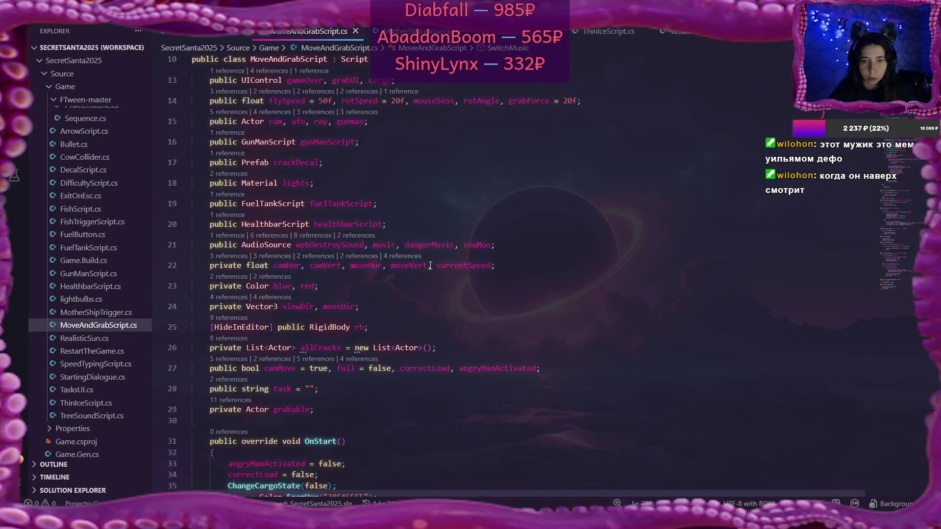
{"action": "left_click", "coordinate": [491, 244]}
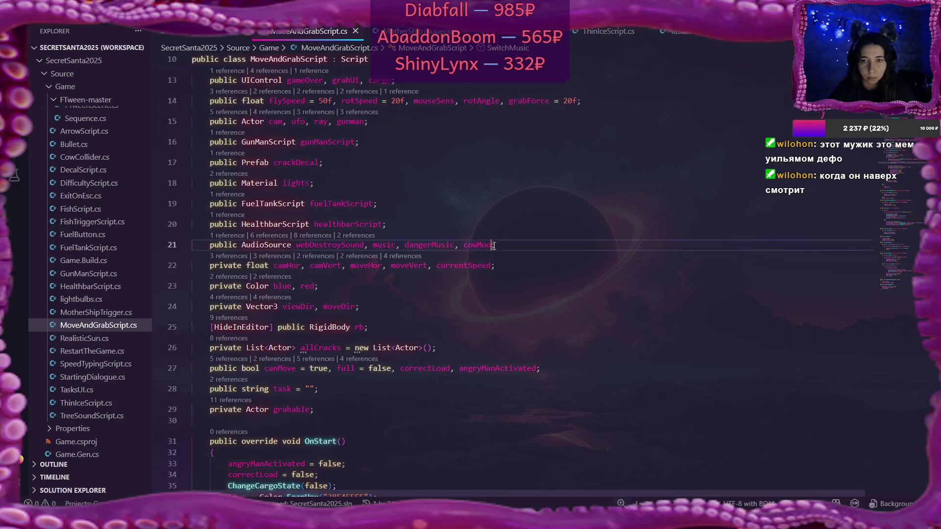
{"action": "type", "text": ", "}
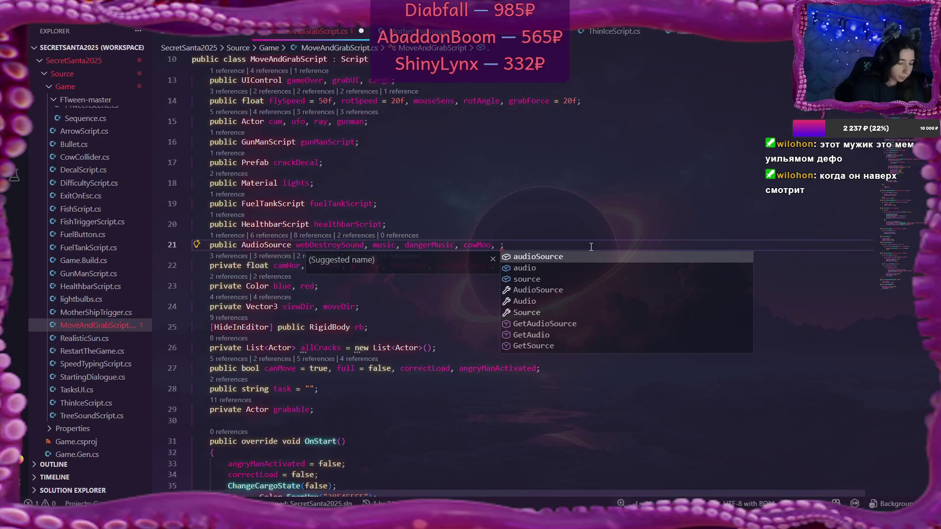
{"action": "type", "text": "bullet"}
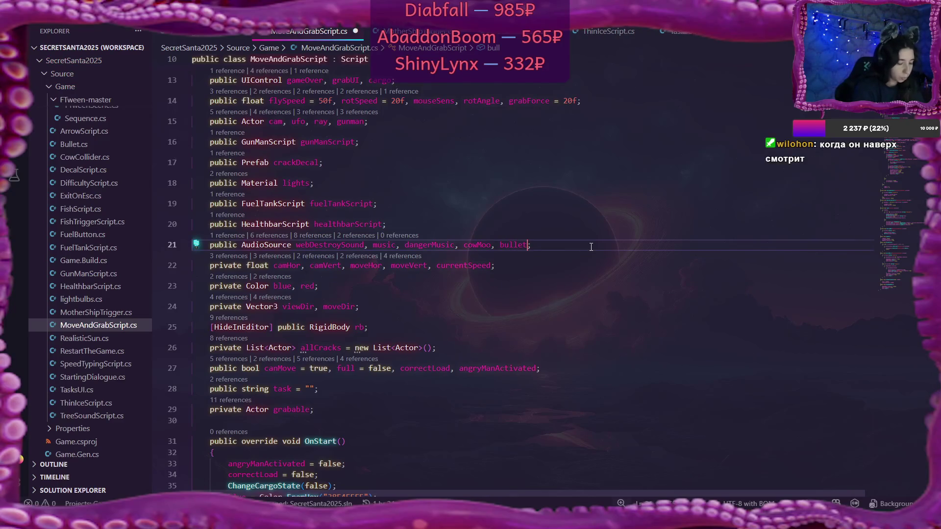
{"action": "type", "text": "Hit,"}
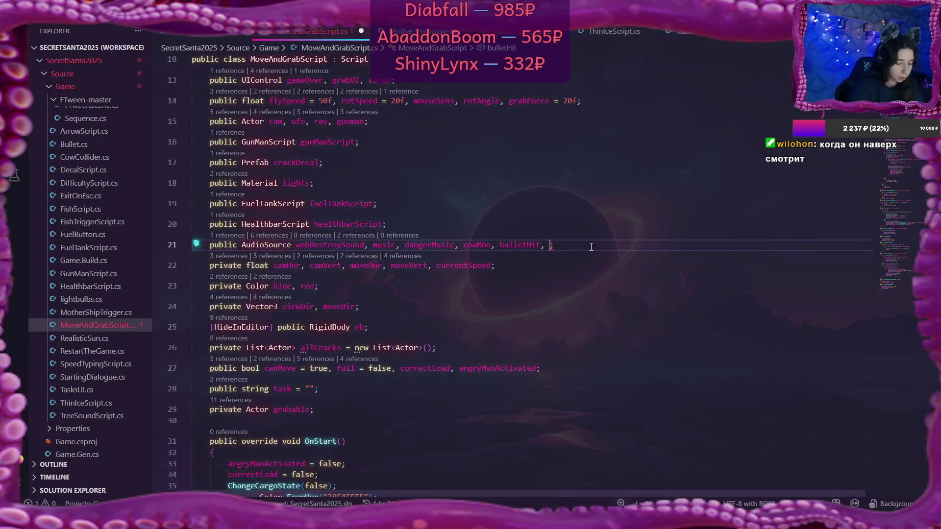
{"action": "key", "text": "Escape"}
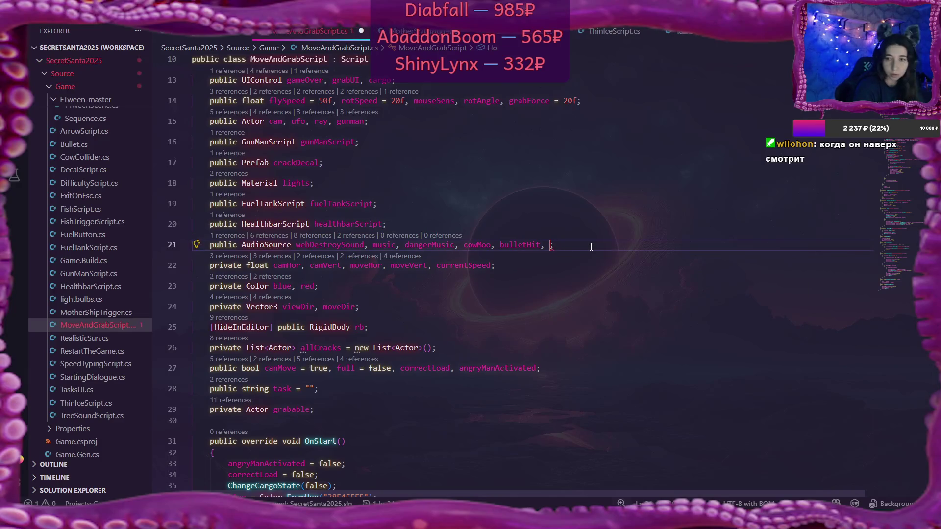
{"action": "type", "text": "houseHi"}
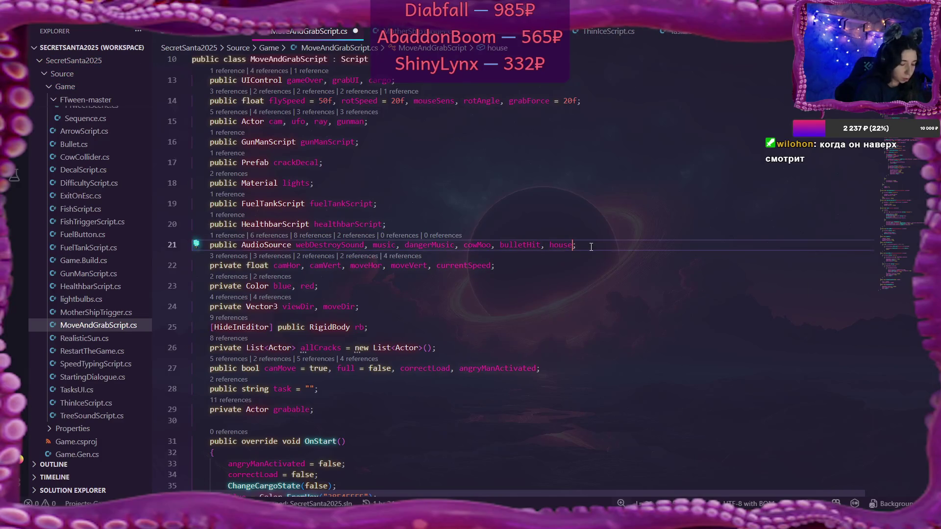
{"action": "type", "text": "t"}
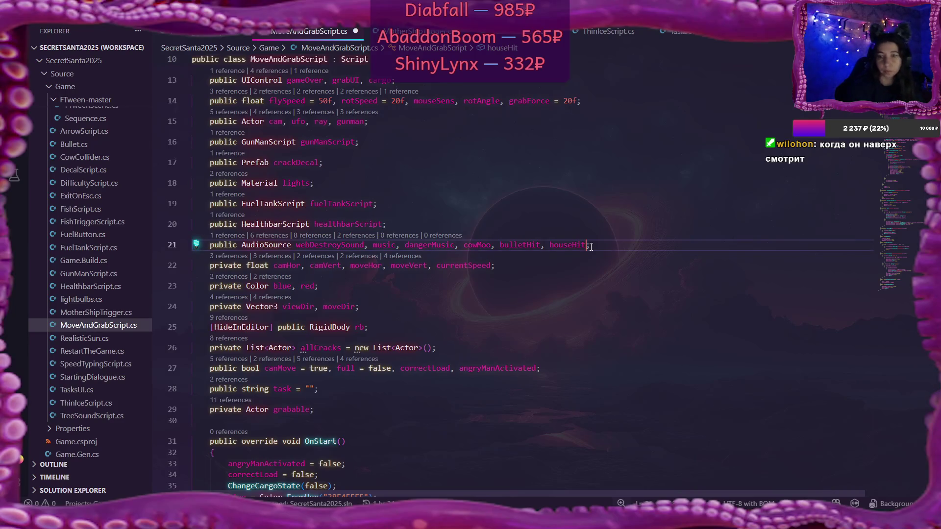
{"action": "key", "text": "ctrl+s"}
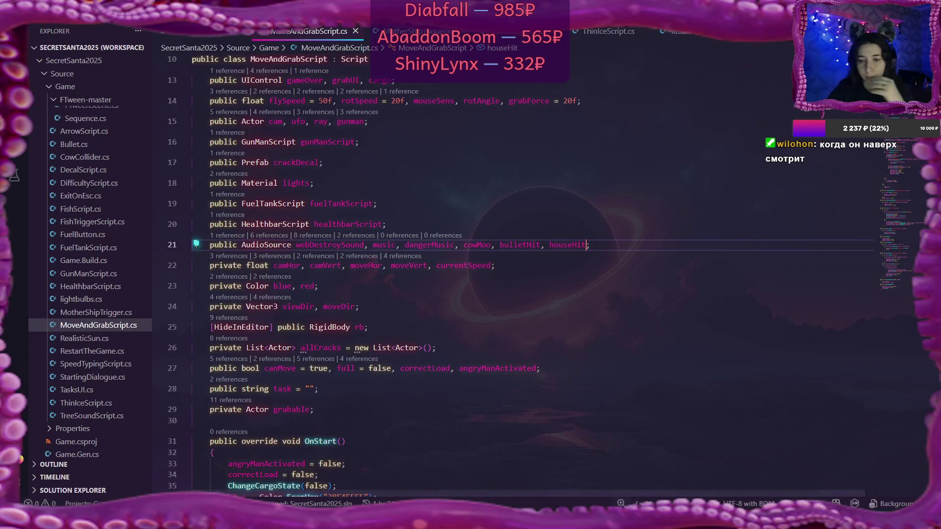
{"action": "key", "text": "alt+Tab"}
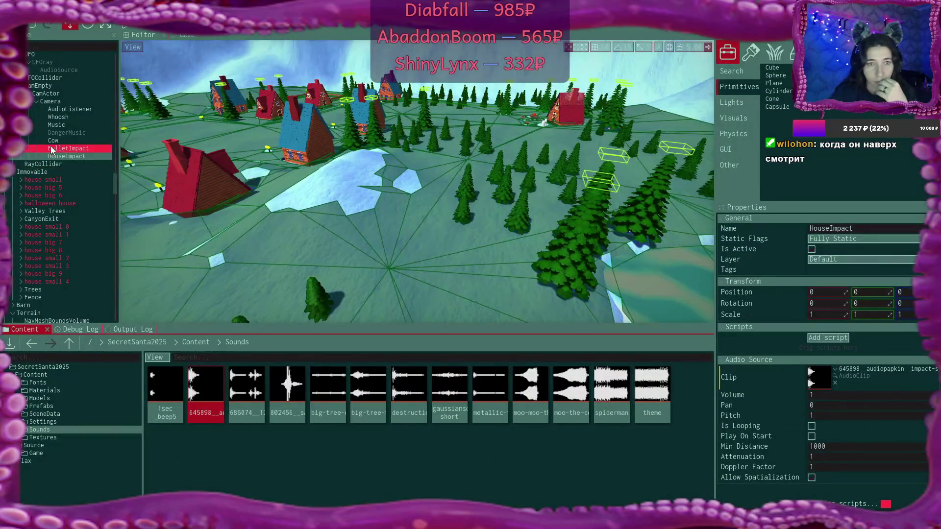
Step: On UFORB's Move And Grab Script, set Bullet Hit to BulletImpact and House Hit to HouseImpact
{"action": "scroll", "coordinate": [40, 223], "scroll_direction": "down", "scroll_amount": 1}
{"action": "scroll", "coordinate": [40, 225], "scroll_direction": "down", "scroll_amount": 10}
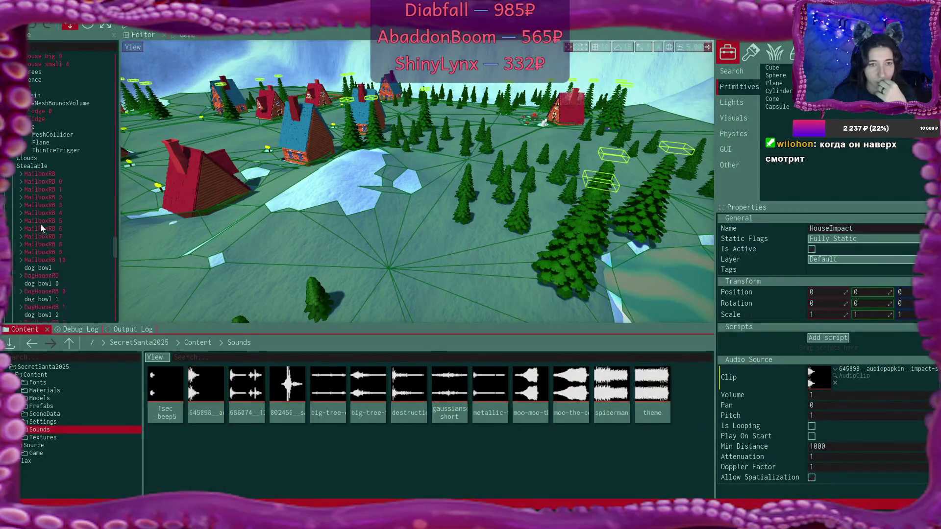
{"action": "scroll", "coordinate": [41, 224], "scroll_direction": "down", "scroll_amount": 5}
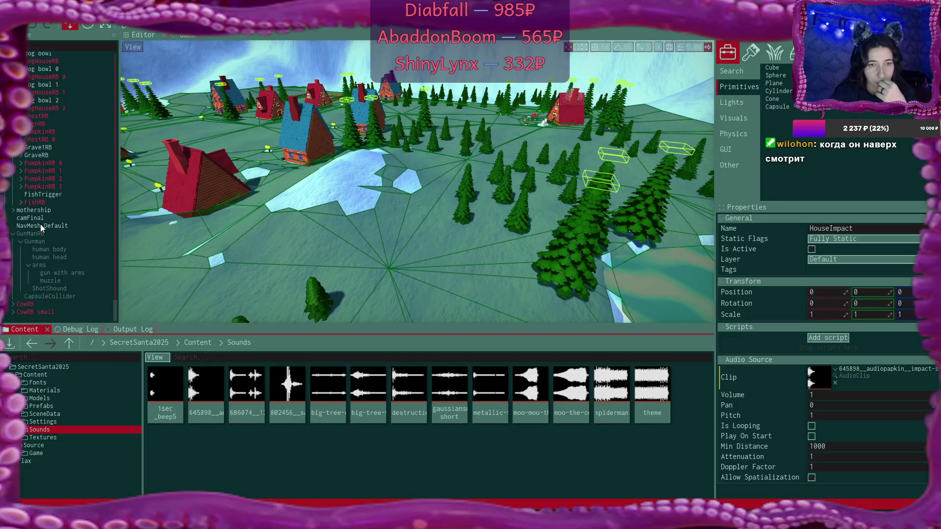
{"action": "scroll", "coordinate": [41, 225], "scroll_direction": "up", "scroll_amount": 8}
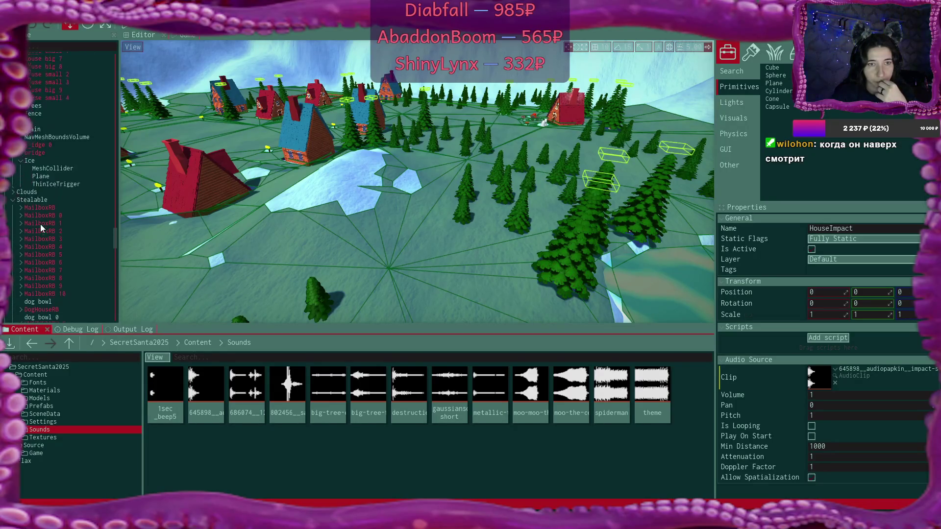
{"action": "scroll", "coordinate": [41, 225], "scroll_direction": "up", "scroll_amount": 10}
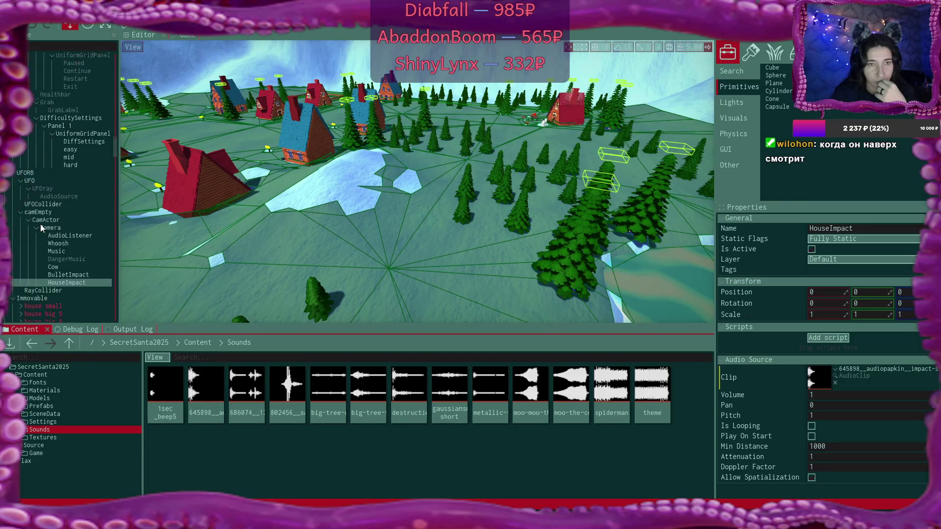
{"action": "left_click", "coordinate": [37, 179]}
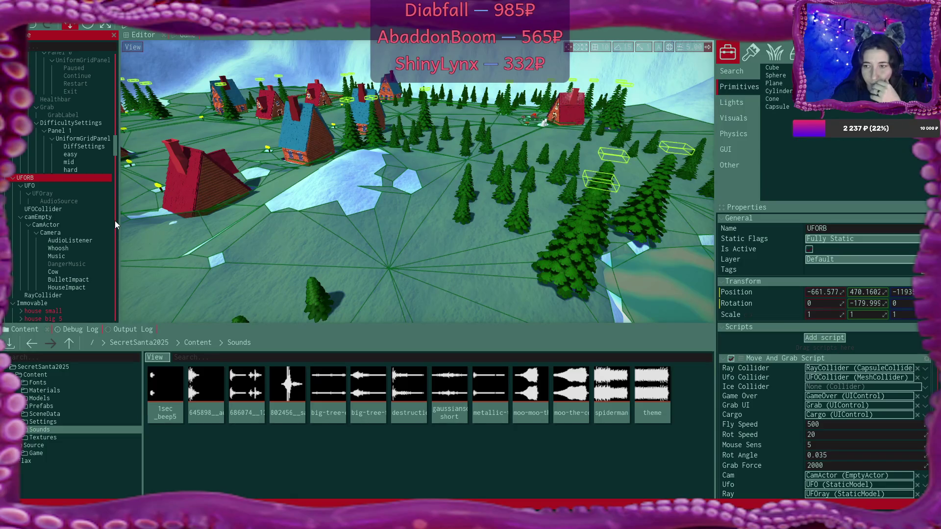
{"action": "scroll", "coordinate": [905, 323], "scroll_direction": "down", "scroll_amount": 10}
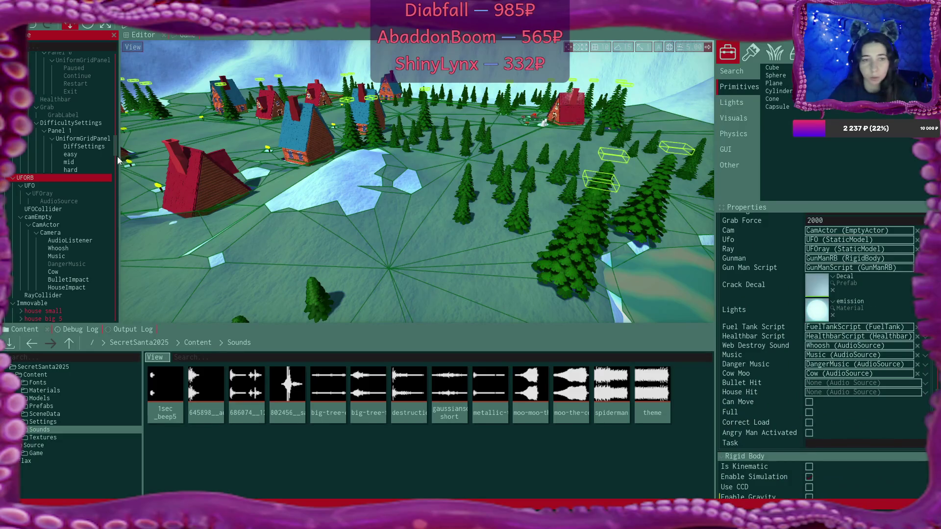
{"action": "left_click_drag", "start_coordinate": [69, 281], "coordinate": [818, 381]}
{"action": "left_click_drag", "start_coordinate": [69, 289], "coordinate": [840, 390]}
Step: Set the script's Ice Collider to the ice's MeshCollider
{"action": "scroll", "coordinate": [849, 316], "scroll_direction": "down", "scroll_amount": 2}
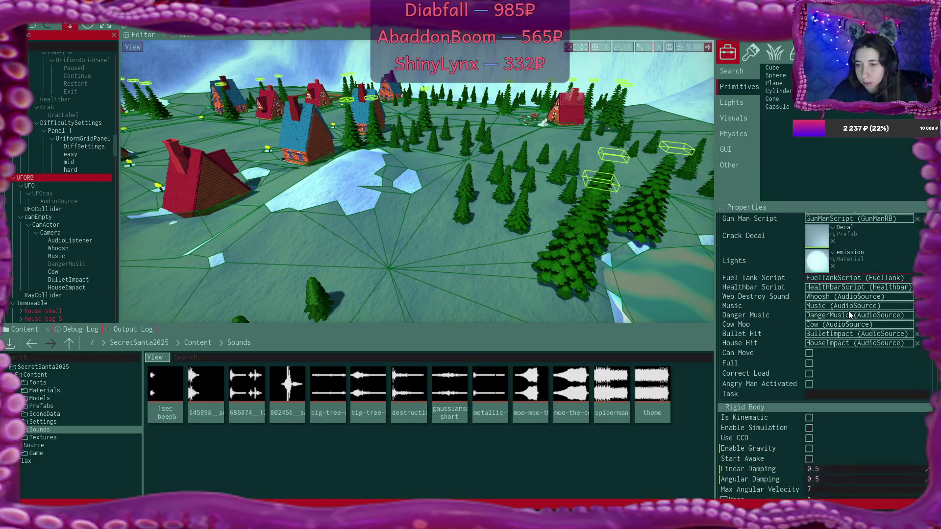
{"action": "scroll", "coordinate": [849, 315], "scroll_direction": "down", "scroll_amount": 2}
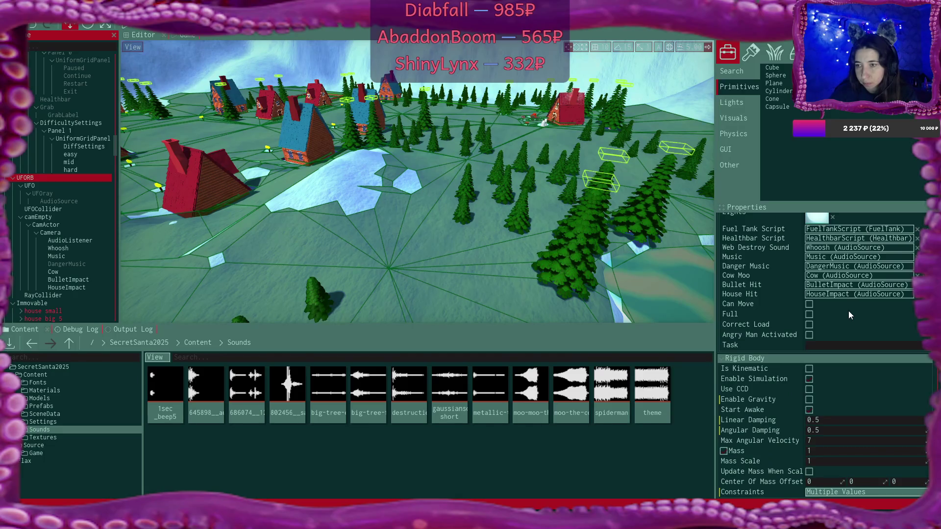
{"action": "scroll", "coordinate": [848, 310], "scroll_direction": "up", "scroll_amount": 9}
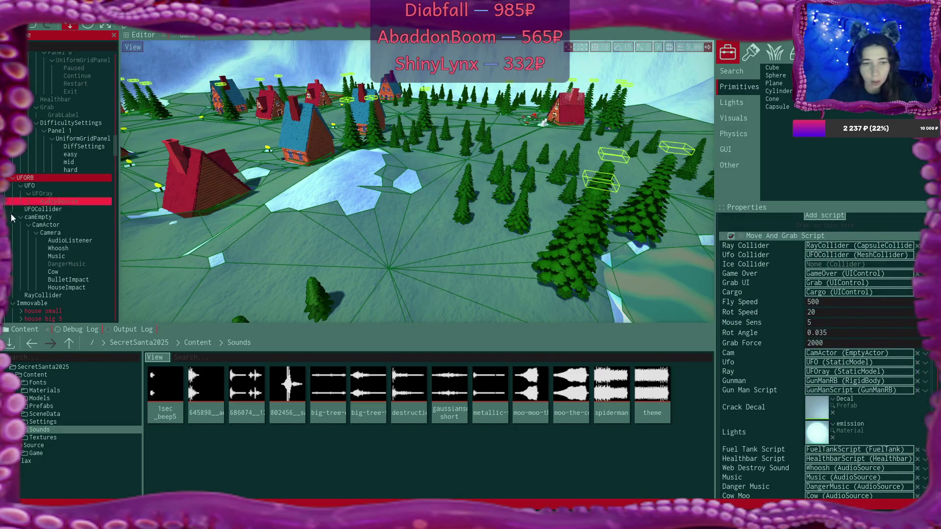
{"action": "scroll", "coordinate": [44, 235], "scroll_direction": "down", "scroll_amount": 6}
{"action": "scroll", "coordinate": [56, 225], "scroll_direction": "down", "scroll_amount": 4}
{"action": "scroll", "coordinate": [56, 226], "scroll_direction": "down", "scroll_amount": 2}
{"action": "left_click_drag", "start_coordinate": [58, 189], "coordinate": [842, 267]}
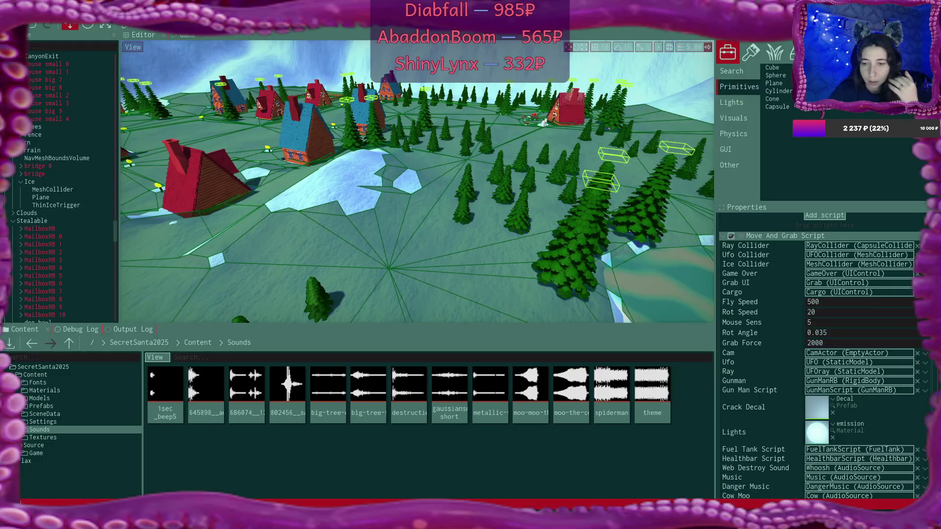
{"action": "key", "text": "alt+Tab"}
{"action": "scroll", "coordinate": [492, 227], "scroll_direction": "down", "scroll_amount": 15}
{"action": "scroll", "coordinate": [496, 225], "scroll_direction": "down", "scroll_amount": 20}
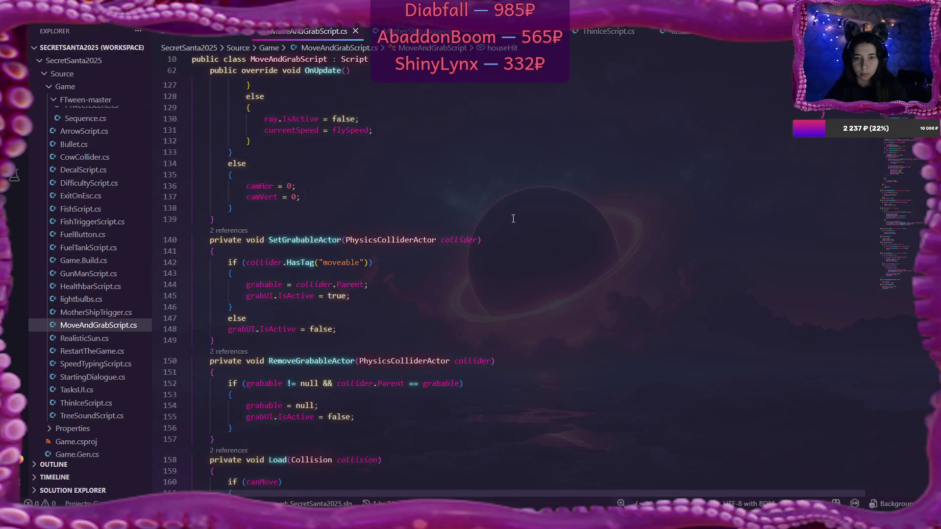
Step: In Load's else branch, add an if checking collision.OtherCollider.HasTag("house"), adapted from the stealable check
{"action": "scroll", "coordinate": [513, 218], "scroll_direction": "down", "scroll_amount": 6}
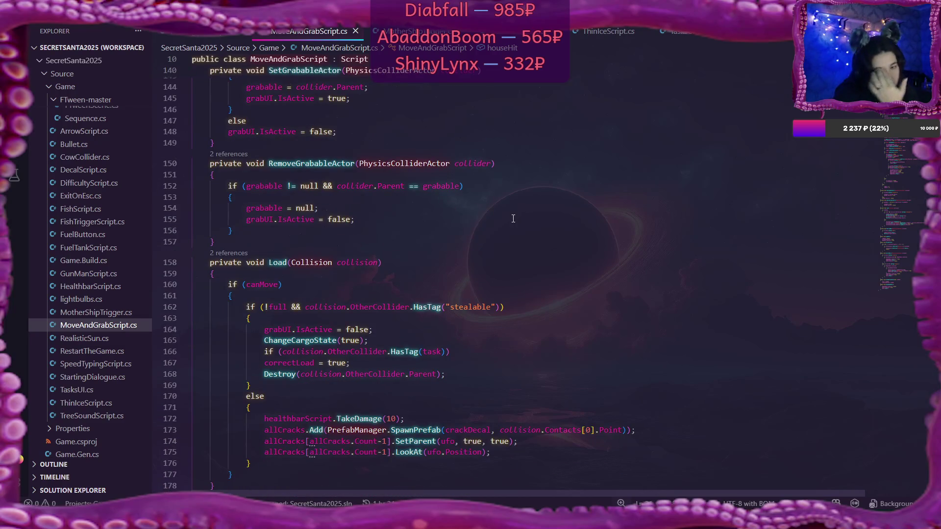
{"action": "scroll", "coordinate": [397, 307], "scroll_direction": "down", "scroll_amount": 2}
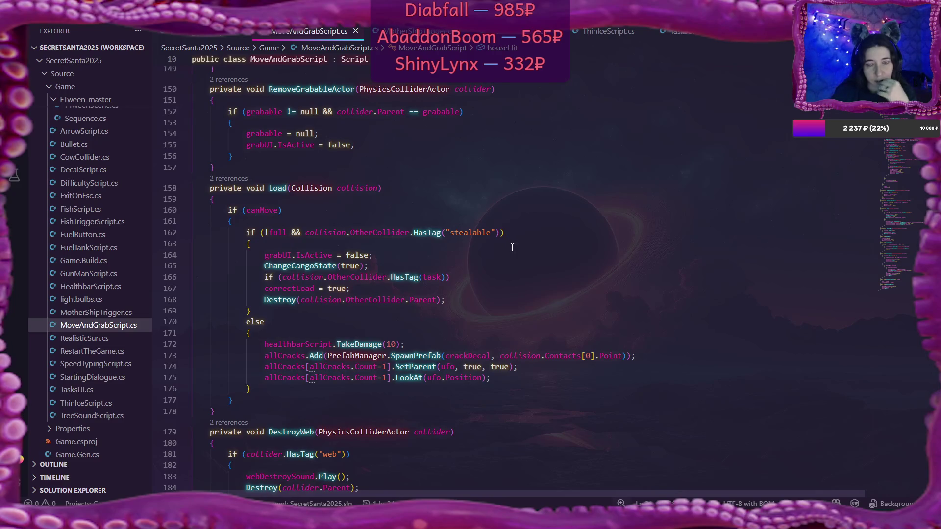
{"action": "scroll", "coordinate": [470, 293], "scroll_direction": "down", "scroll_amount": 1}
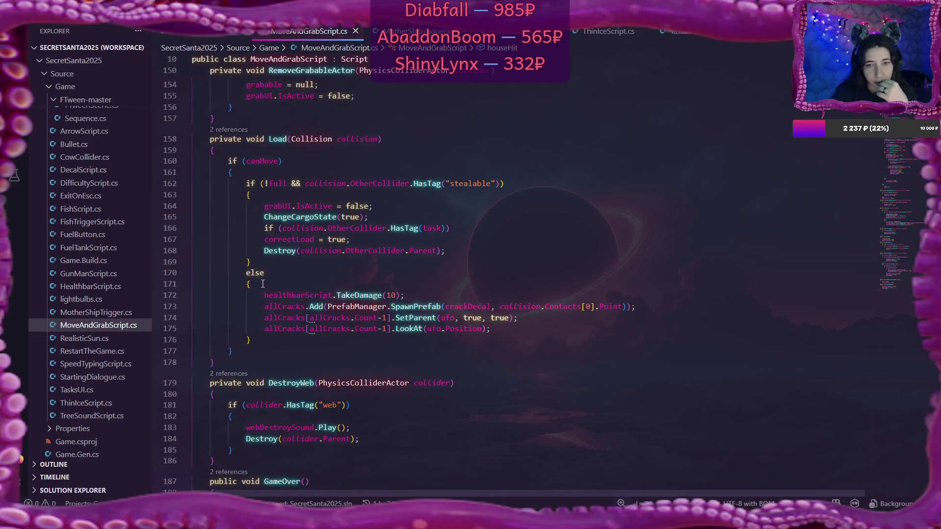
{"action": "left_click", "coordinate": [313, 286]}
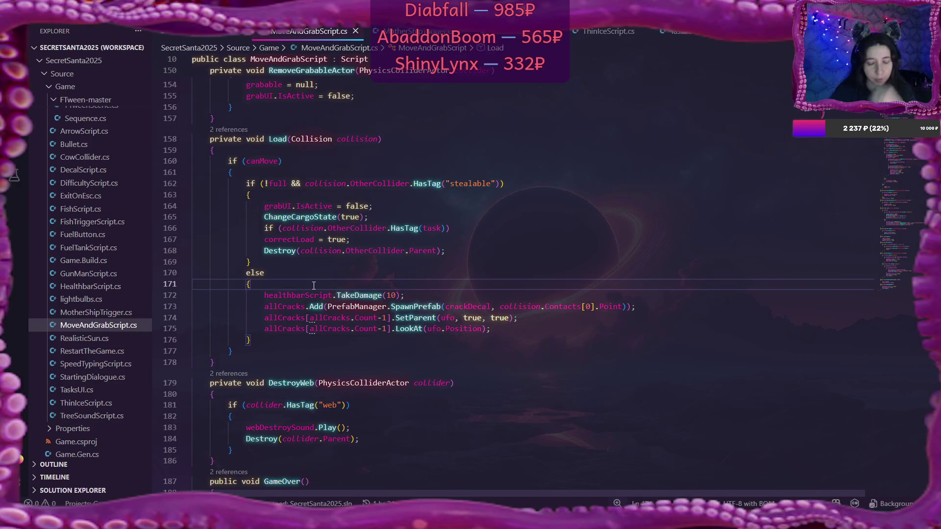
{"action": "key", "text": "Return"}
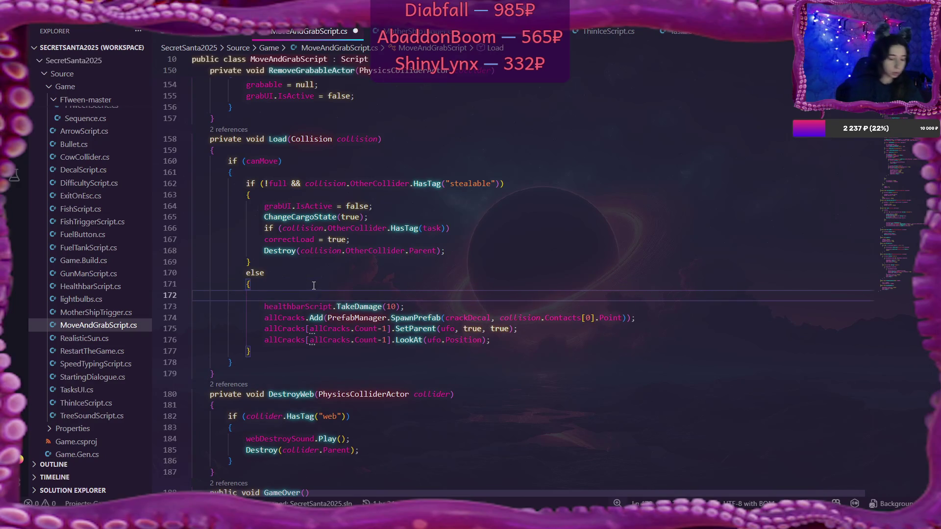
{"action": "type", "text": "if ("}
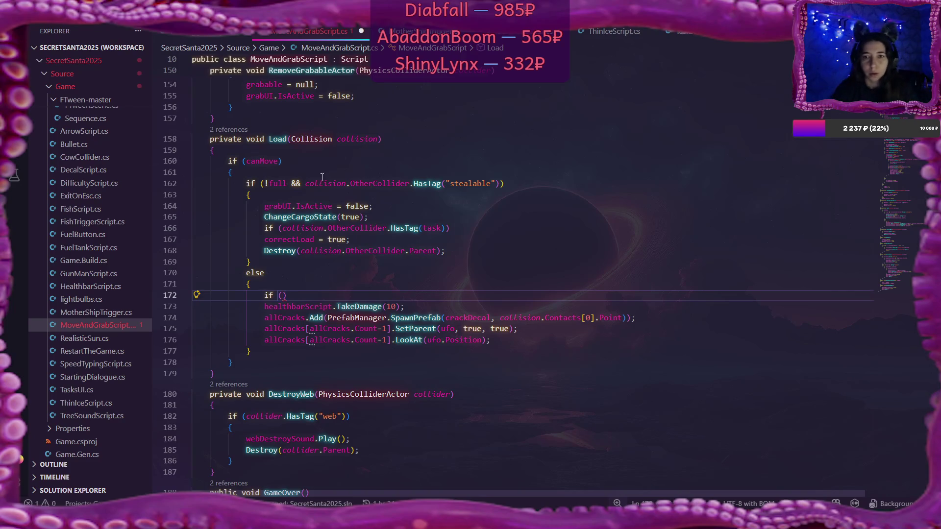
{"action": "left_click_drag", "start_coordinate": [304, 183], "coordinate": [500, 183]}
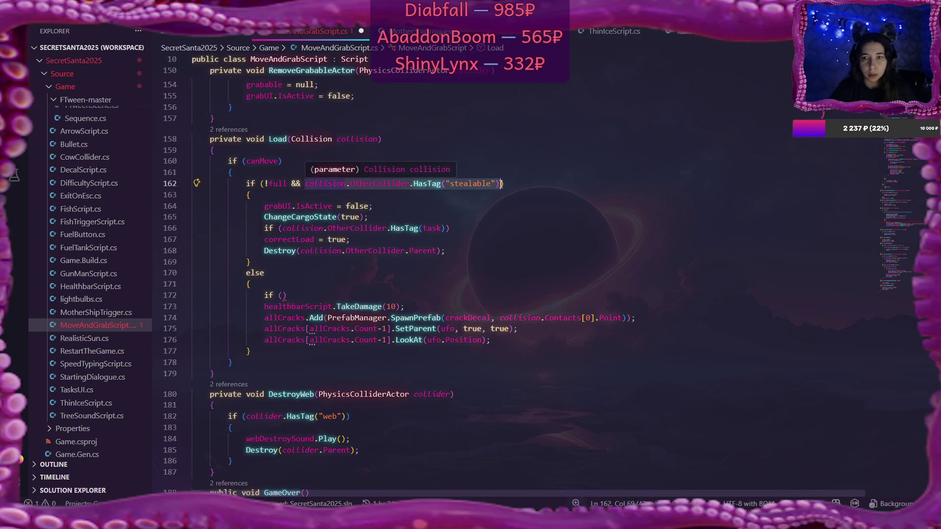
{"action": "key", "text": "ctrl+c"}
{"action": "left_click", "coordinate": [282, 295]}
{"action": "key", "text": "ctrl+v"}
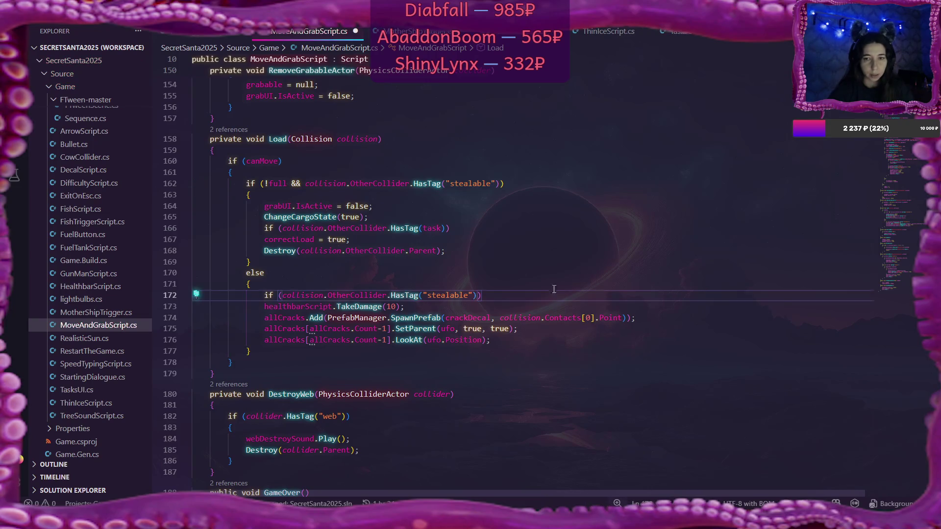
{"action": "double_click", "coordinate": [437, 295]}
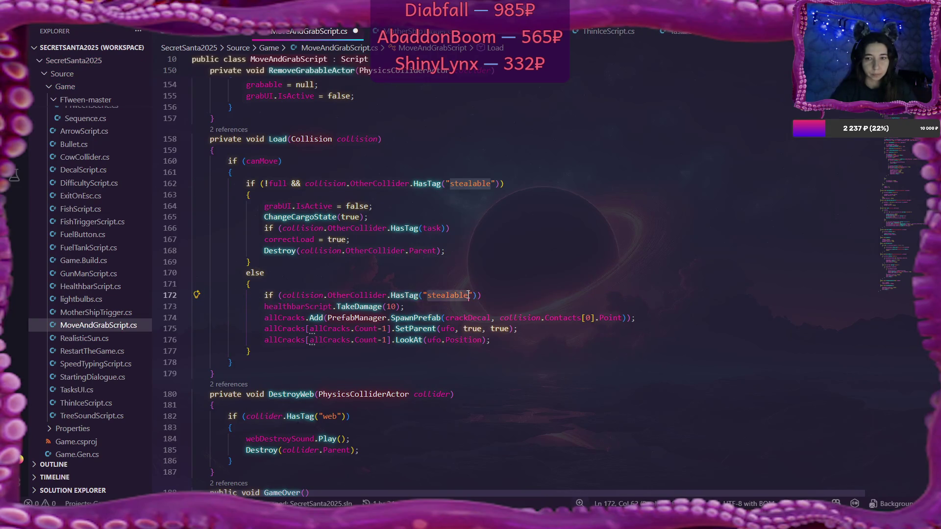
{"action": "type", "text": "house"}
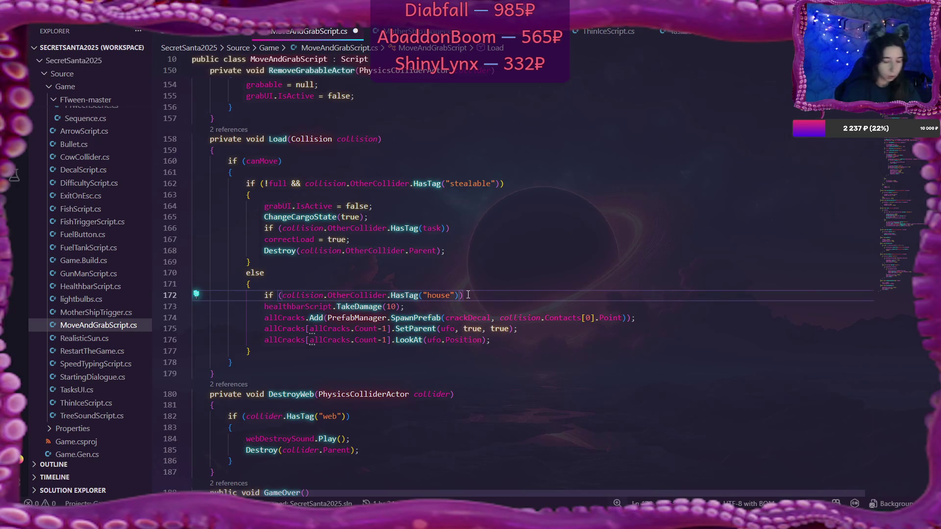
Step: Call houseHit.Play(); inside the house-tag branch
{"action": "key", "text": "Return"}
{"action": "type", "text": "house"}
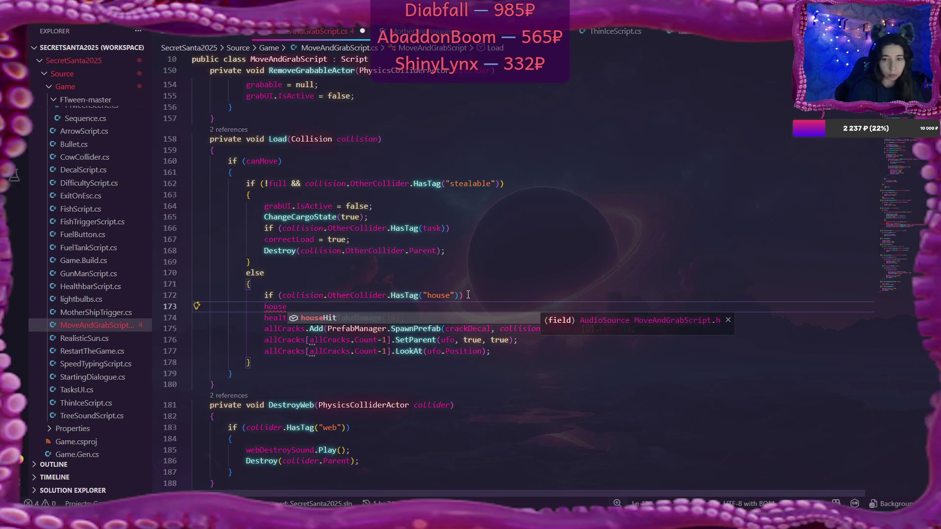
{"action": "key", "text": "Tab"}
{"action": "type", "text": ".Playe"}
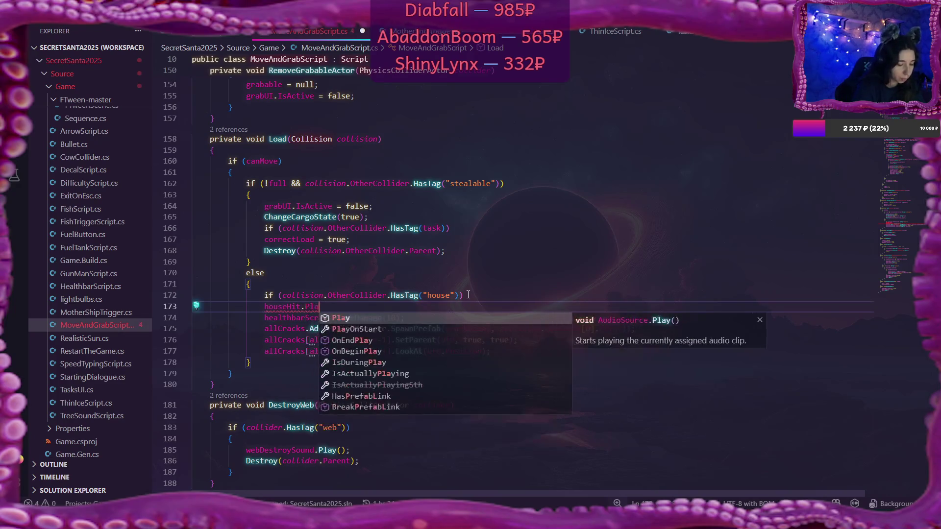
{"action": "key", "text": "BackSpace"}
{"action": "type", "text": "*"}
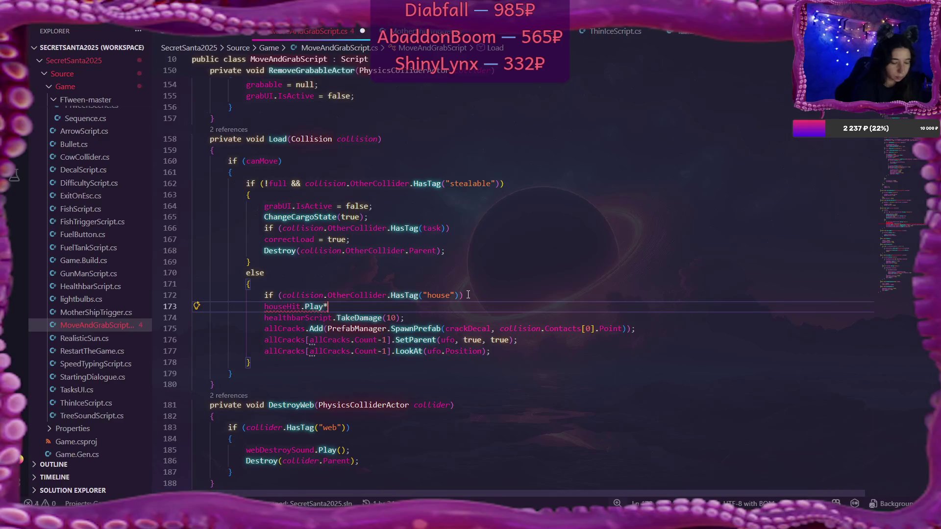
{"action": "key", "text": "BackSpace"}
{"action": "type", "text": "();"}
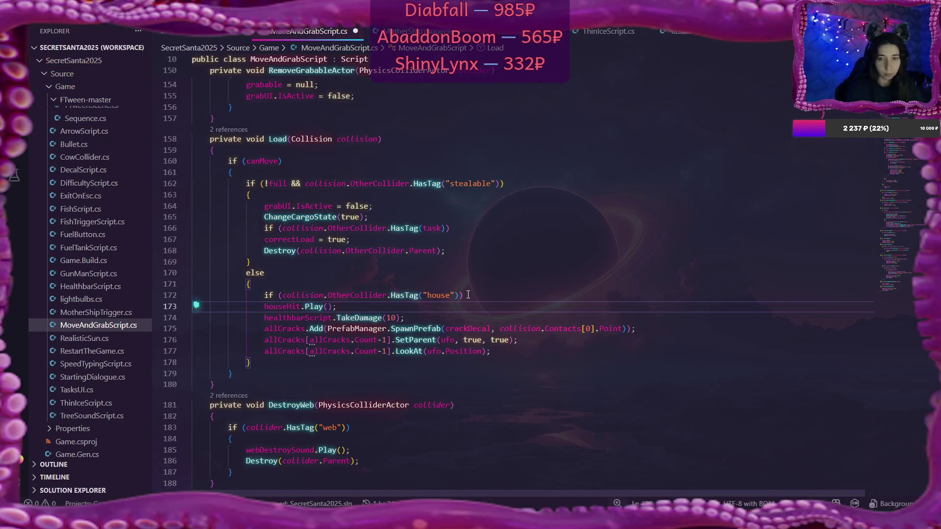
{"action": "key", "text": "Return"}
Step: Add an else-if branch for HasTag("bullet") that calls bulletHit.Play(), then save the script
{"action": "type", "text": "else if"}
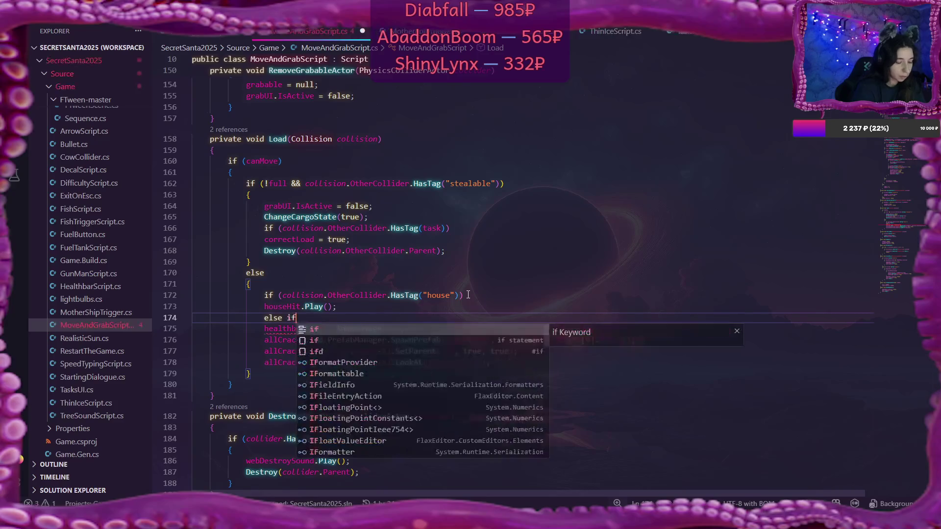
{"action": "type", "text": " (collision.OtherCollider.HasTag(\"stealable"}
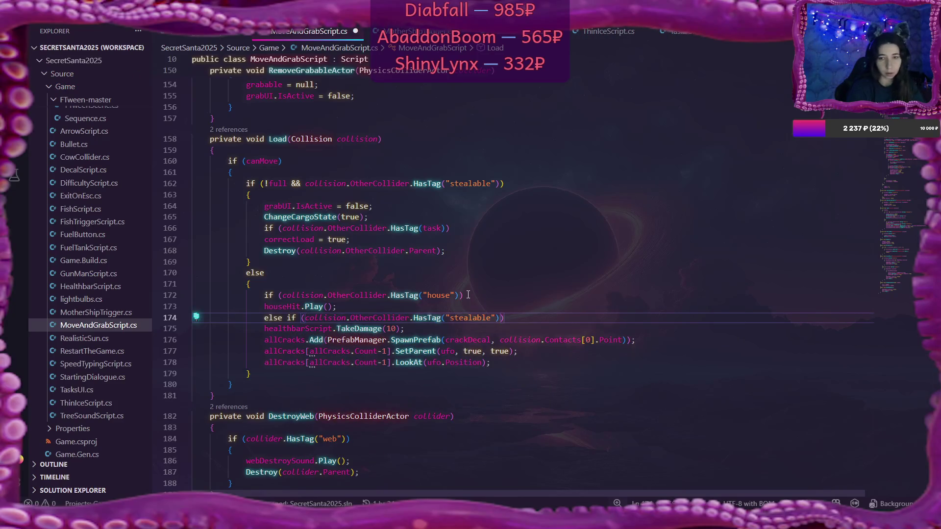
{"action": "key", "text": "BackSpace"}
{"action": "key", "text": "BackSpace"}
{"action": "key", "text": "BackSpace"}
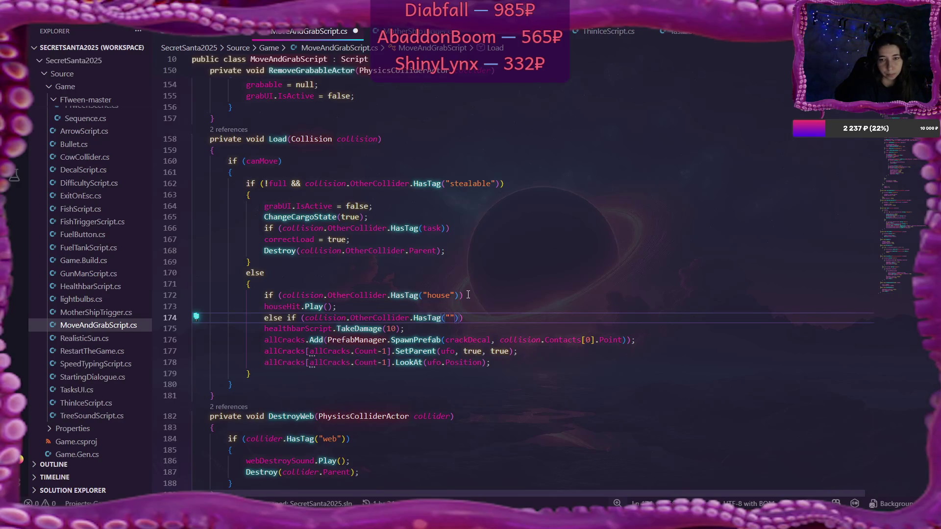
{"action": "type", "text": "bullet"}
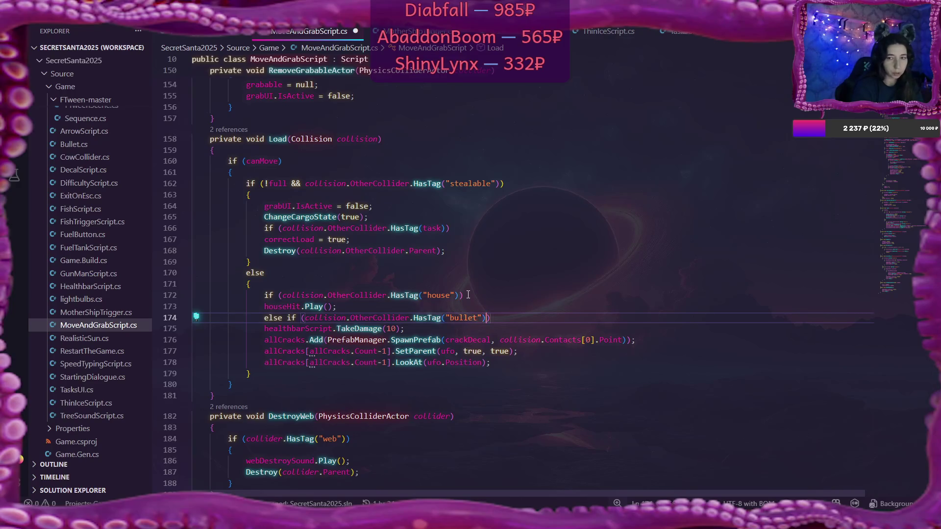
{"action": "key", "text": "Return"}
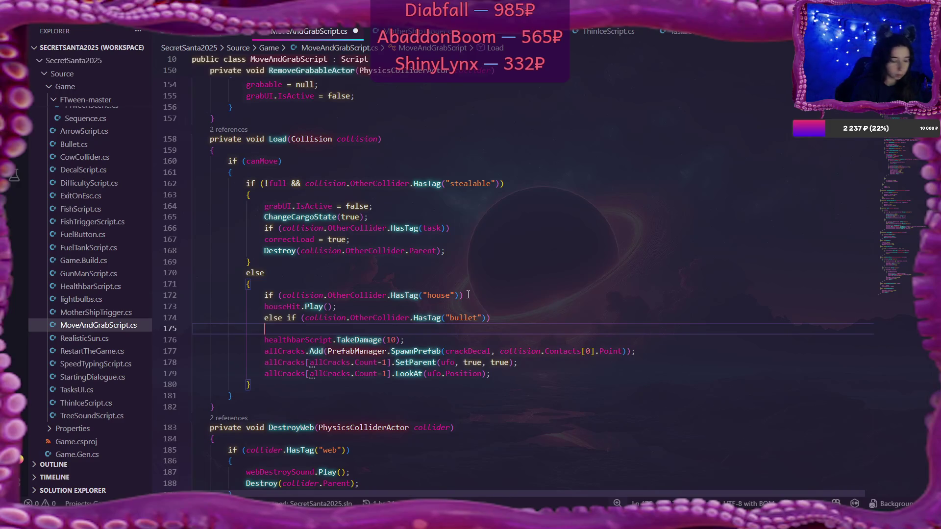
{"action": "type", "text": "bulletHit"}
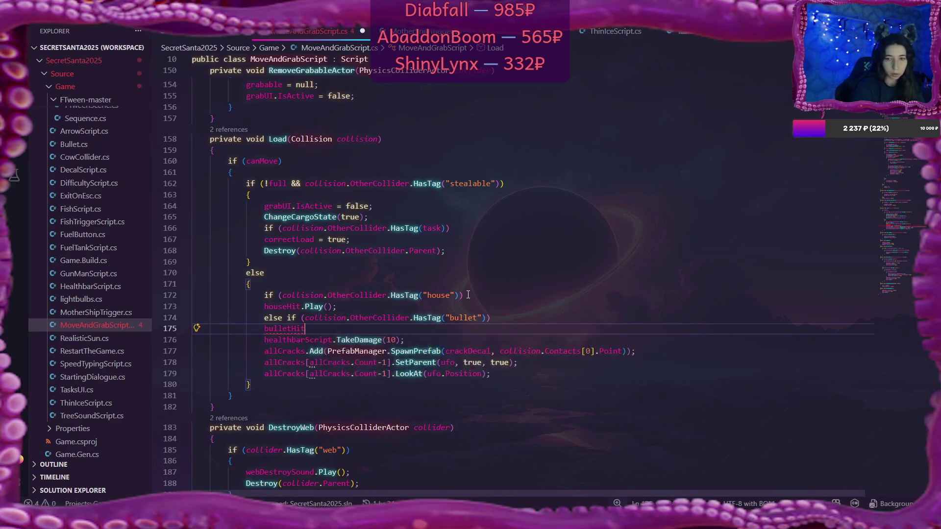
{"action": "type", "text": ".Play();"}
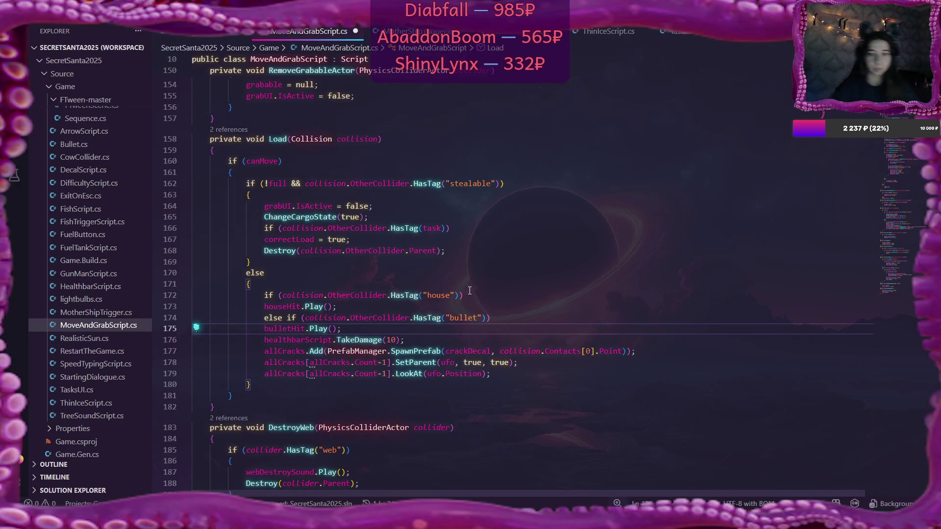
{"action": "key", "text": "ctrl+s"}
{"action": "scroll", "coordinate": [544, 333], "scroll_direction": "down", "scroll_amount": 4}
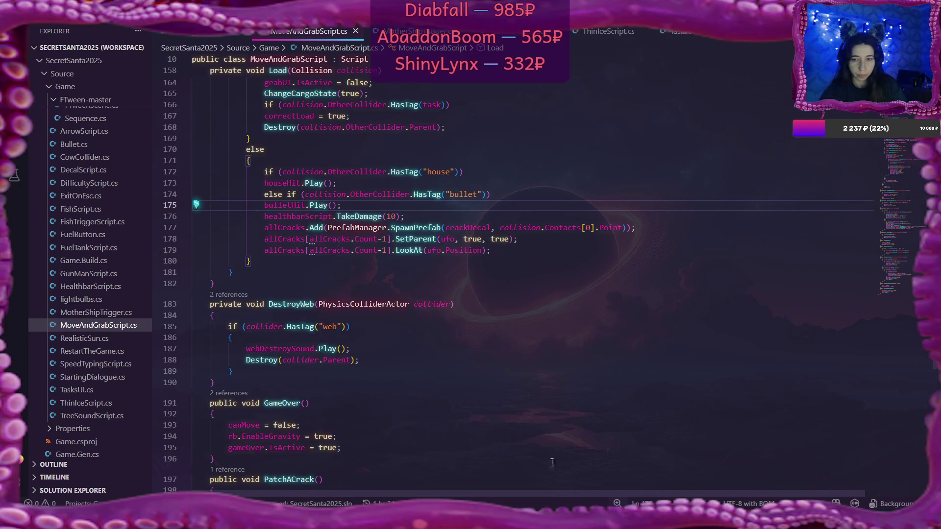
{"action": "key", "text": "alt+Tab"}
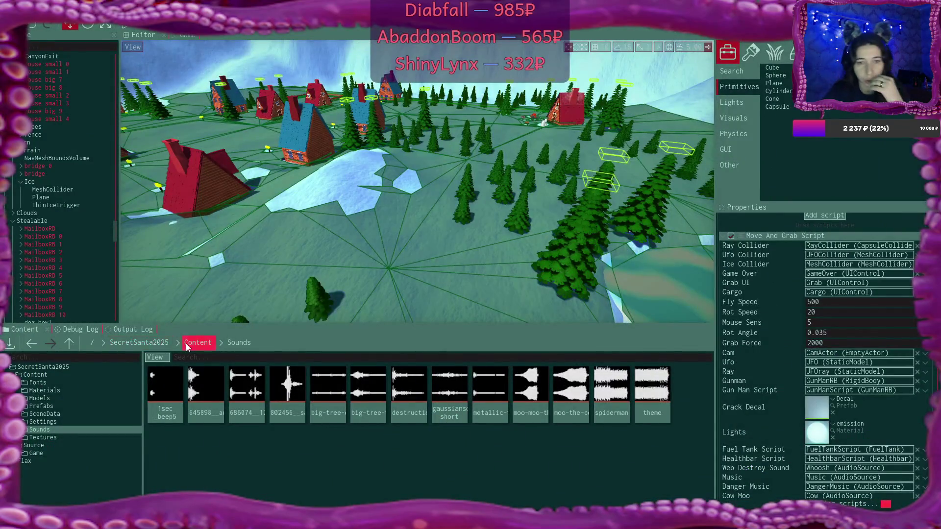
Step: Open the BulletRB prefab from Content > Prefabs and select its SphereCollider
{"action": "left_click", "coordinate": [186, 343]}
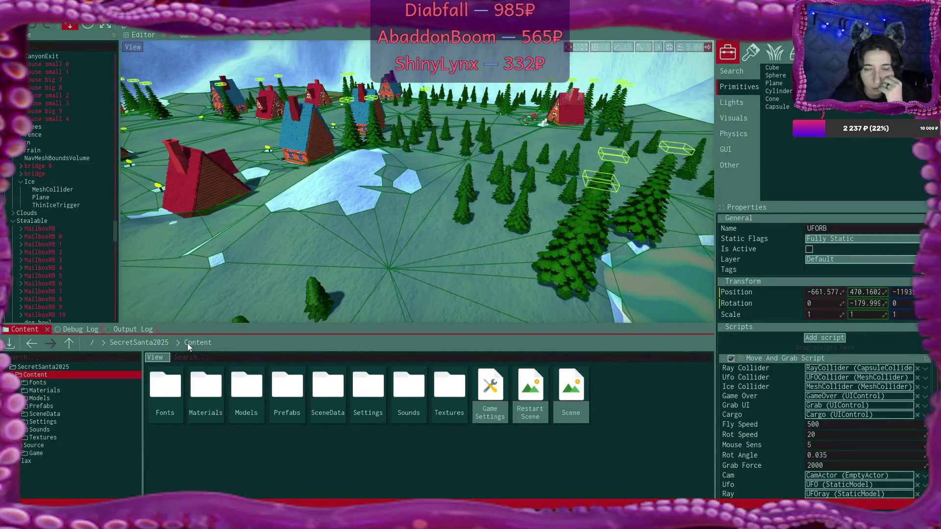
{"action": "double_click", "coordinate": [280, 395]}
{"action": "double_click", "coordinate": [324, 386]}
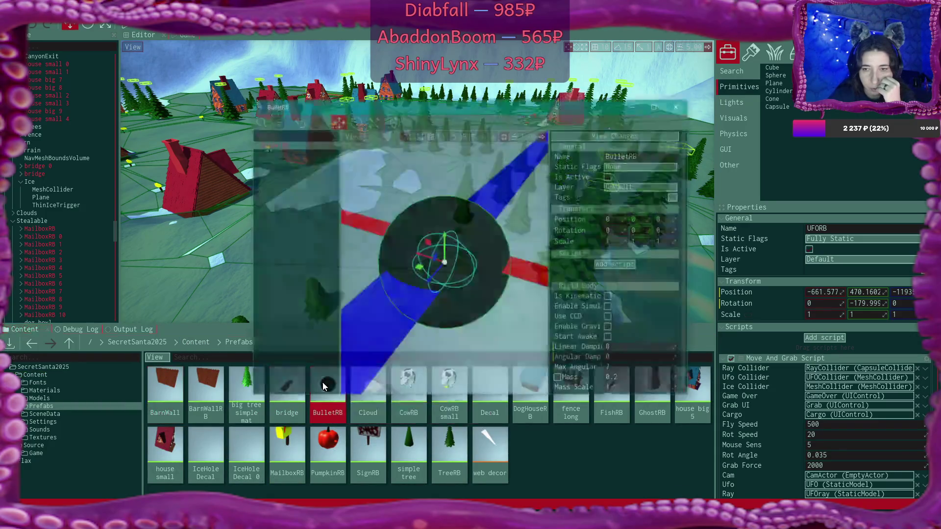
{"action": "left_click", "coordinate": [255, 143]}
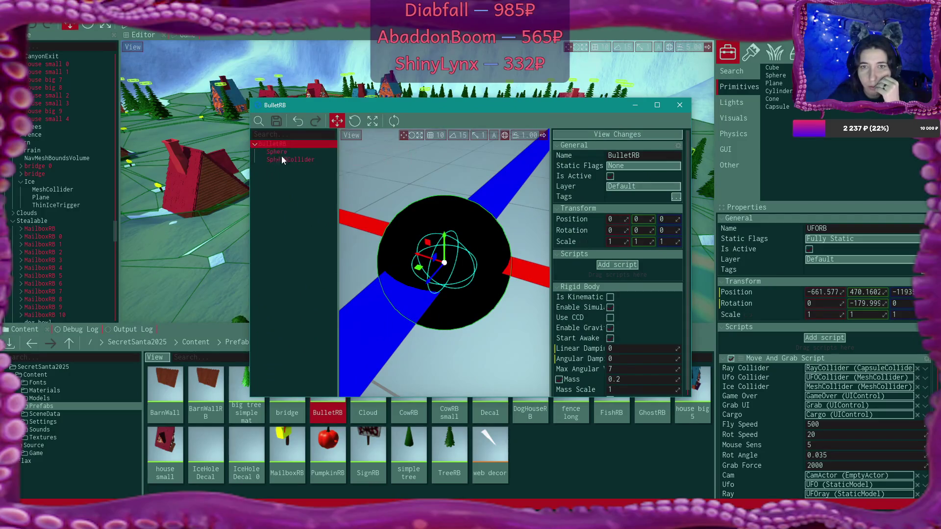
{"action": "left_click", "coordinate": [292, 159]}
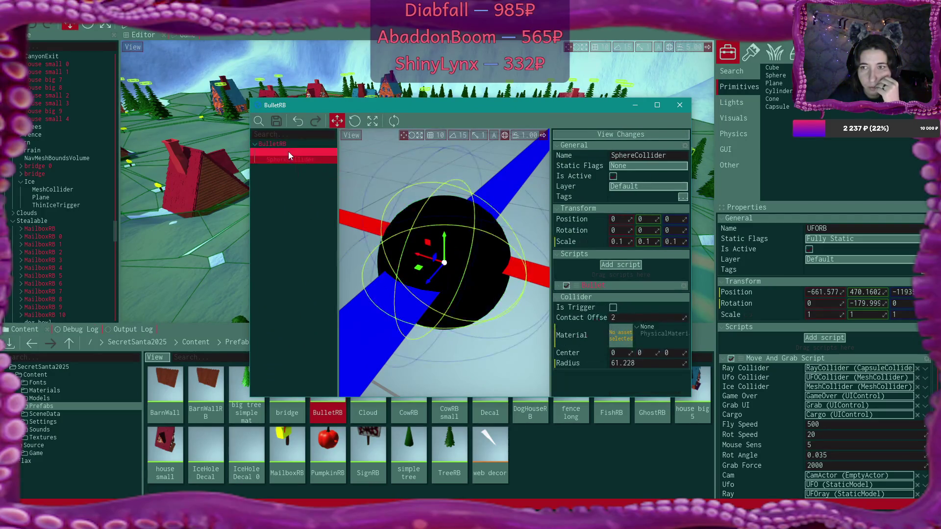
{"action": "left_click", "coordinate": [288, 152]}
{"action": "left_click", "coordinate": [296, 160]}
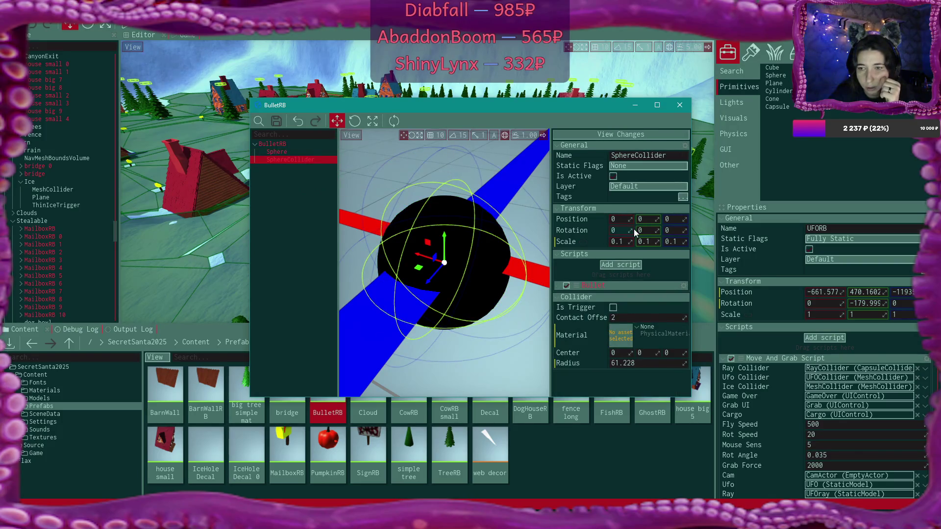
Step: Tag the SphereCollider as Bullet and close the BulletRB prefab editor
{"action": "left_click", "coordinate": [682, 197]}
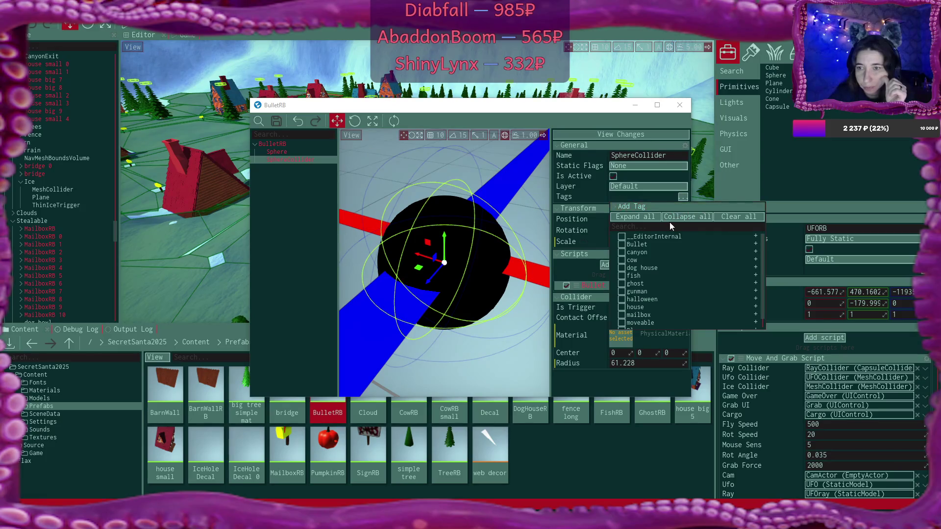
{"action": "left_click", "coordinate": [621, 244]}
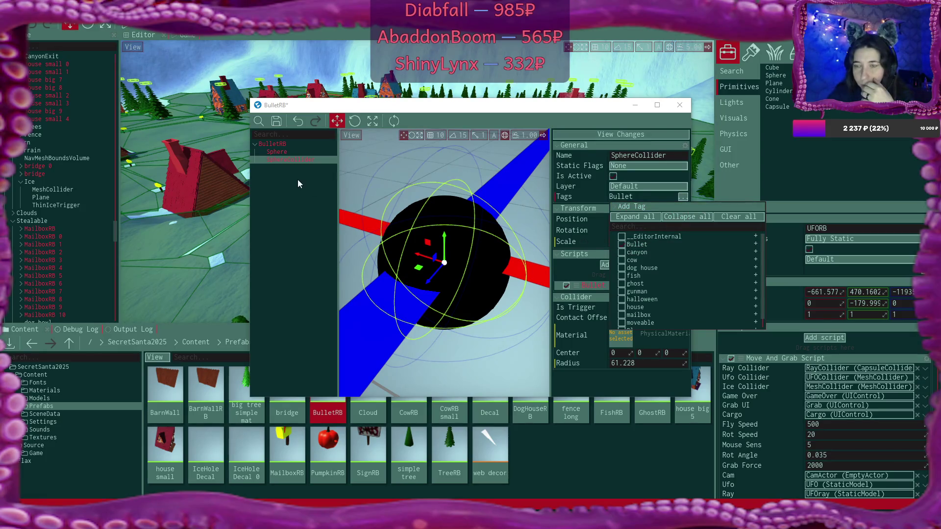
{"action": "left_click", "coordinate": [398, 190]}
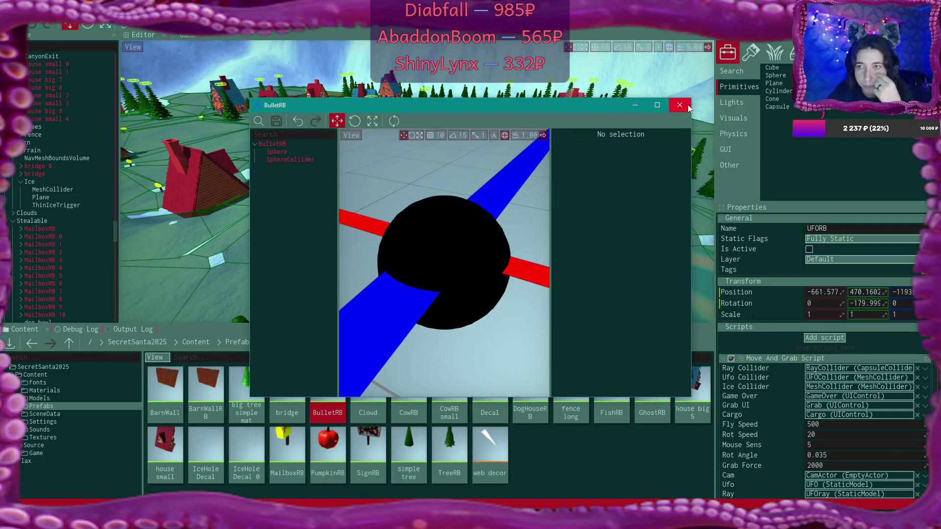
{"action": "left_click", "coordinate": [687, 104]}
{"action": "key", "text": "alt+Tab"}
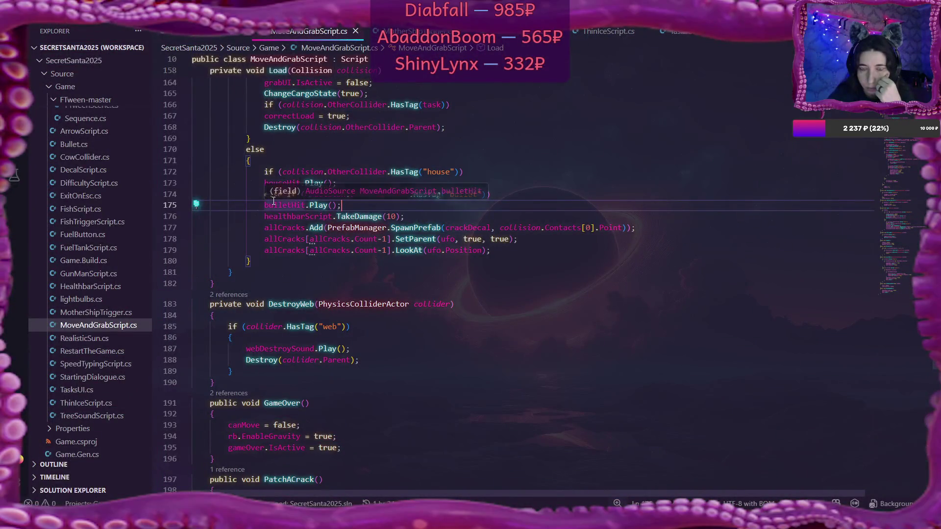
Step: Change HasTag("bullet") to HasTag("Bullet") on line 174 and save MoveAndGrabScript.cs
{"action": "left_click", "coordinate": [453, 195]}
{"action": "key", "text": "Delete"}
{"action": "type", "text": "B"}
{"action": "left_click", "coordinate": [510, 194]}
{"action": "key", "text": "ctrl+s"}
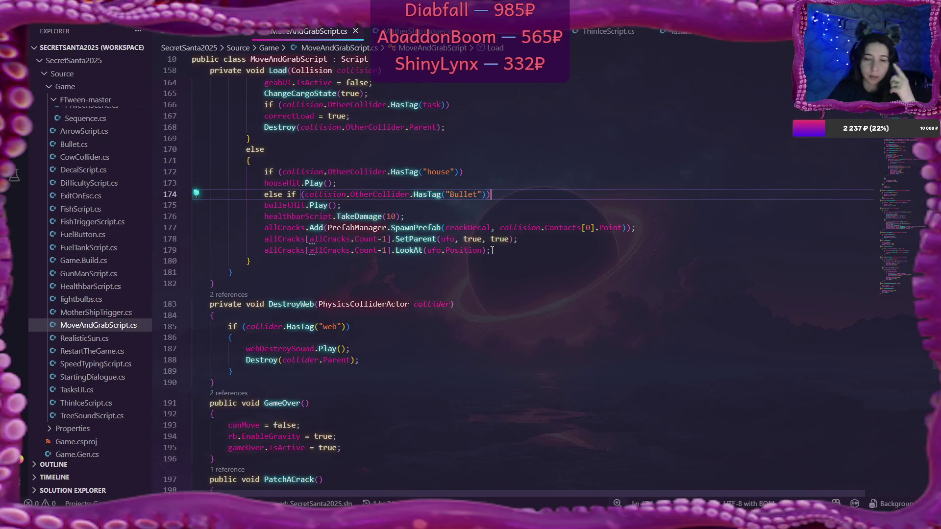
{"action": "mouse_move", "coordinate": [513, 520]}
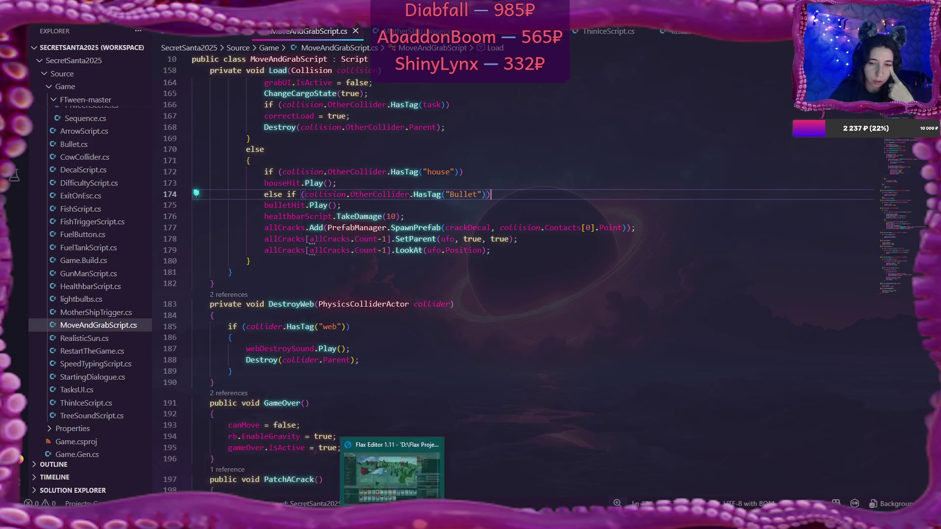
{"action": "left_click", "coordinate": [466, 520]}
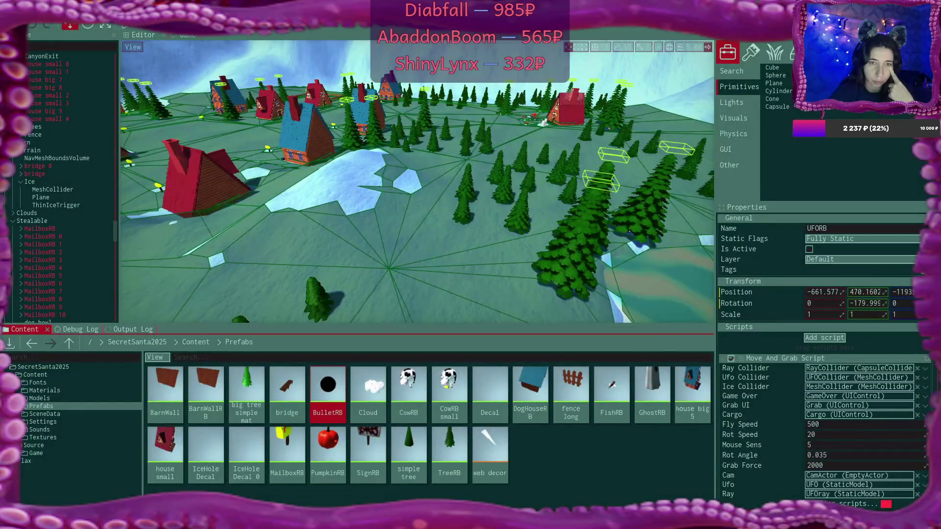
Step: Collapse the Ice node and select the FuelTank actor in the scene tree
{"action": "left_click", "coordinate": [19, 181]}
{"action": "left_click", "coordinate": [46, 192]}
{"action": "scroll", "coordinate": [40, 191], "scroll_direction": "up", "scroll_amount": 3}
{"action": "scroll", "coordinate": [40, 194], "scroll_direction": "up", "scroll_amount": 10}
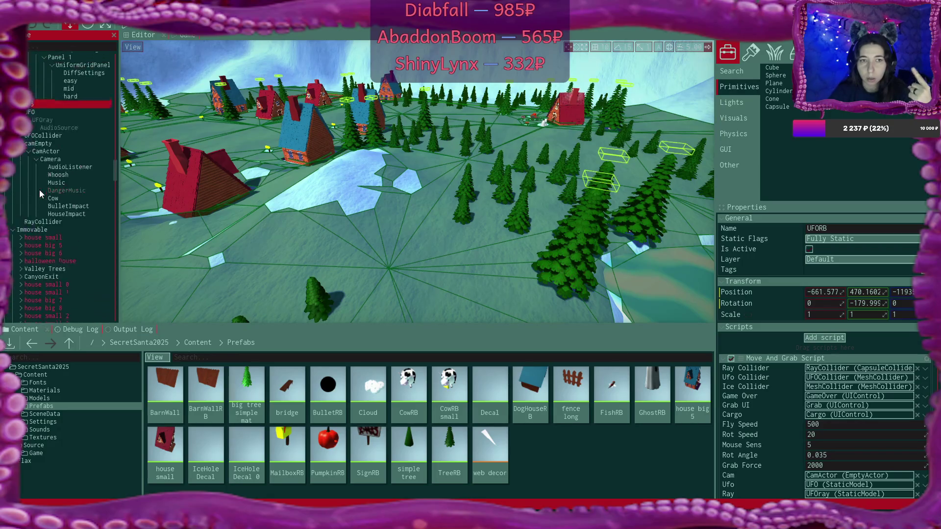
{"action": "scroll", "coordinate": [40, 191], "scroll_direction": "up", "scroll_amount": 3}
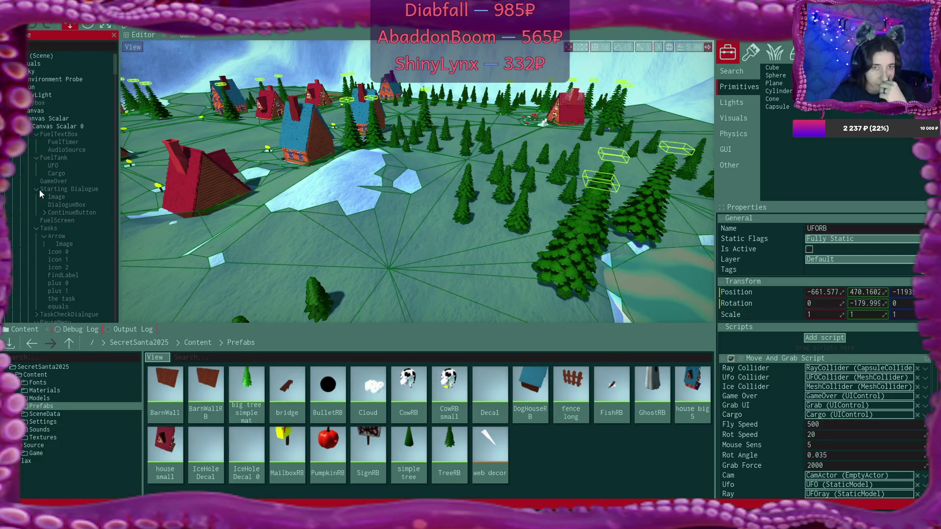
{"action": "left_click", "coordinate": [73, 135]}
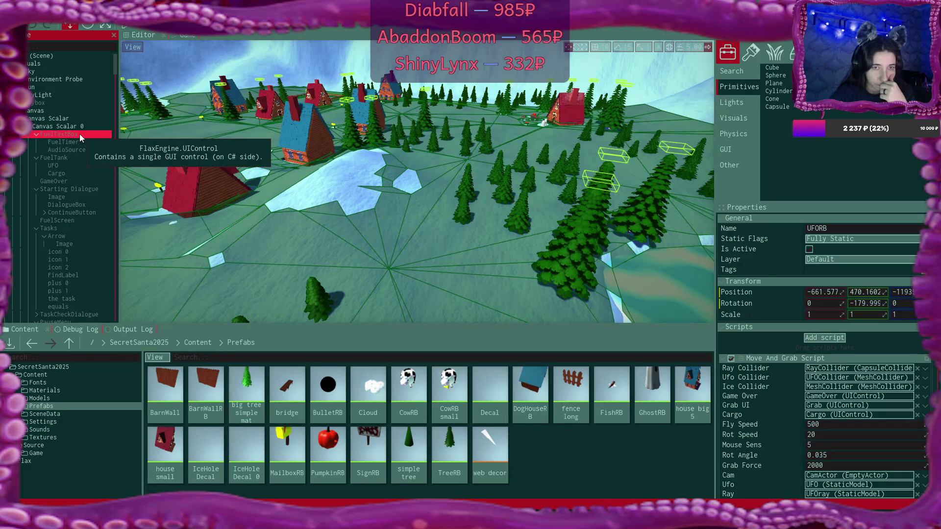
{"action": "left_click", "coordinate": [75, 165]}
{"action": "left_click", "coordinate": [72, 169]}
{"action": "left_click", "coordinate": [75, 161]}
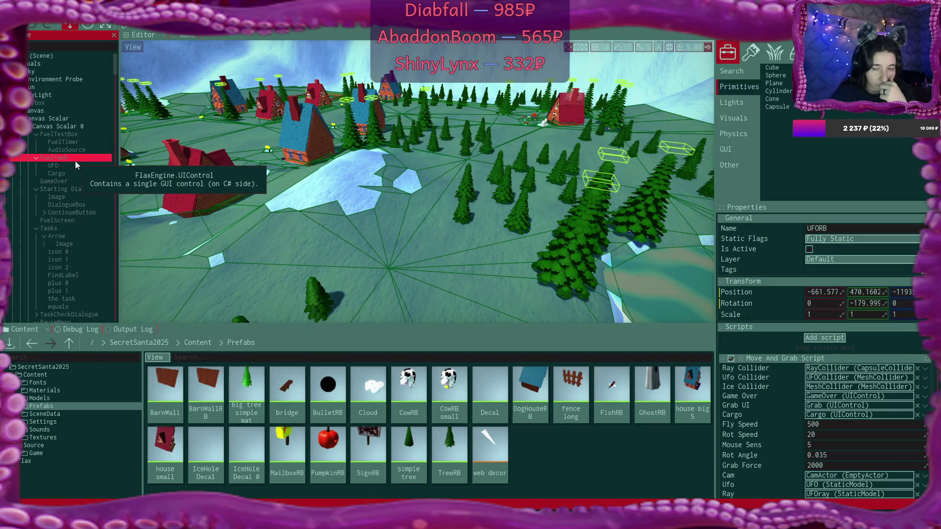
{"action": "key", "text": "Escape"}
{"action": "left_click", "coordinate": [71, 158]}
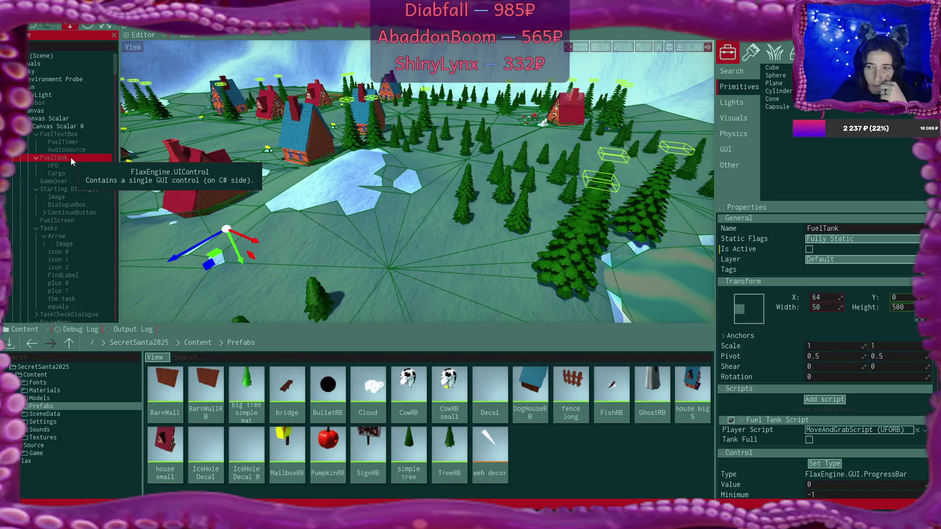
Step: Add an Audio Source under FuelTank via New > Audio and rename it FuelledSound
{"action": "right_click", "coordinate": [62, 156]}
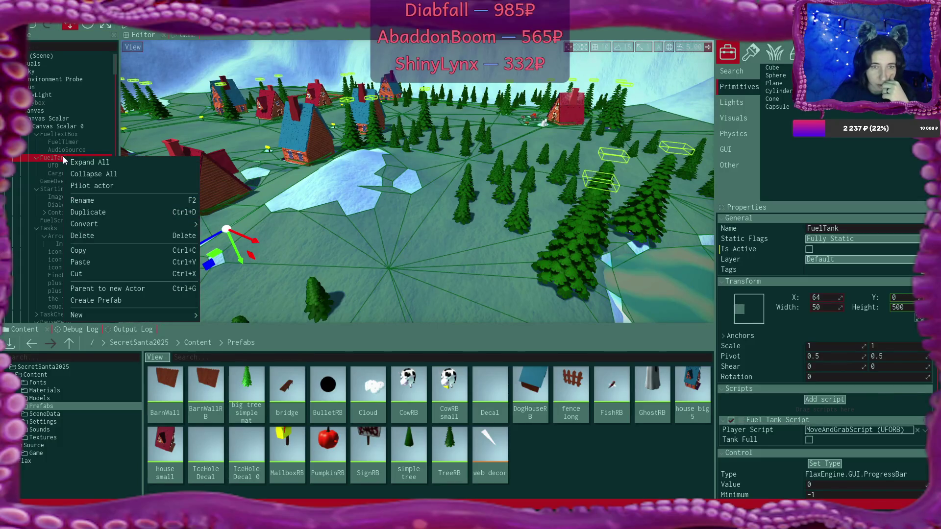
{"action": "mouse_move", "coordinate": [132, 314]}
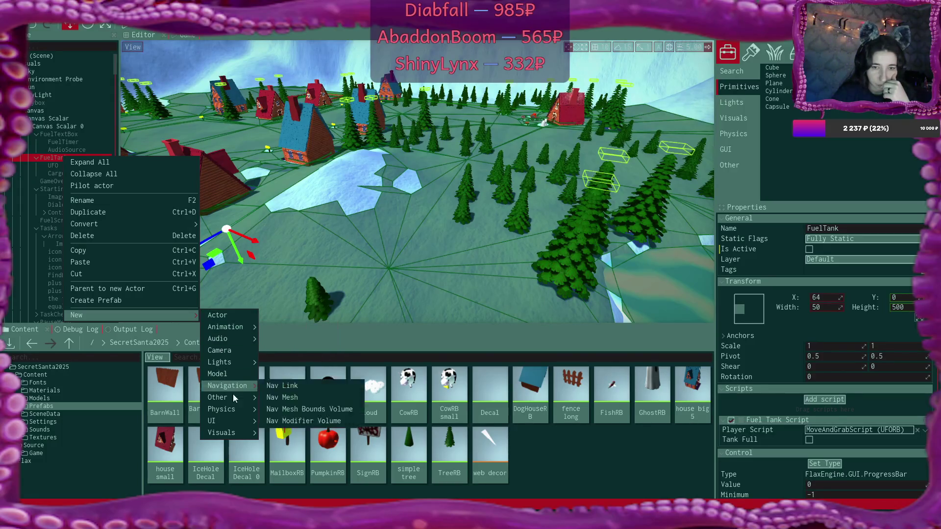
{"action": "mouse_move", "coordinate": [240, 431]}
{"action": "mouse_move", "coordinate": [240, 412]}
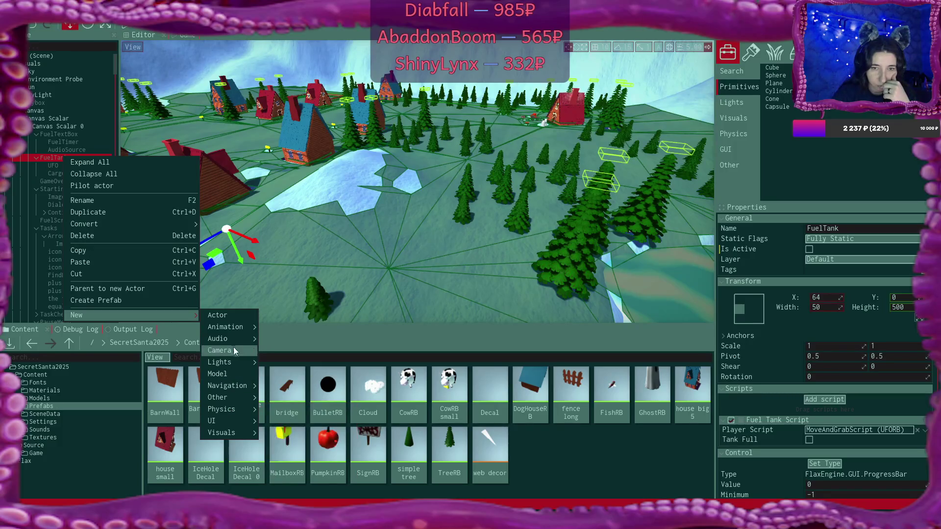
{"action": "mouse_move", "coordinate": [236, 339]}
{"action": "left_click", "coordinate": [298, 347]}
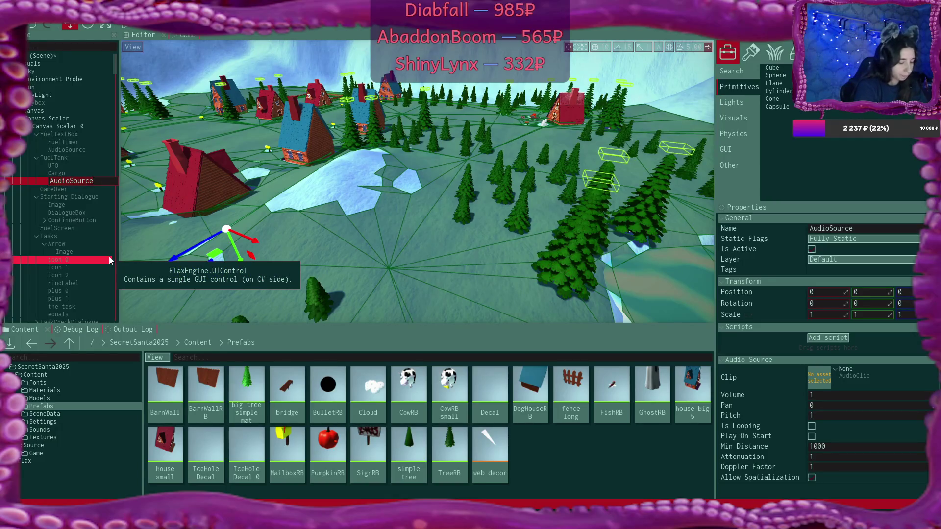
{"action": "type", "text": "Fue"}
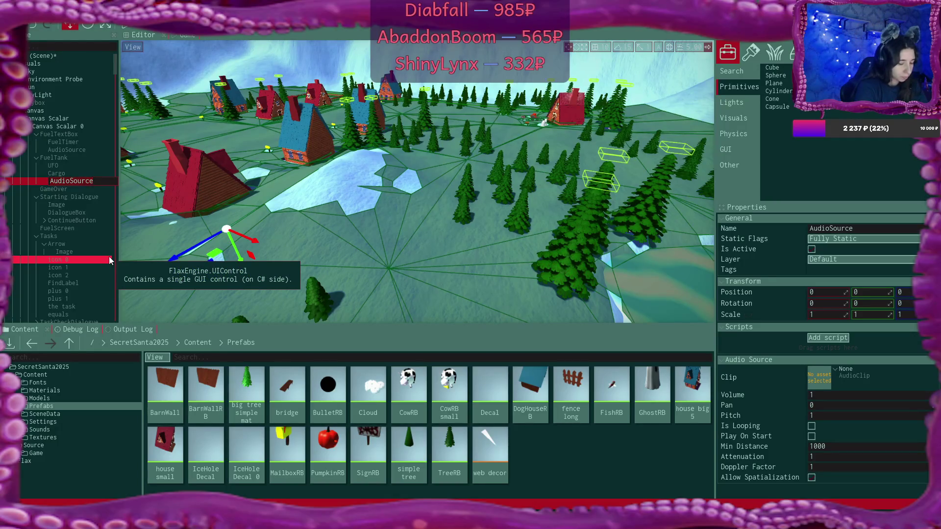
{"action": "type", "text": "ll"}
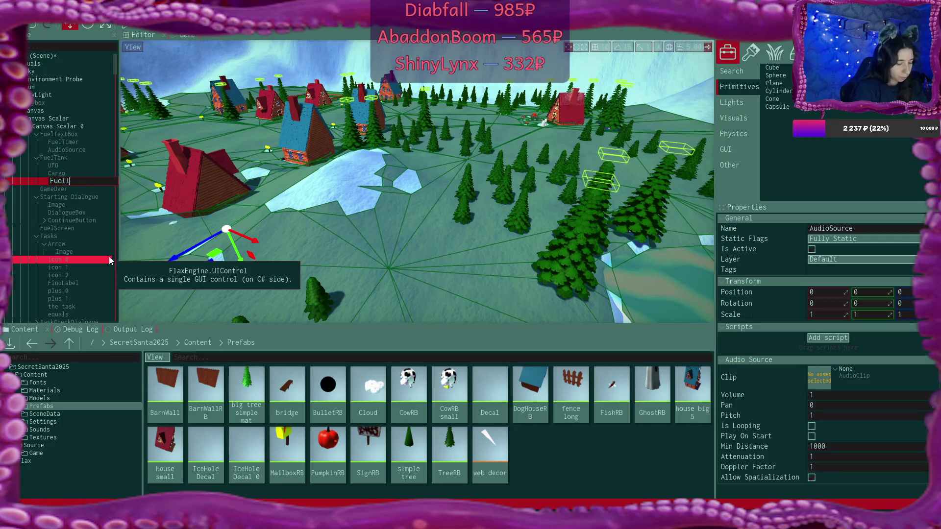
{"action": "type", "text": "edSound"}
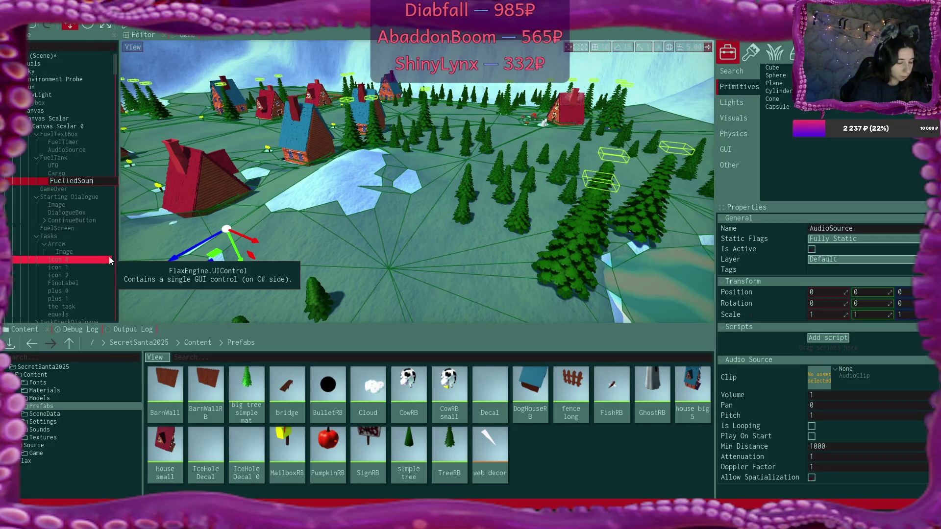
{"action": "key", "text": "Return"}
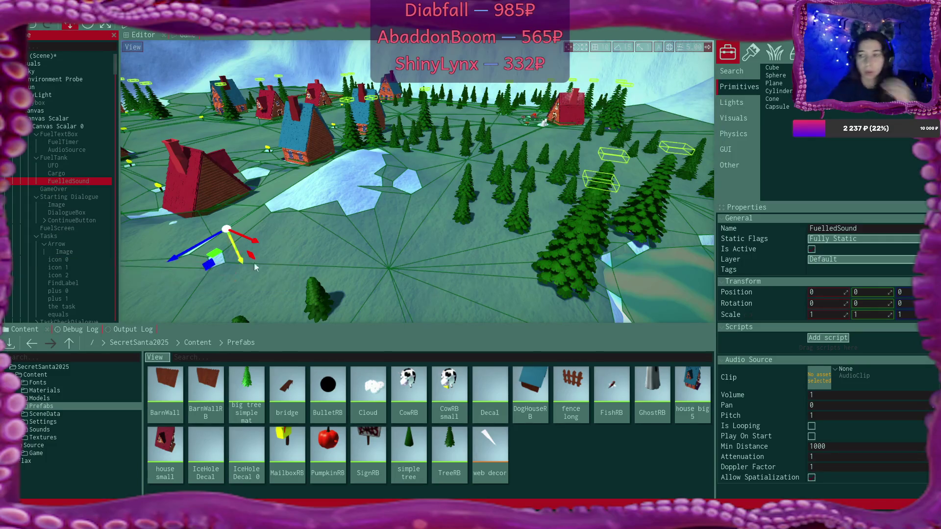
Step: Open the project's Content > Sounds folder, then bring up the CC0 sound files folder
{"action": "left_click", "coordinate": [196, 342]}
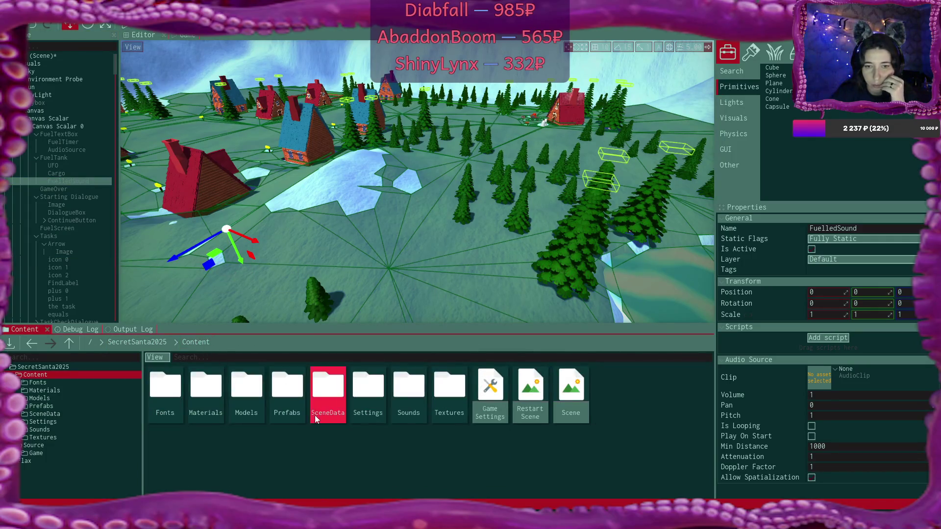
{"action": "double_click", "coordinate": [406, 394]}
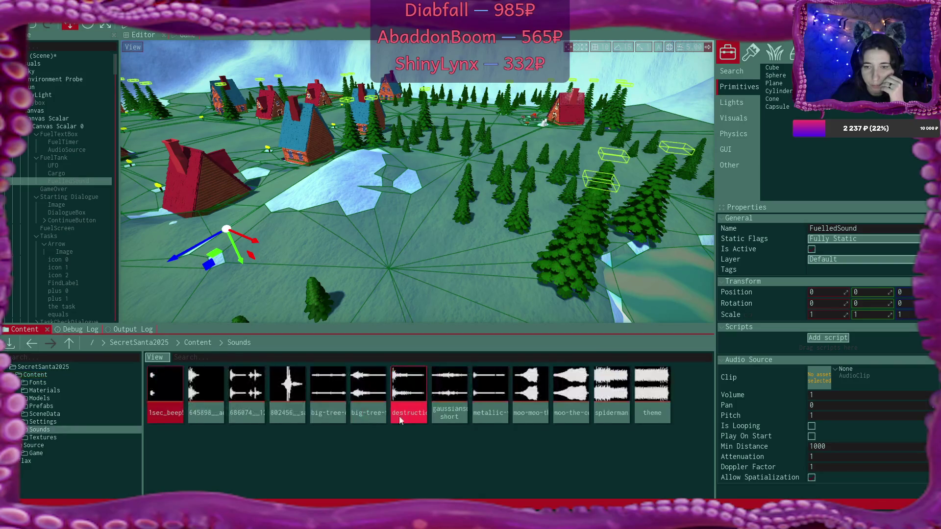
{"action": "key", "text": "alt+Tab"}
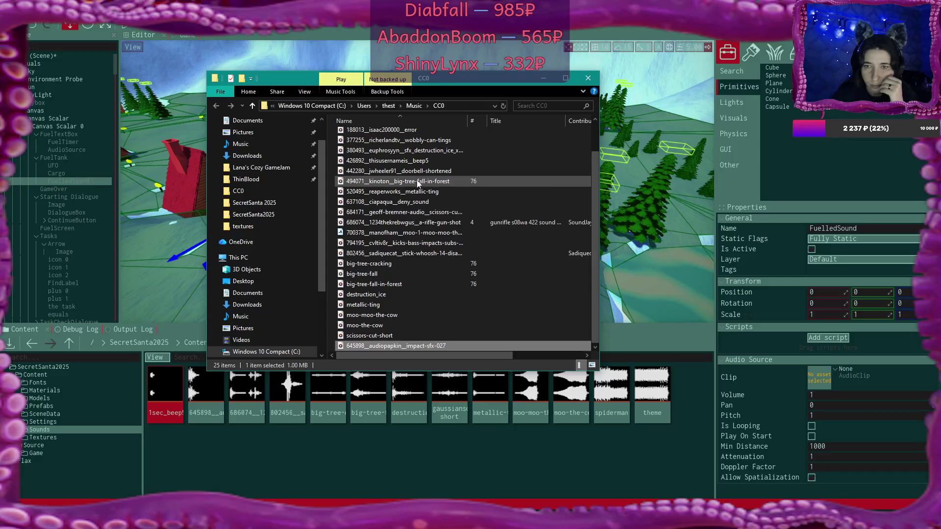
Step: Listen to the doorbell-shortened, beep5 and destruction ice sound files one after another
{"action": "left_click", "coordinate": [415, 173]}
{"action": "double_click", "coordinate": [415, 171]}
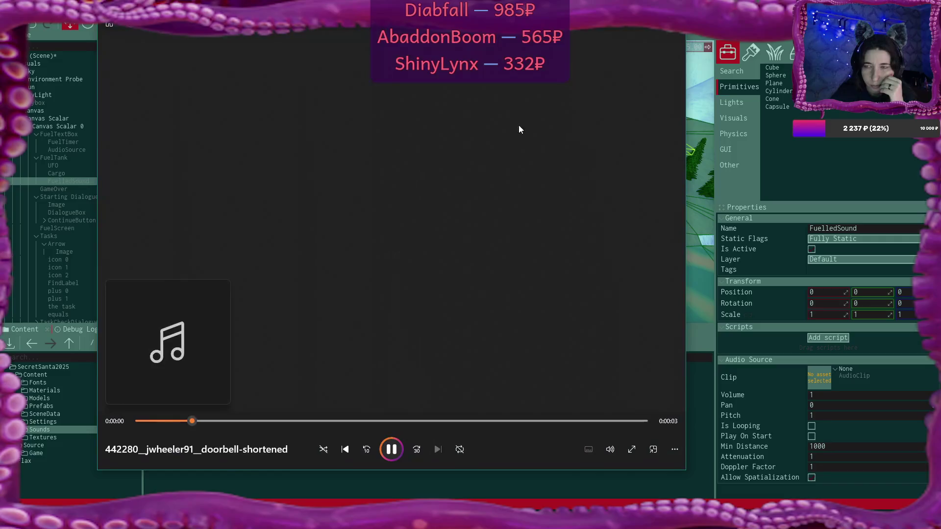
{"action": "left_click", "coordinate": [664, 30]}
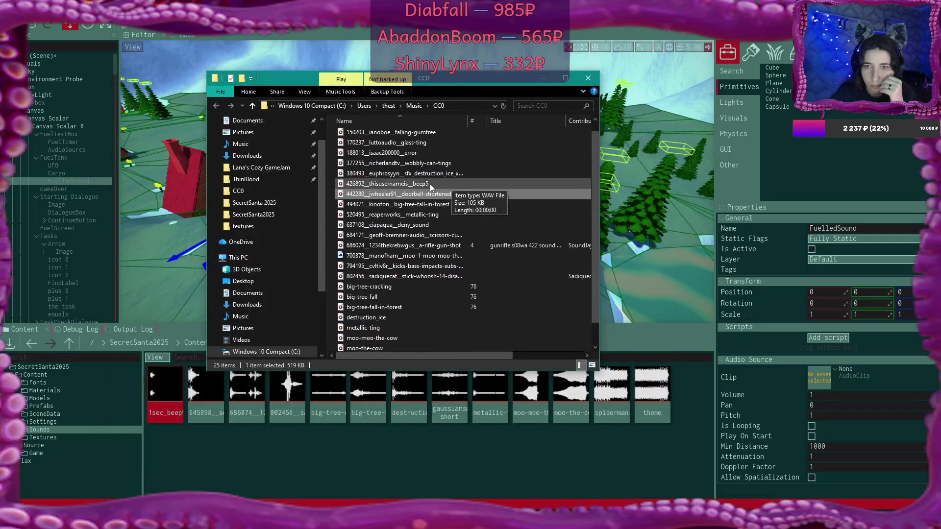
{"action": "double_click", "coordinate": [415, 197]}
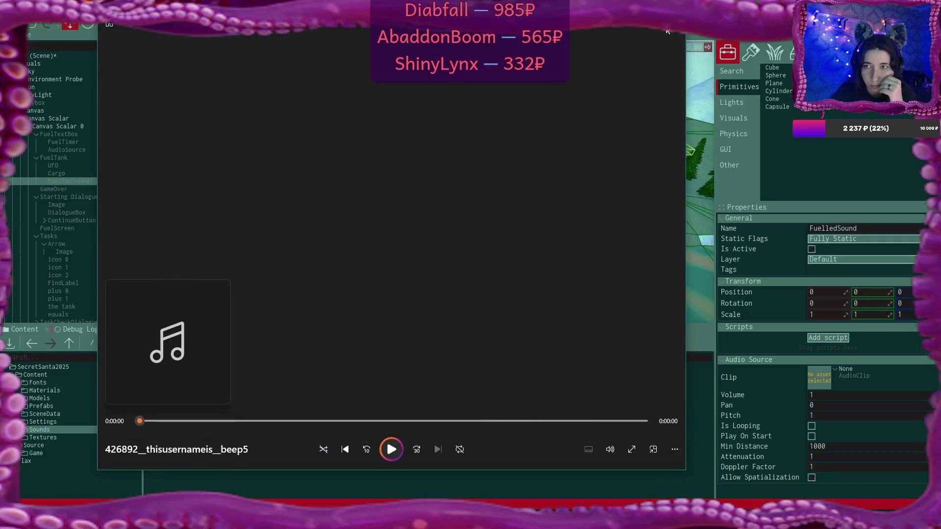
{"action": "left_click", "coordinate": [672, 28]}
{"action": "double_click", "coordinate": [405, 186]}
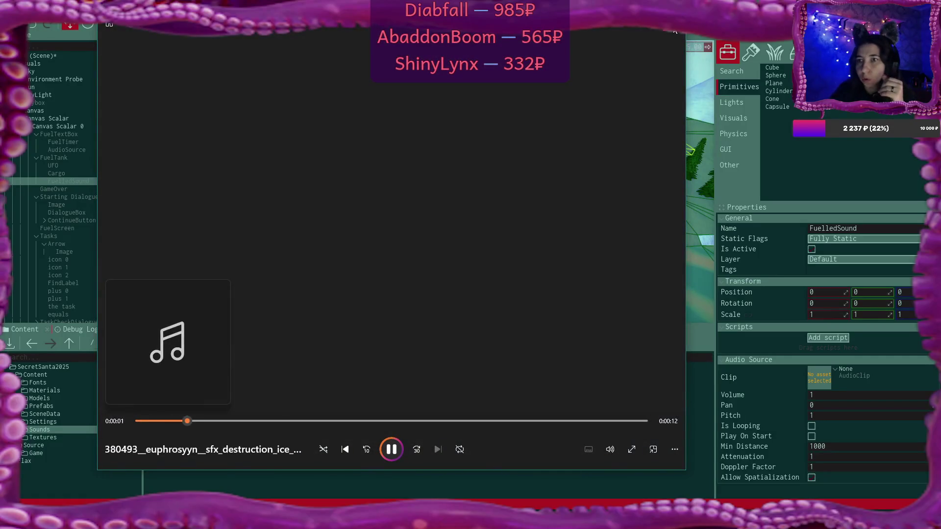
{"action": "left_click", "coordinate": [674, 30]}
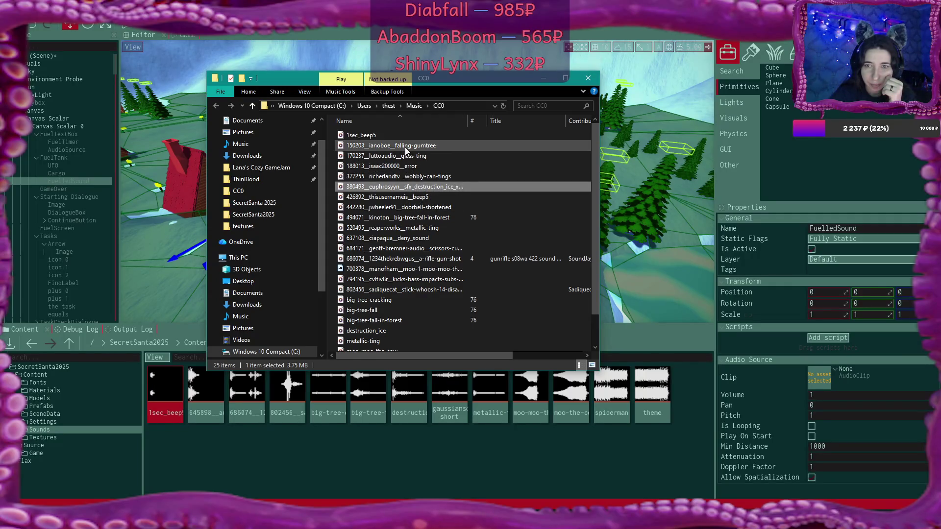
{"action": "scroll", "coordinate": [407, 154], "scroll_direction": "down", "scroll_amount": 1}
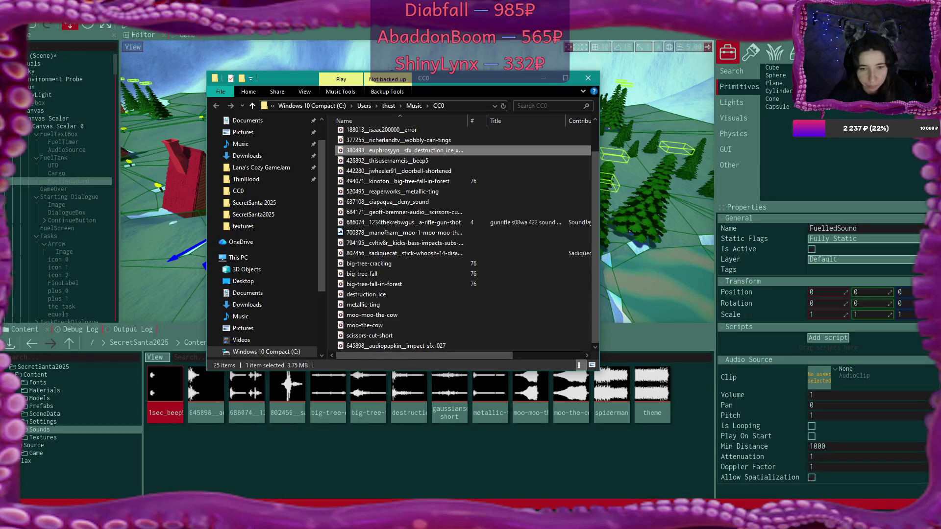
Step: Play the HeavyWobblyImpactHit_14 and Impact sfx 027.wav previews, then return to the impact results
{"action": "key", "text": "alt+Tab"}
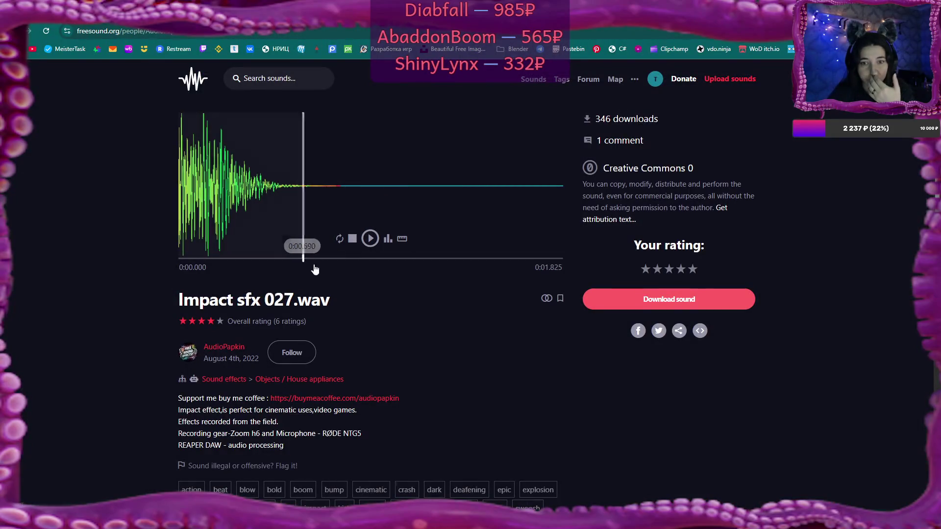
{"action": "key", "text": "alt+Left"}
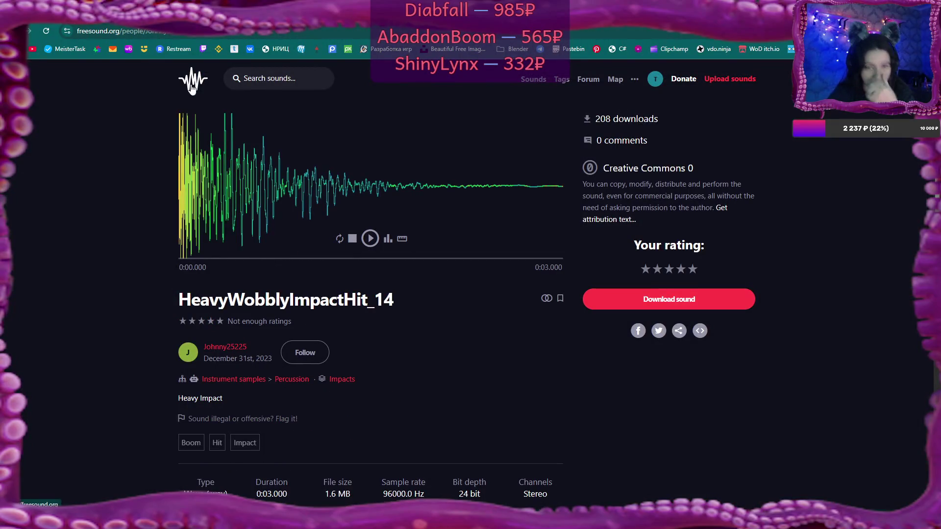
{"action": "left_click", "coordinate": [371, 239]}
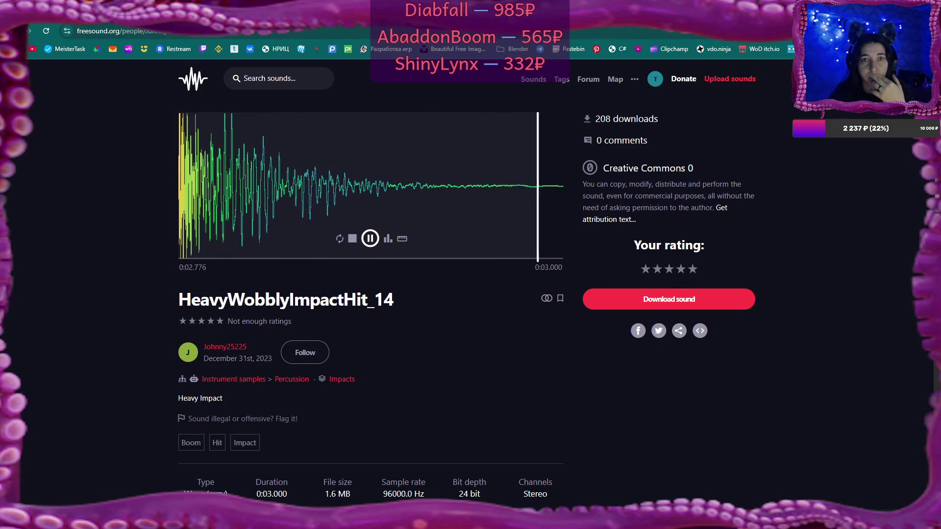
{"action": "key", "text": "alt+Right"}
{"action": "left_click", "coordinate": [371, 240]}
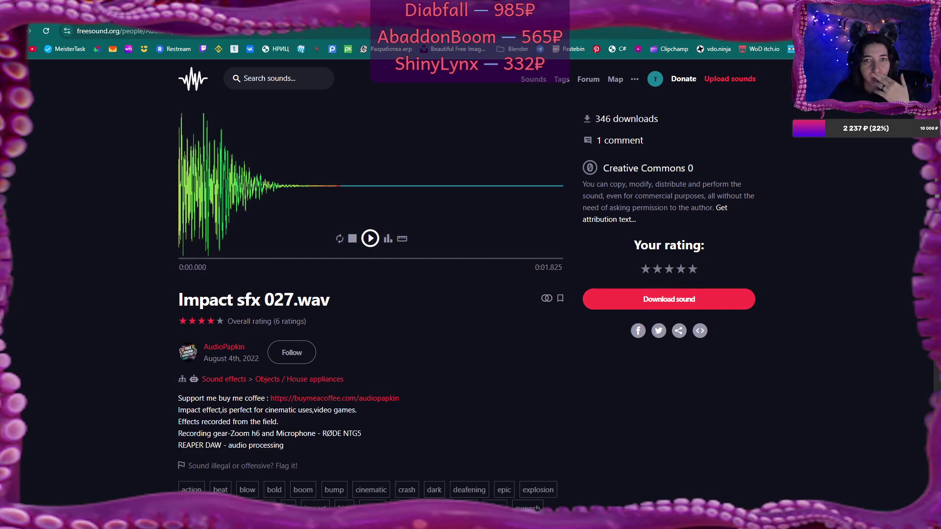
{"action": "key", "text": "alt+Left"}
{"action": "scroll", "coordinate": [539, 221], "scroll_direction": "up", "scroll_amount": 7}
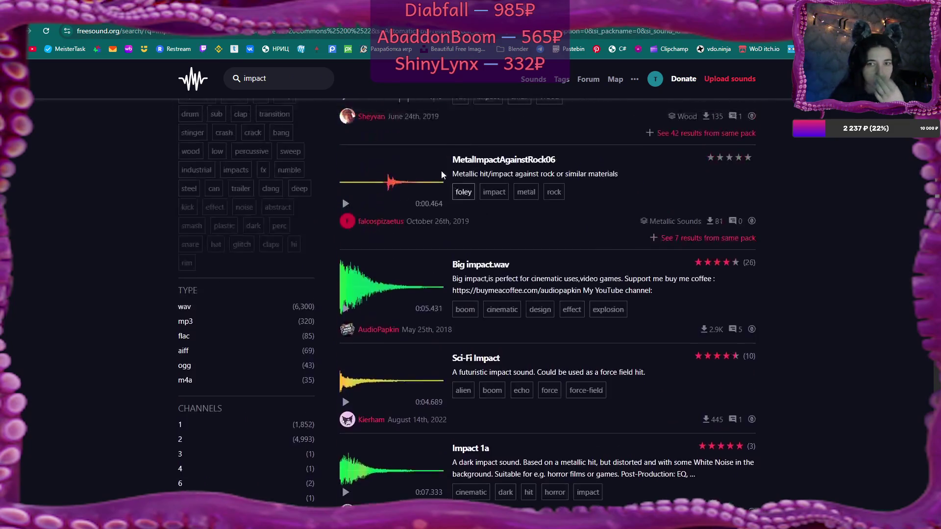
{"action": "scroll", "coordinate": [441, 174], "scroll_direction": "up", "scroll_amount": 3}
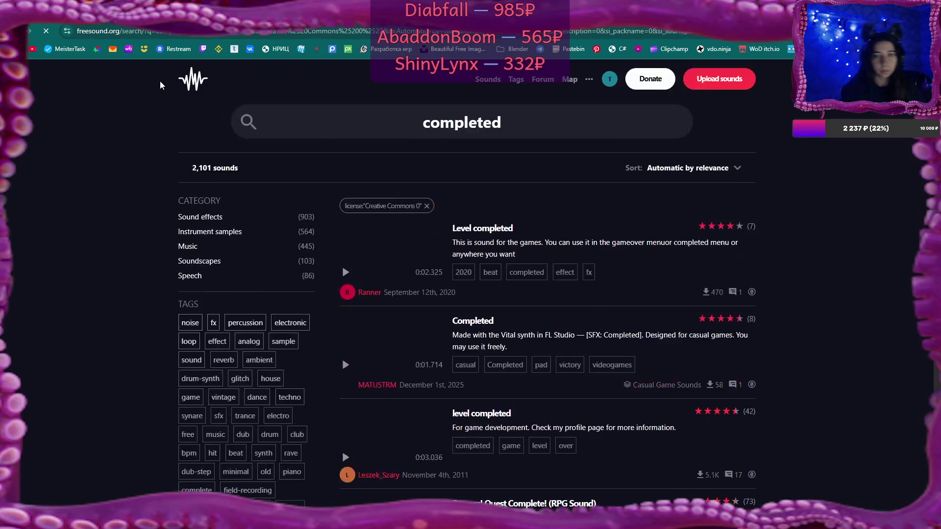
Step: Preview Level completed, Completed, Success! Quest Complete!, piecz_15.wav and game over sounds
{"action": "left_click", "coordinate": [345, 273]}
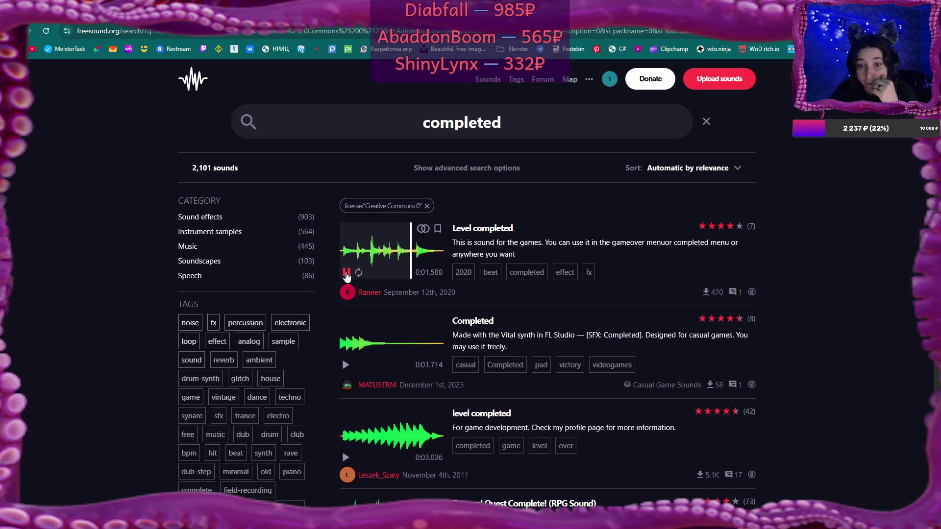
{"action": "left_click", "coordinate": [346, 365]}
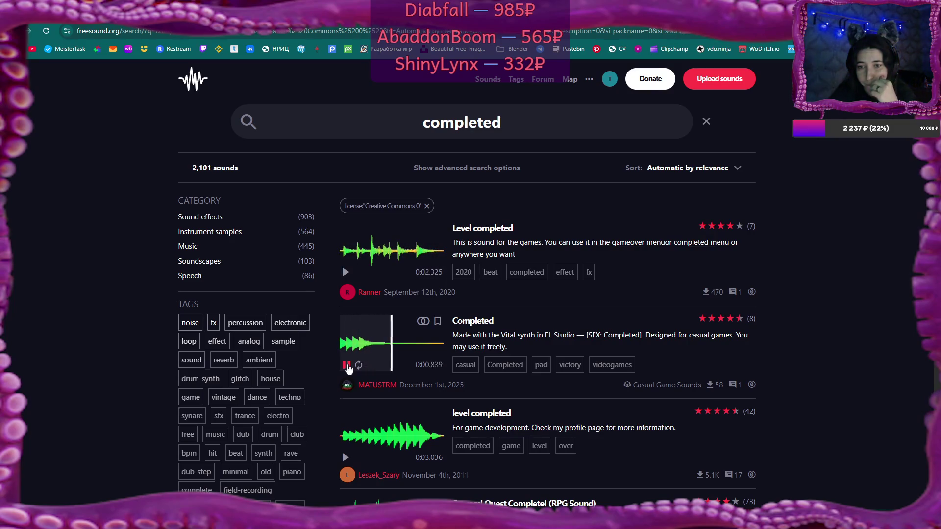
{"action": "scroll", "coordinate": [441, 342], "scroll_direction": "down", "scroll_amount": 2}
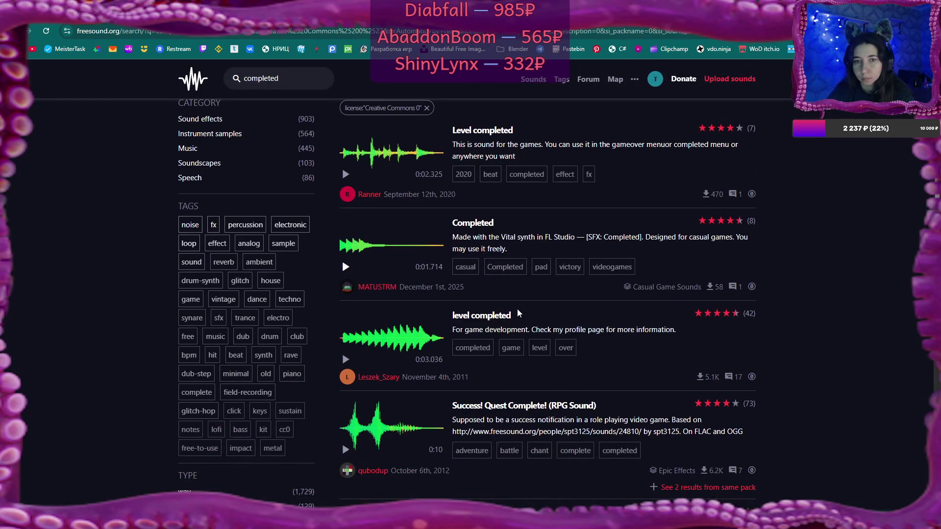
{"action": "scroll", "coordinate": [518, 313], "scroll_direction": "up", "scroll_amount": 3}
{"action": "scroll", "coordinate": [490, 294], "scroll_direction": "down", "scroll_amount": 3}
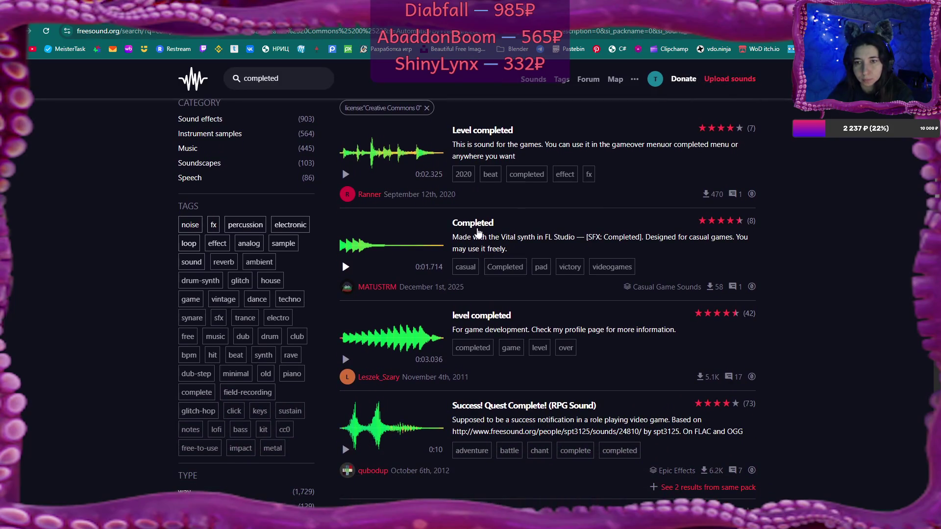
{"action": "left_click", "coordinate": [345, 359]}
{"action": "scroll", "coordinate": [345, 359], "scroll_direction": "down", "scroll_amount": 2}
{"action": "left_click", "coordinate": [345, 352]}
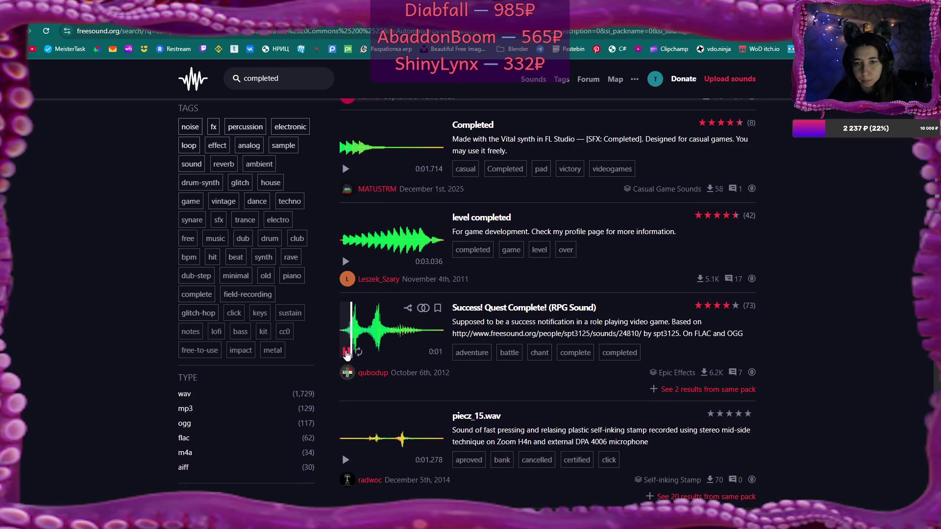
{"action": "left_click", "coordinate": [346, 352]}
{"action": "scroll", "coordinate": [346, 352], "scroll_direction": "down", "scroll_amount": 3}
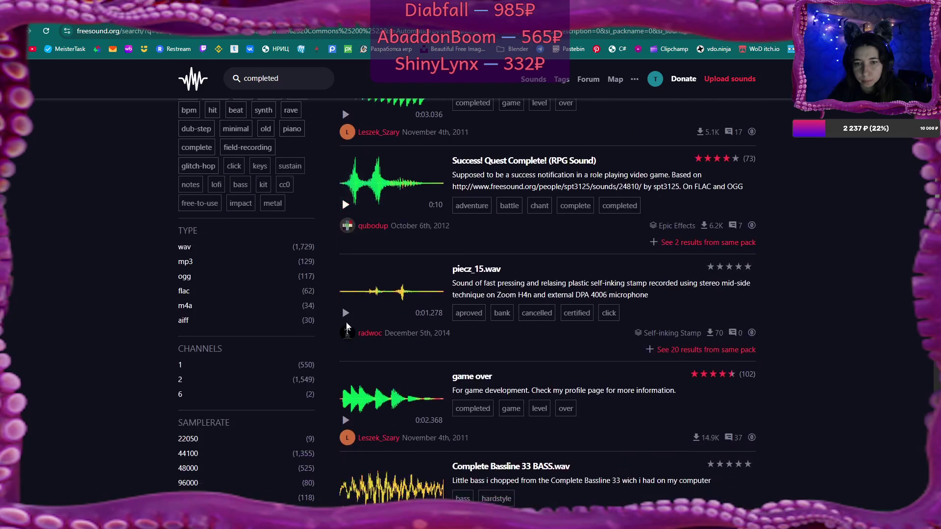
{"action": "left_click", "coordinate": [345, 314]}
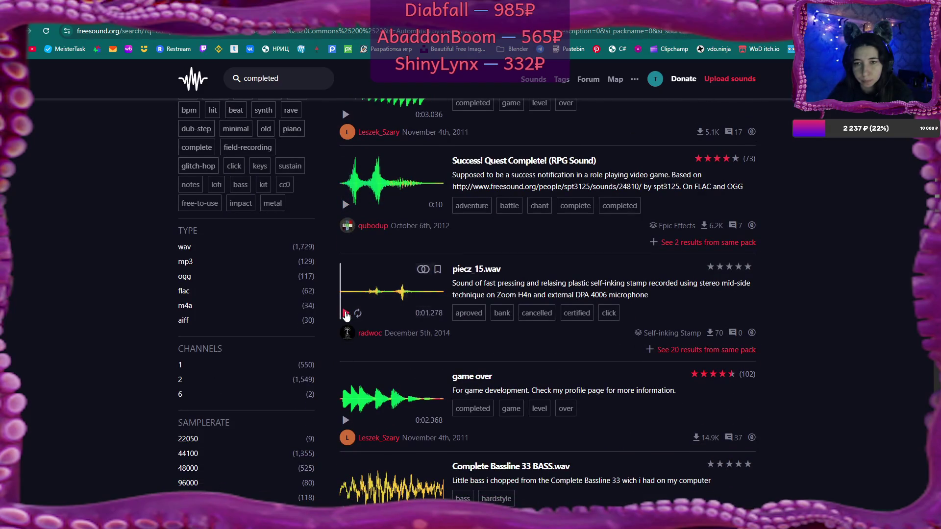
{"action": "scroll", "coordinate": [345, 316], "scroll_direction": "down", "scroll_amount": 3}
{"action": "left_click", "coordinate": [346, 274]}
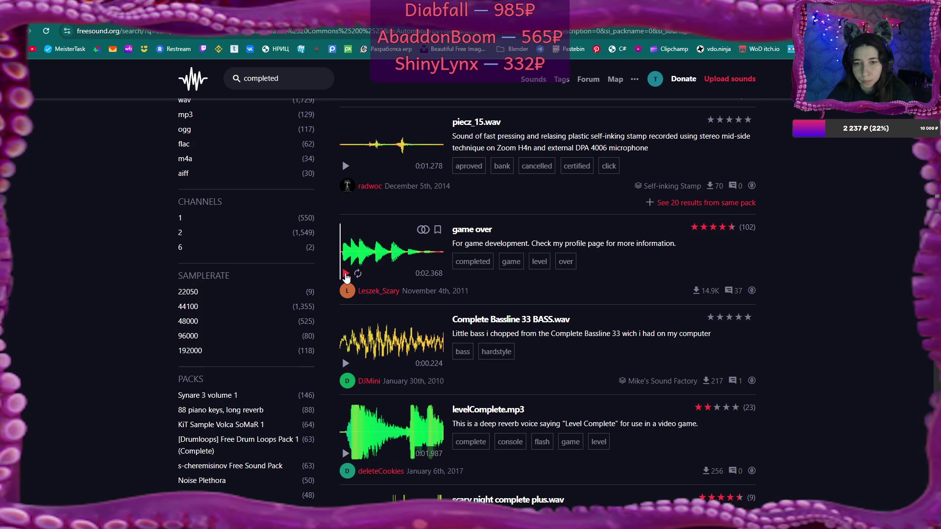
Step: Preview Complete Bassline 33, levelComplete.mp3, the connection-complete voice and Complete mission sounds
{"action": "scroll", "coordinate": [346, 277], "scroll_direction": "down", "scroll_amount": 1}
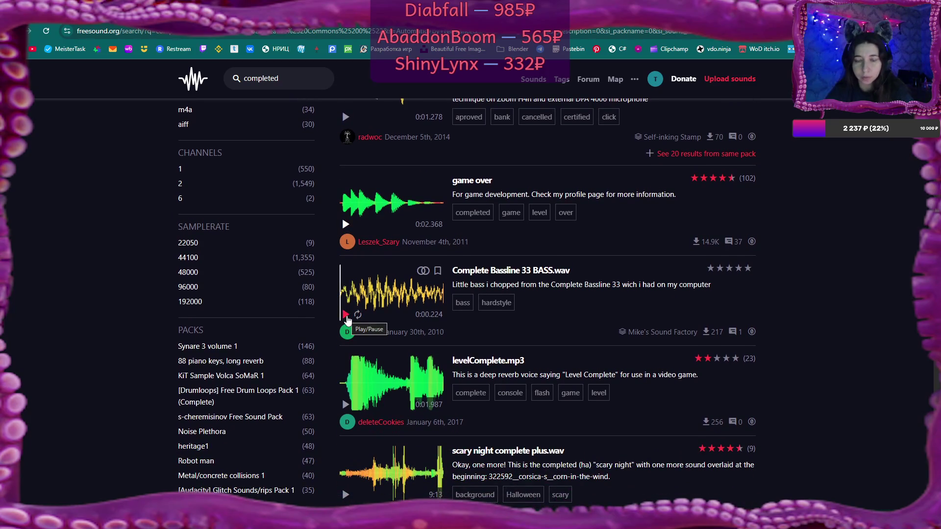
{"action": "left_click", "coordinate": [346, 319]}
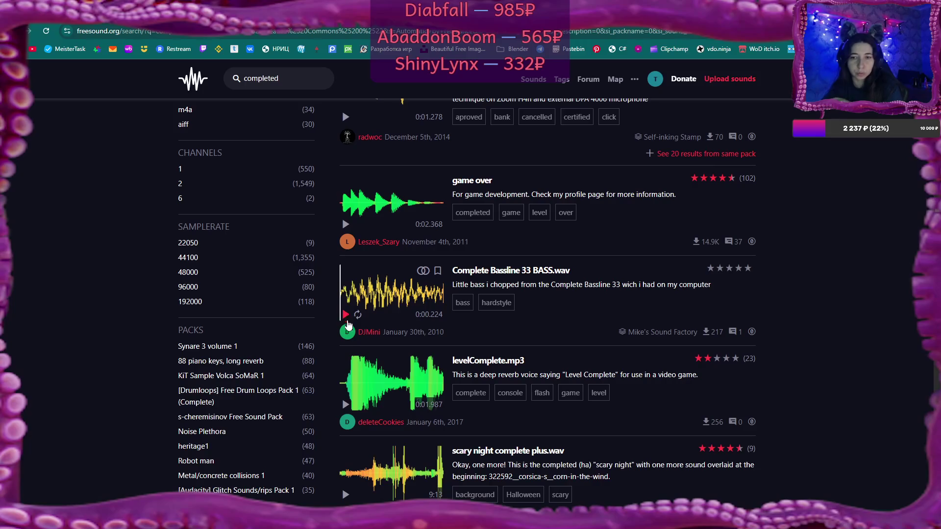
{"action": "left_click", "coordinate": [345, 405]}
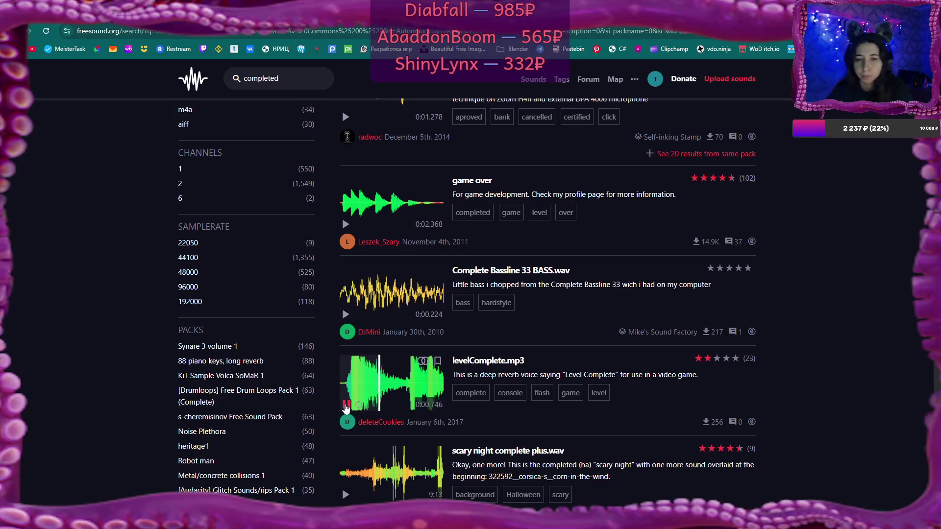
{"action": "scroll", "coordinate": [346, 406], "scroll_direction": "down", "scroll_amount": 3}
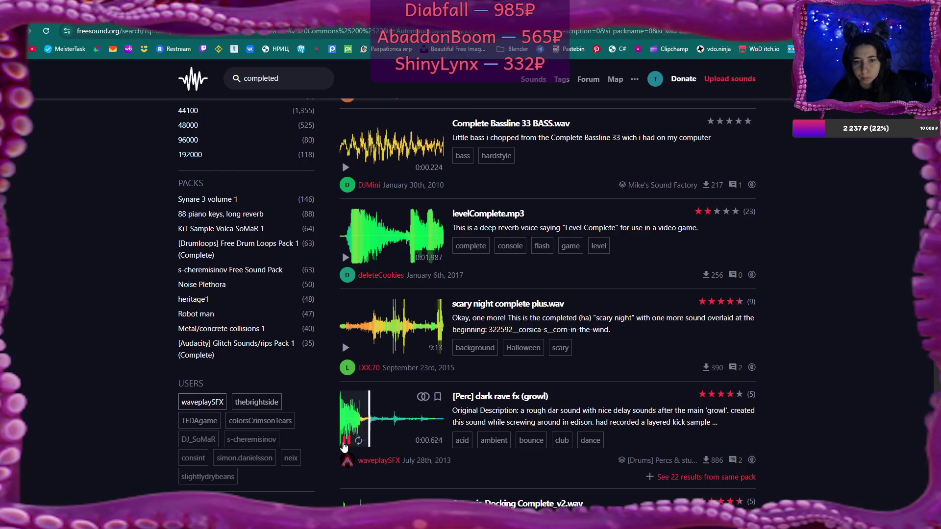
{"action": "scroll", "coordinate": [346, 444], "scroll_direction": "down", "scroll_amount": 3}
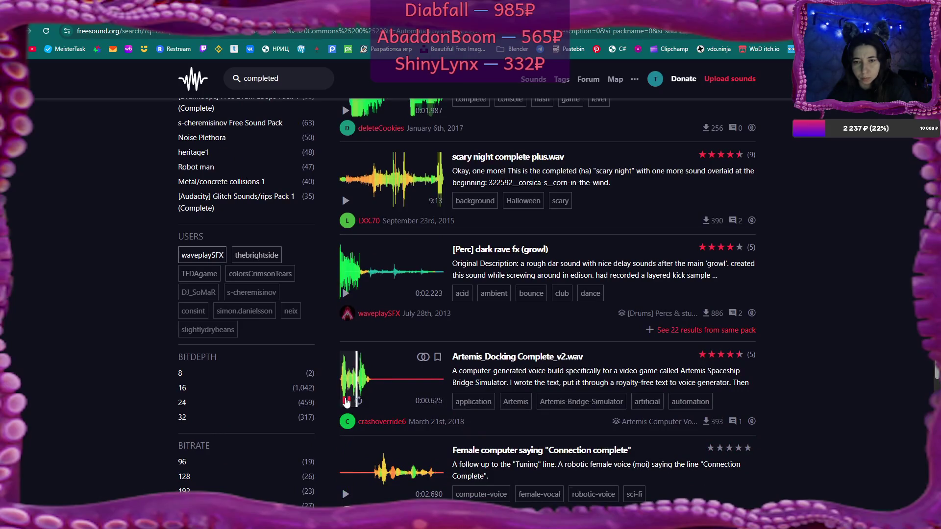
{"action": "scroll", "coordinate": [345, 402], "scroll_direction": "down", "scroll_amount": 3}
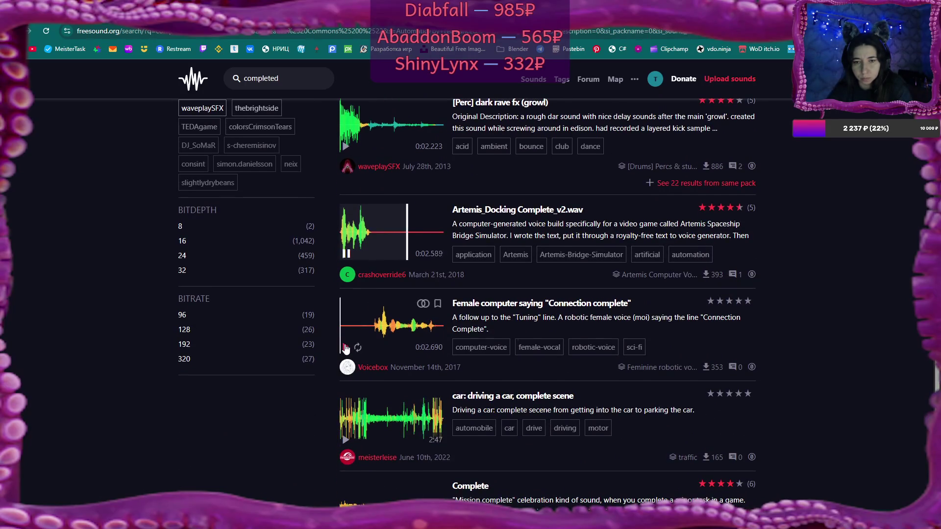
{"action": "left_click", "coordinate": [346, 347]}
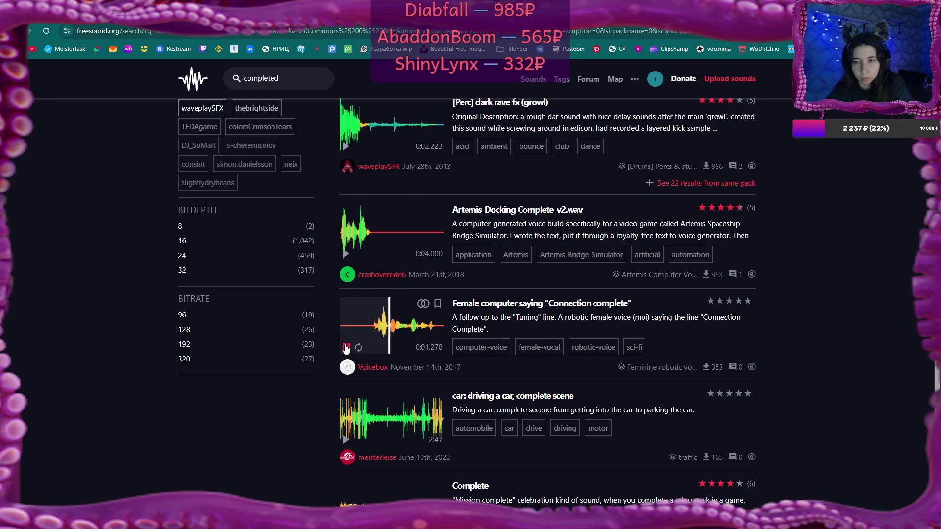
{"action": "scroll", "coordinate": [355, 372], "scroll_direction": "down", "scroll_amount": 4}
{"action": "scroll", "coordinate": [355, 363], "scroll_direction": "down", "scroll_amount": 1}
{"action": "left_click", "coordinate": [346, 334]}
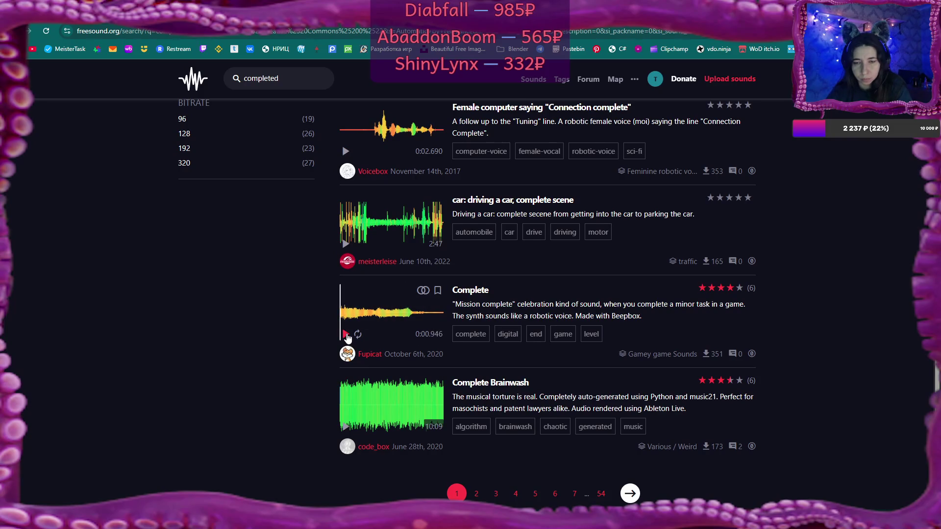
{"action": "scroll", "coordinate": [347, 337], "scroll_direction": "down", "scroll_amount": 2}
Step: Replay the Complete sound, try the Complete Brainwash track, then go to results page 2
{"action": "left_click", "coordinate": [346, 236]}
{"action": "left_click", "coordinate": [346, 236]}
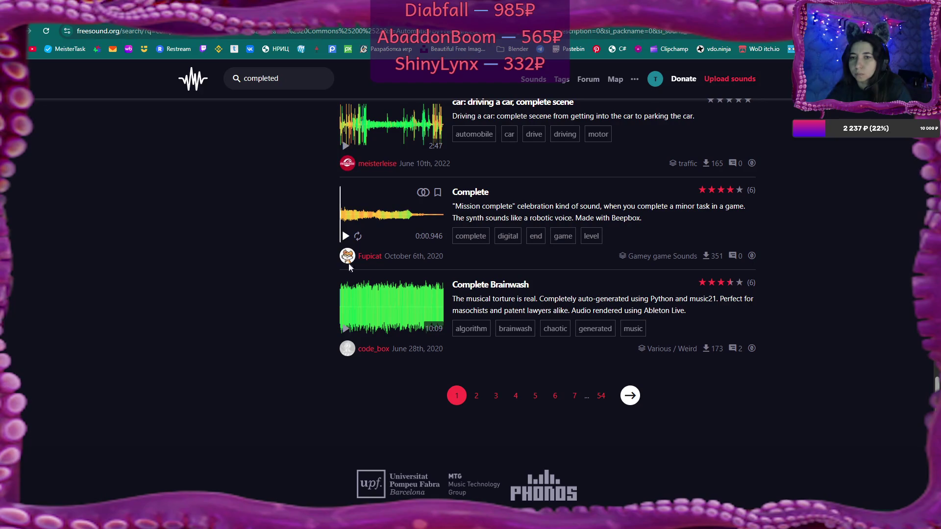
{"action": "left_click", "coordinate": [346, 329]}
{"action": "left_click", "coordinate": [346, 329]}
{"action": "left_click", "coordinate": [477, 397]}
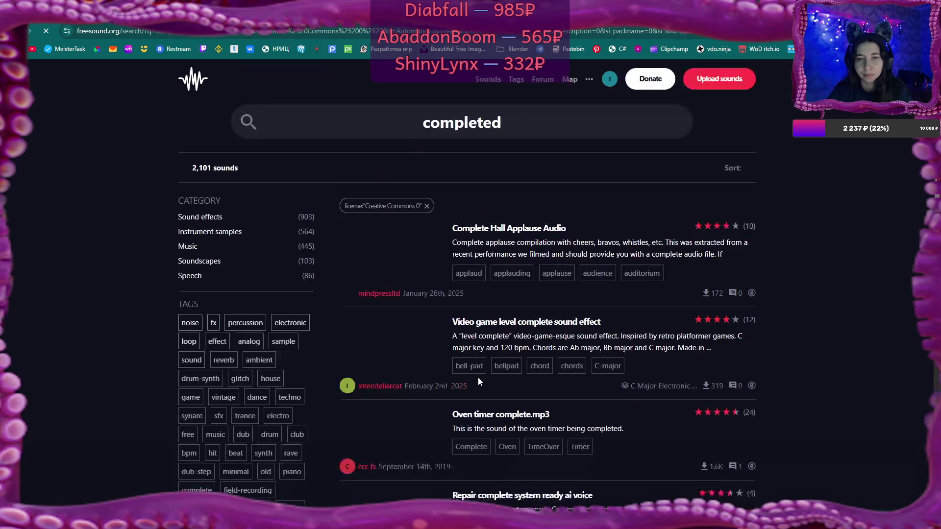
Step: Preview Hall Applause, video game level complete, Oven timer, Repair complete voice and complete_sound.wav
{"action": "left_click", "coordinate": [345, 273]}
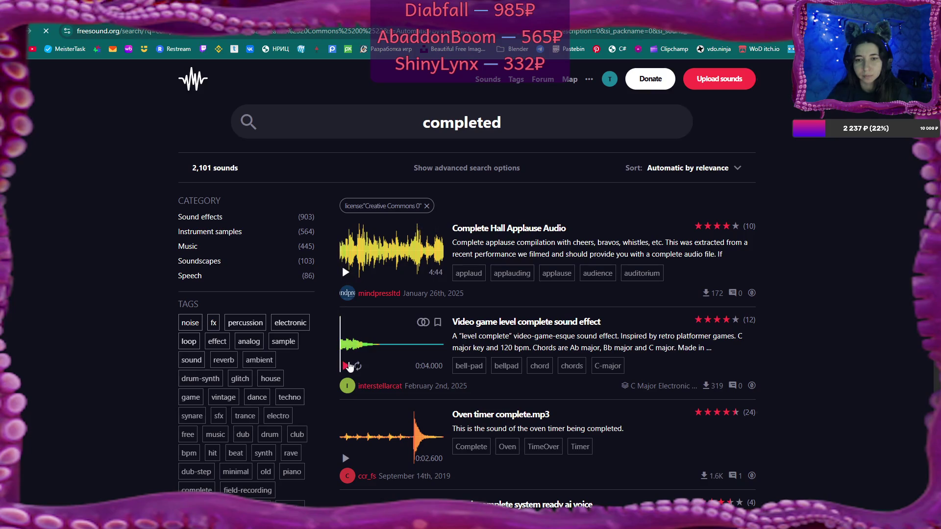
{"action": "left_click", "coordinate": [346, 366]}
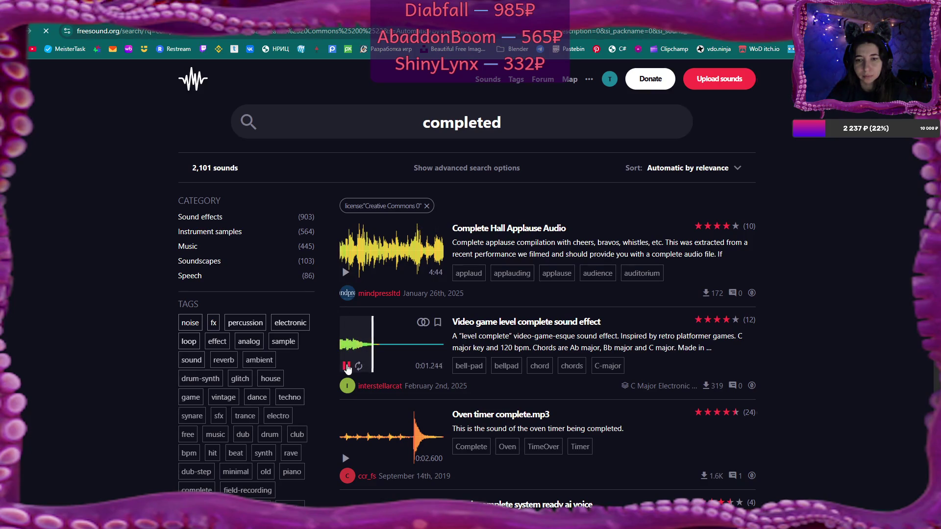
{"action": "left_click", "coordinate": [346, 366]}
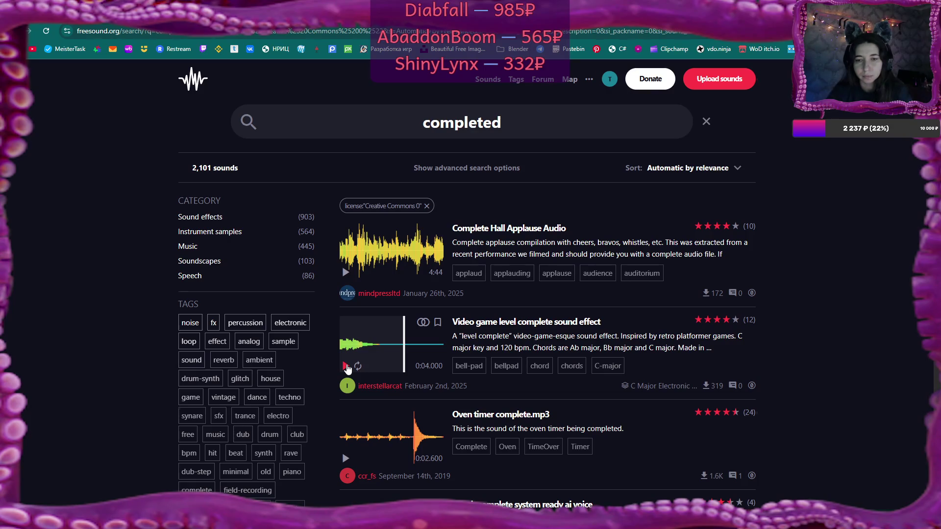
{"action": "scroll", "coordinate": [346, 367], "scroll_direction": "down", "scroll_amount": 2}
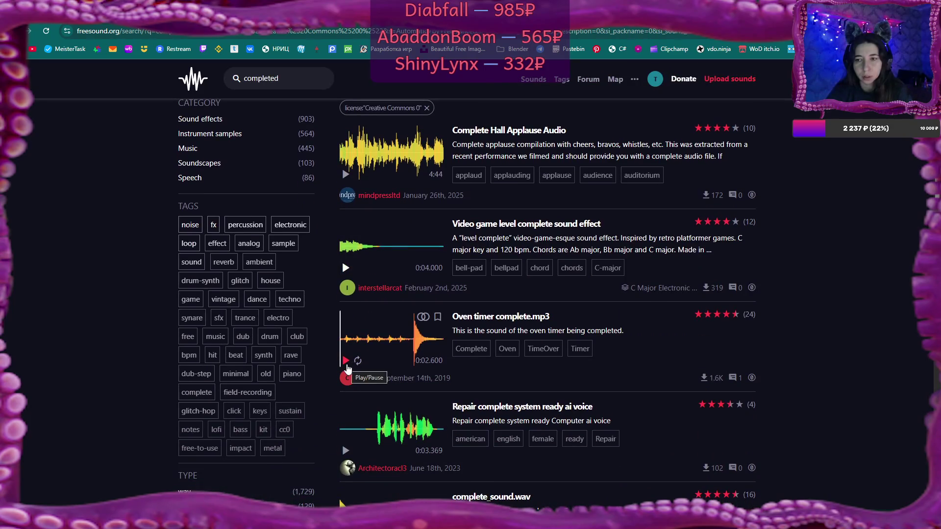
{"action": "left_click", "coordinate": [347, 361]}
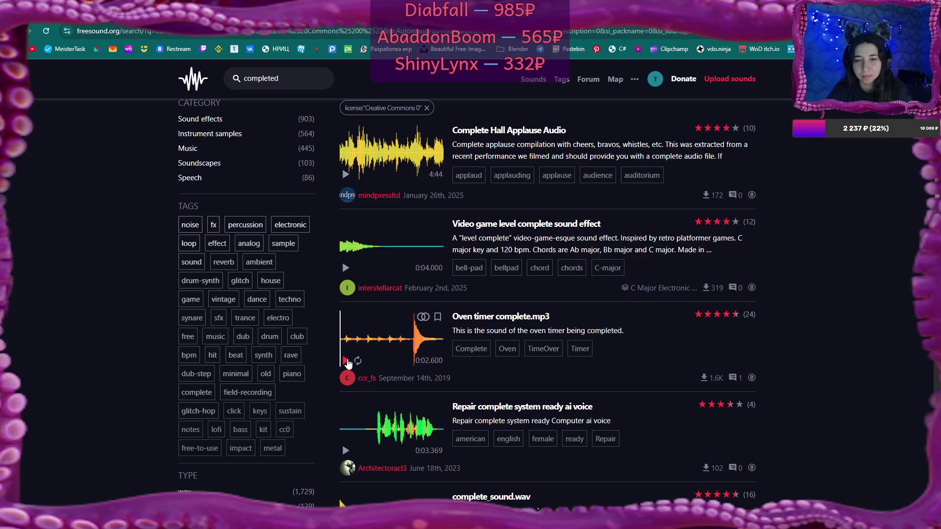
{"action": "scroll", "coordinate": [347, 363], "scroll_direction": "down", "scroll_amount": 1}
{"action": "left_click", "coordinate": [346, 402]}
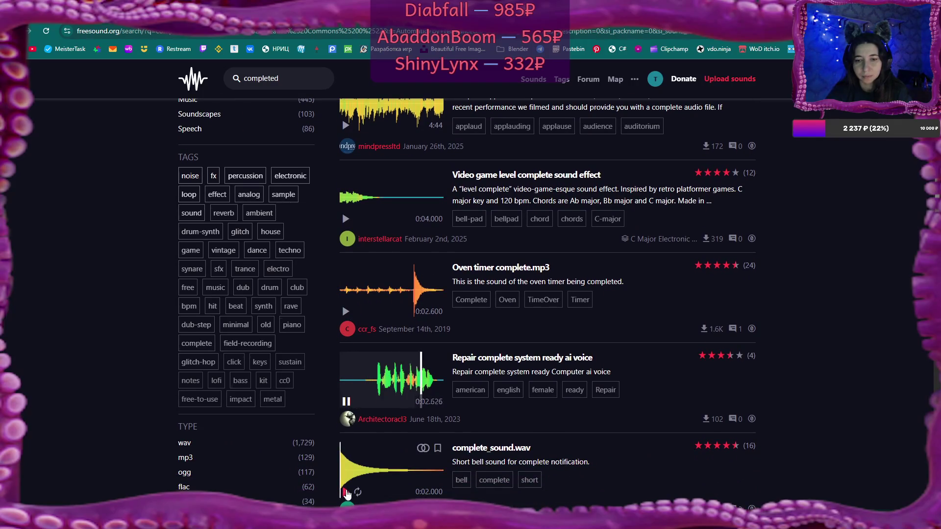
{"action": "left_click", "coordinate": [346, 492]}
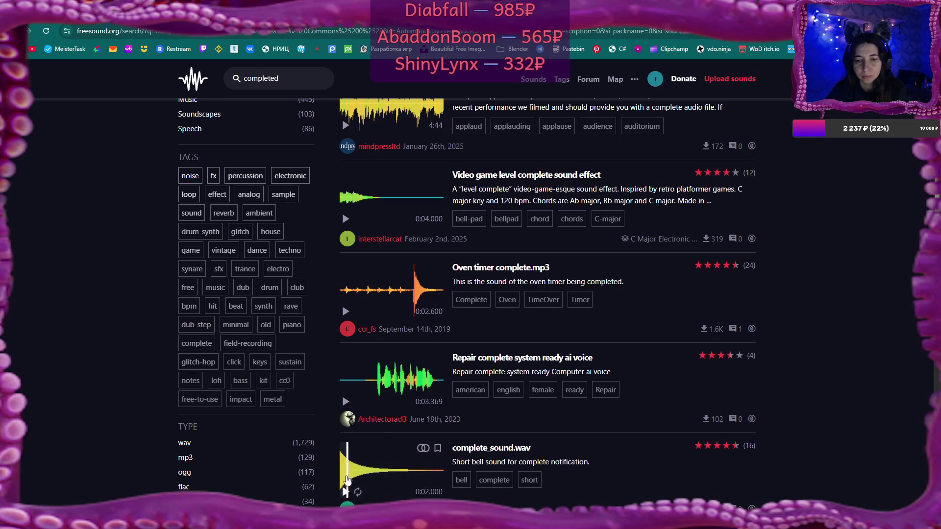
{"action": "left_click", "coordinate": [346, 402]}
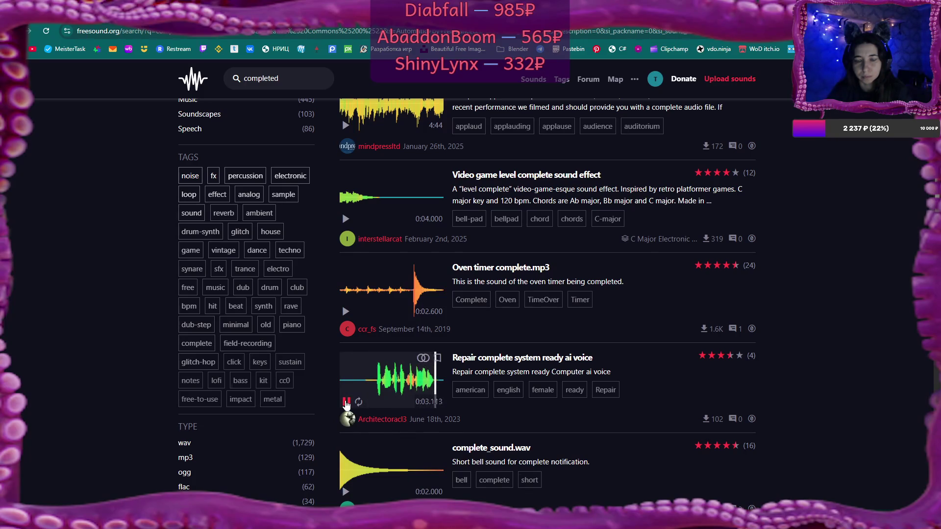
Step: Preview the Blade Runner track, the Call Can Not Be Completed clip and Completed.wav, then open Completed.wav's page
{"action": "scroll", "coordinate": [346, 403], "scroll_direction": "down", "scroll_amount": 2}
{"action": "scroll", "coordinate": [346, 412], "scroll_direction": "down", "scroll_amount": 3}
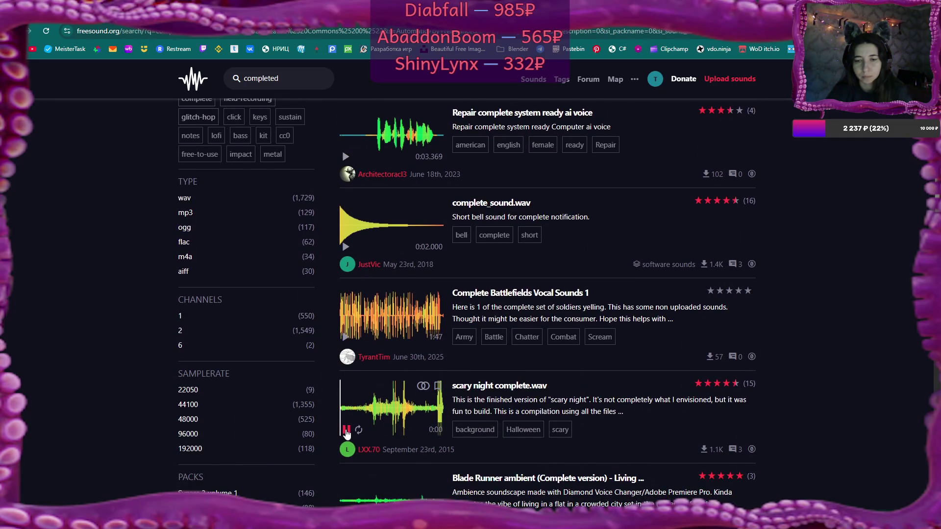
{"action": "scroll", "coordinate": [346, 434], "scroll_direction": "down", "scroll_amount": 3}
{"action": "left_click", "coordinate": [346, 376]}
{"action": "left_click", "coordinate": [346, 483]}
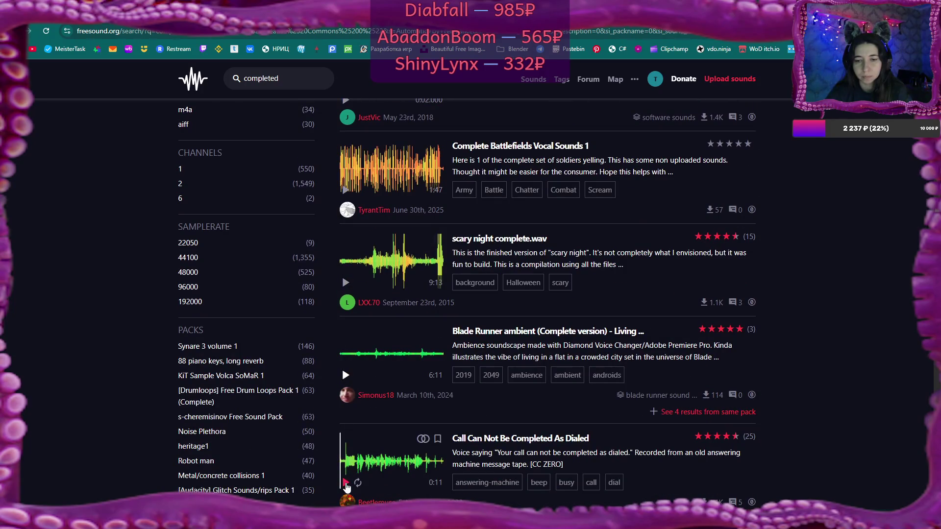
{"action": "scroll", "coordinate": [346, 484], "scroll_direction": "down", "scroll_amount": 2}
{"action": "left_click", "coordinate": [346, 478]}
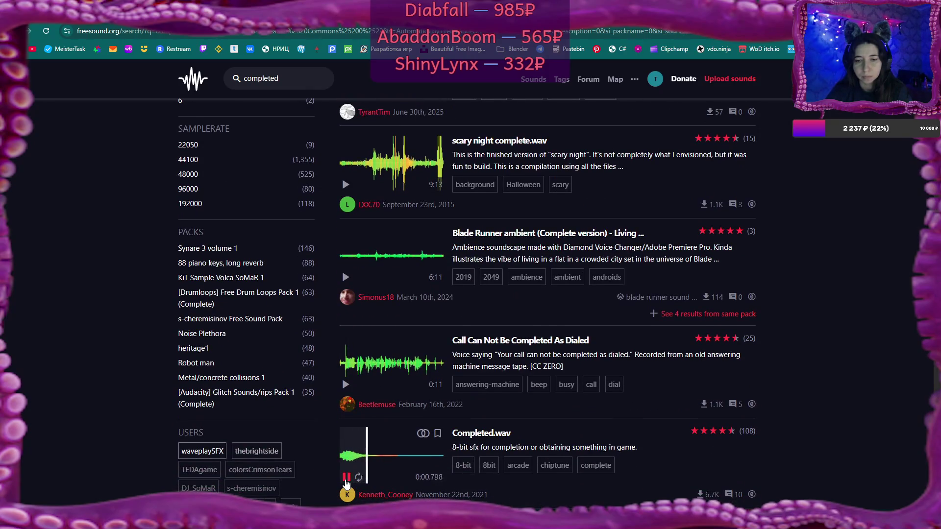
{"action": "left_click", "coordinate": [346, 479]}
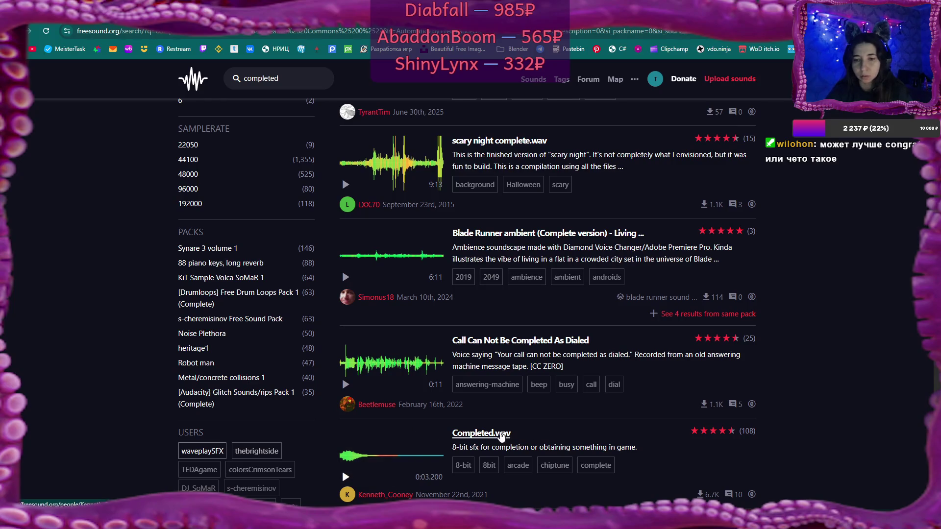
{"action": "left_click", "coordinate": [481, 433]}
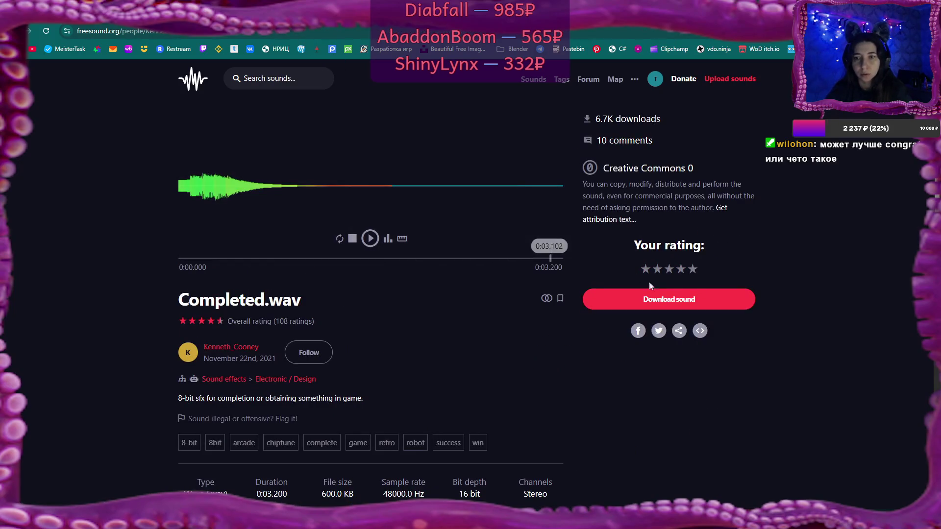
Step: Download Completed.wav, dismiss the donation prompt, and save the WAV into the Music CC0 folder
{"action": "left_click", "coordinate": [665, 301]}
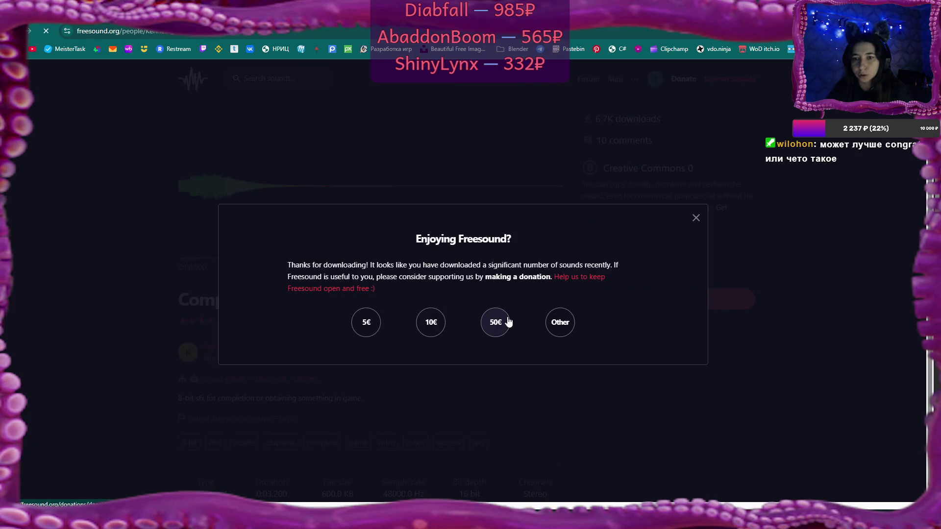
{"action": "left_click", "coordinate": [695, 218]}
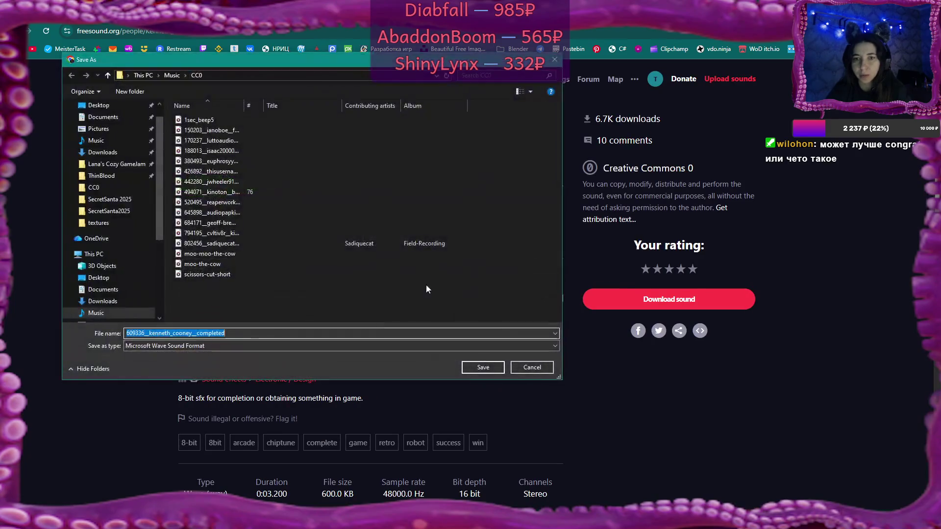
{"action": "left_click_drag", "start_coordinate": [245, 106], "coordinate": [352, 104]}
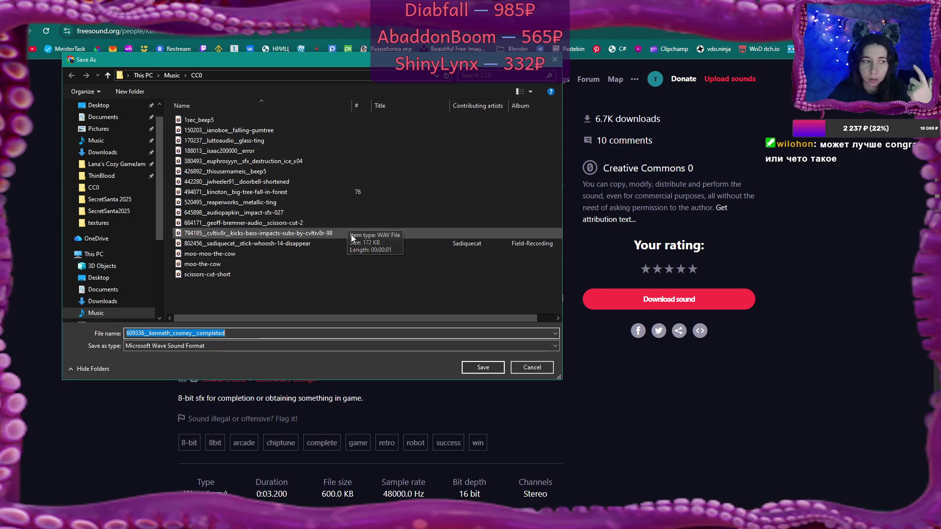
{"action": "left_click", "coordinate": [495, 368]}
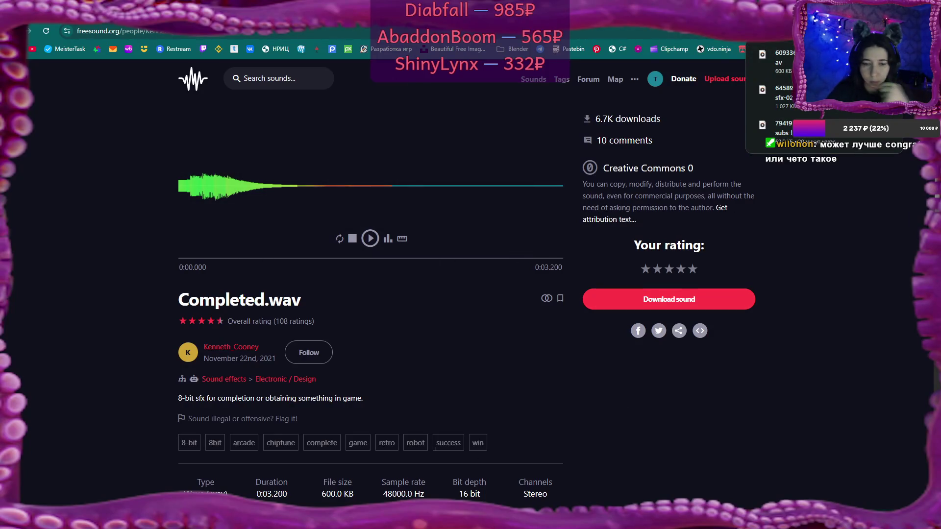
Step: Import the downloaded completed sound from the CC0 folder into the Sounds content folder
{"action": "key", "text": "alt+Tab"}
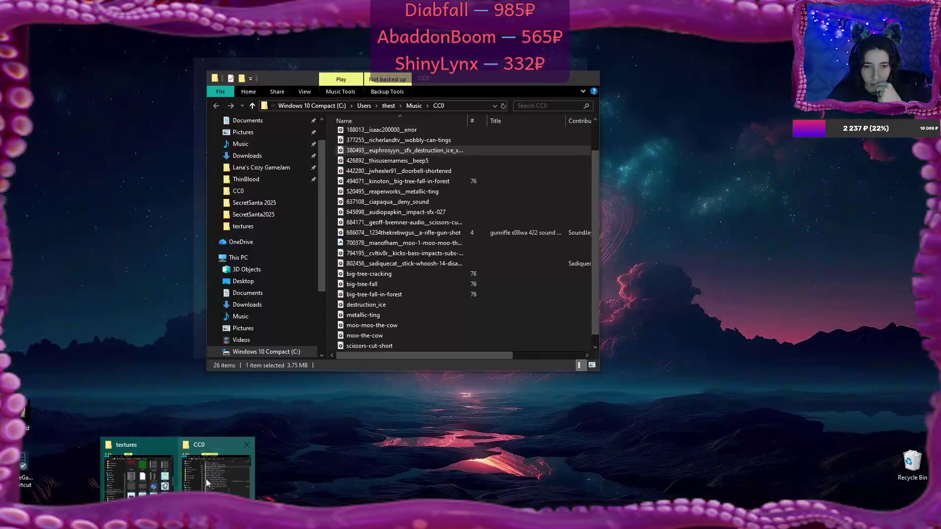
{"action": "left_click", "coordinate": [207, 482]}
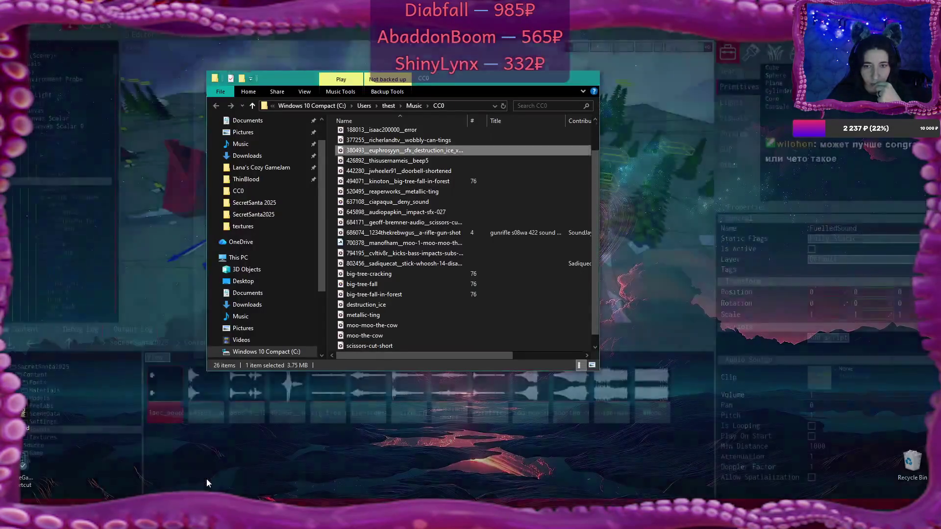
{"action": "scroll", "coordinate": [451, 237], "scroll_direction": "down", "scroll_amount": 1}
{"action": "left_click_drag", "start_coordinate": [401, 346], "coordinate": [513, 460]}
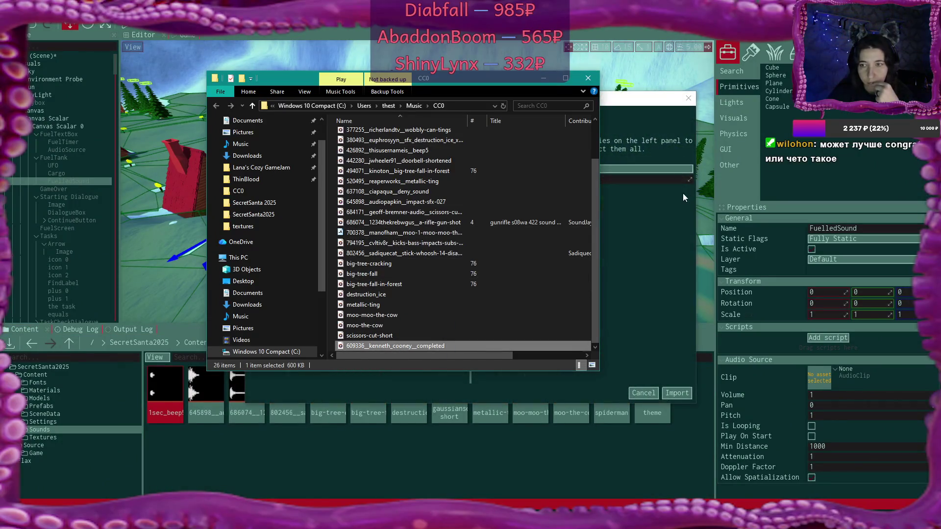
{"action": "left_click", "coordinate": [683, 195]}
{"action": "left_click", "coordinate": [676, 392]}
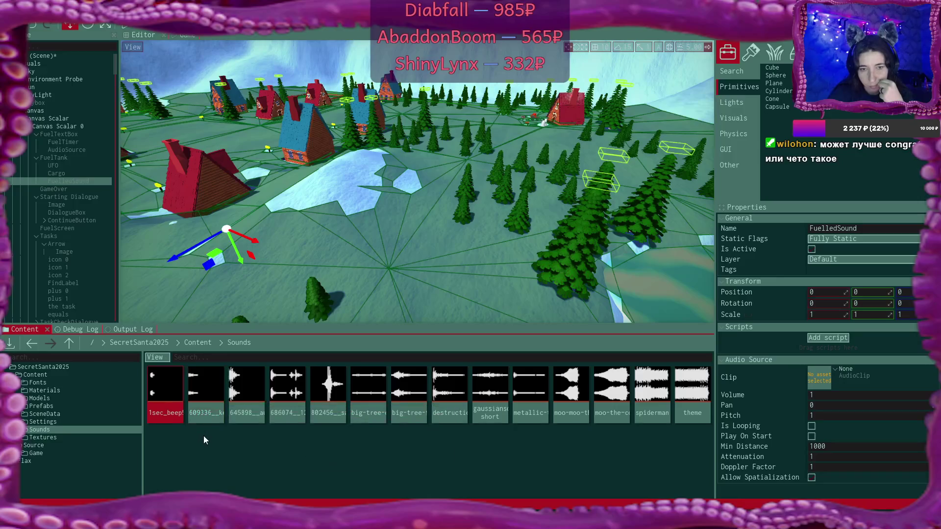
Step: Assign the 609336 sound asset to FuelledSound's Clip slot
{"action": "left_click_drag", "start_coordinate": [213, 385], "coordinate": [817, 386]}
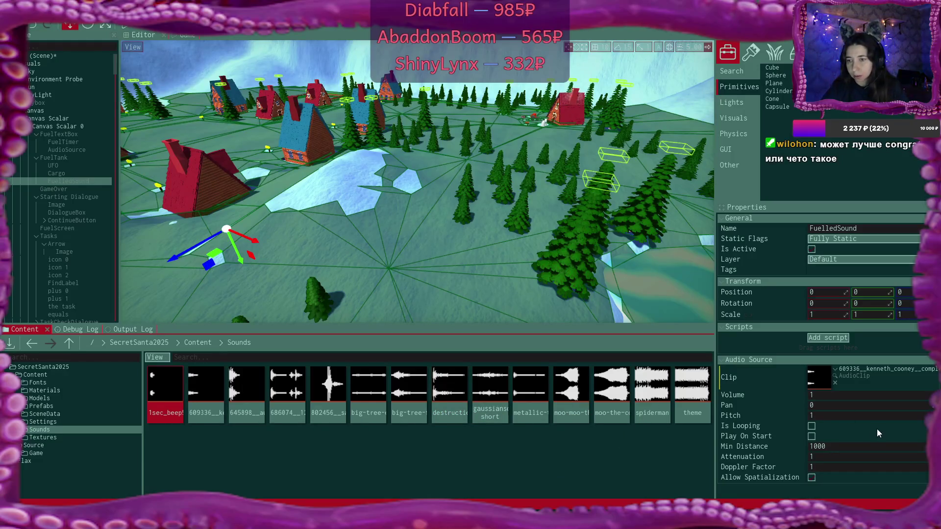
{"action": "mouse_move", "coordinate": [514, 520]}
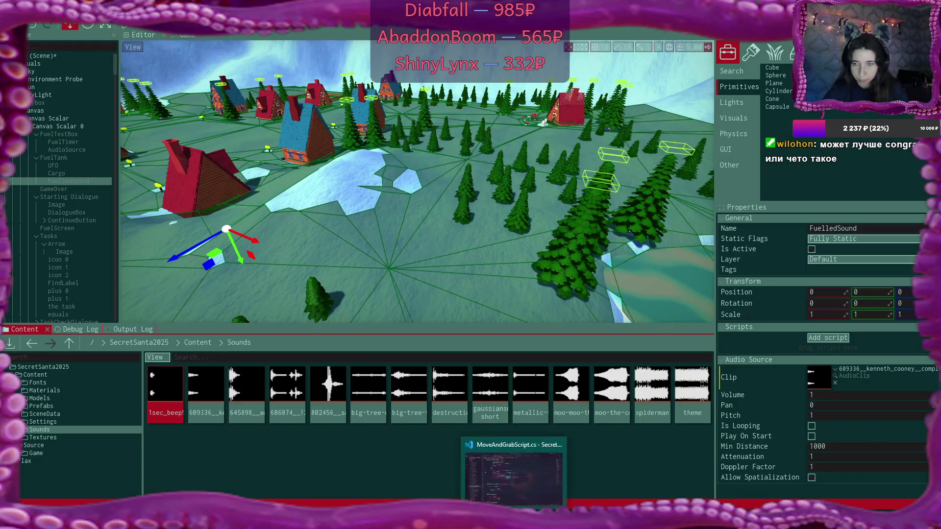
{"action": "left_click", "coordinate": [514, 470]}
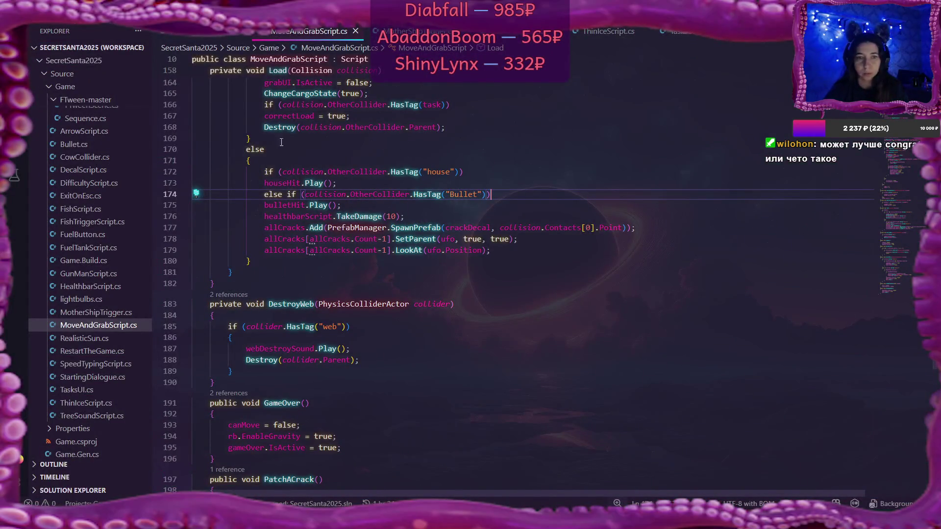
Step: In FuelTankScript.cs, declare a public AudioSource fullTankSound field
{"action": "left_click", "coordinate": [92, 249]}
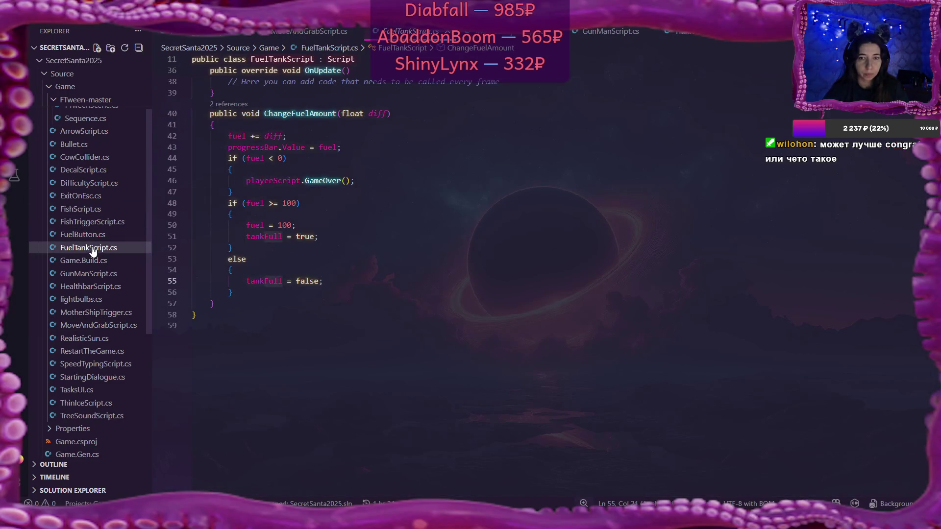
{"action": "scroll", "coordinate": [435, 209], "scroll_direction": "up", "scroll_amount": 2}
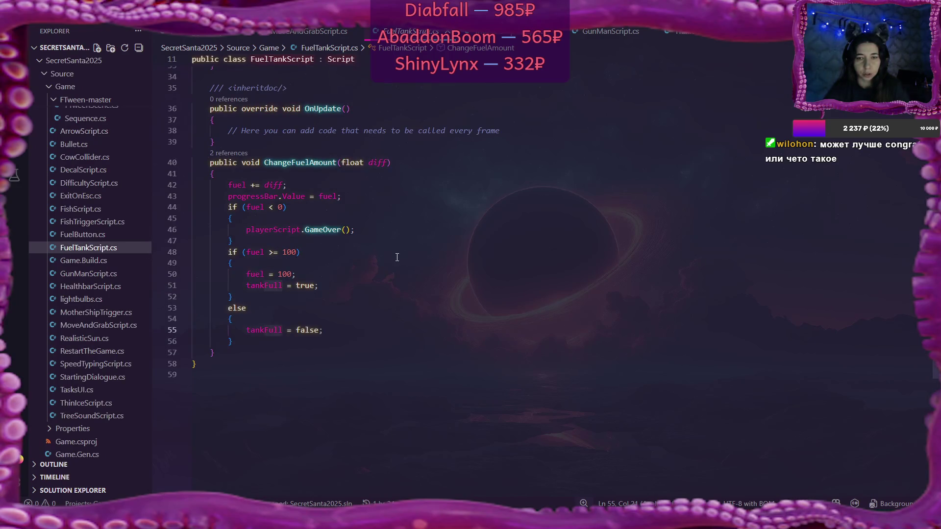
{"action": "left_click", "coordinate": [336, 286]}
{"action": "key", "text": "Return"}
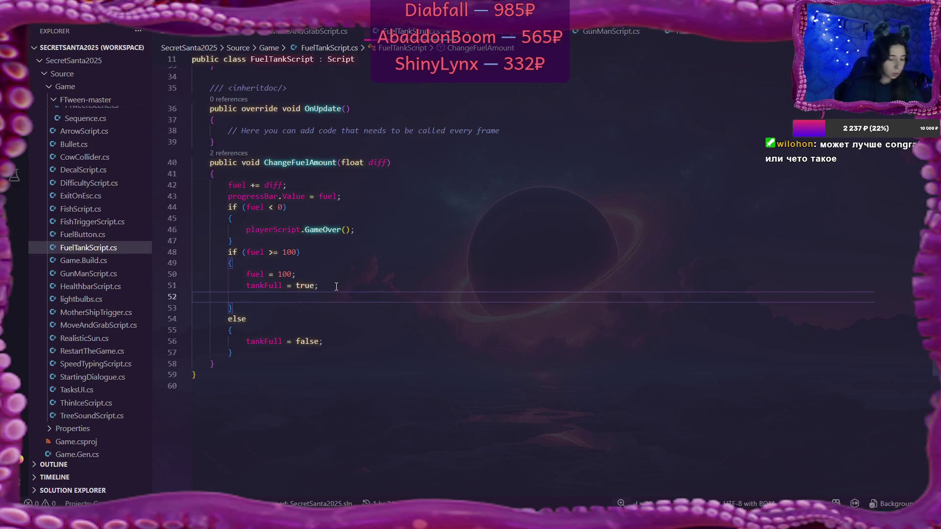
{"action": "scroll", "coordinate": [336, 286], "scroll_direction": "up", "scroll_amount": 10}
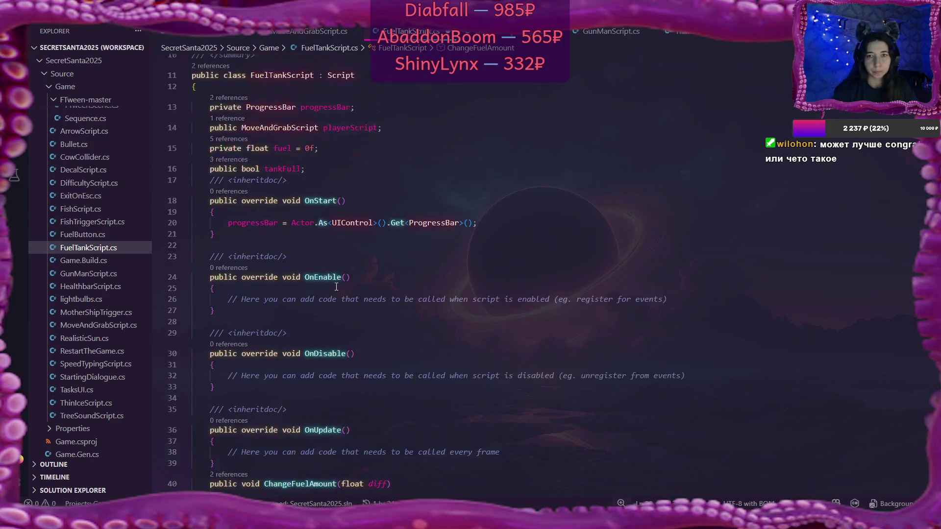
{"action": "scroll", "coordinate": [336, 286], "scroll_direction": "up", "scroll_amount": 2}
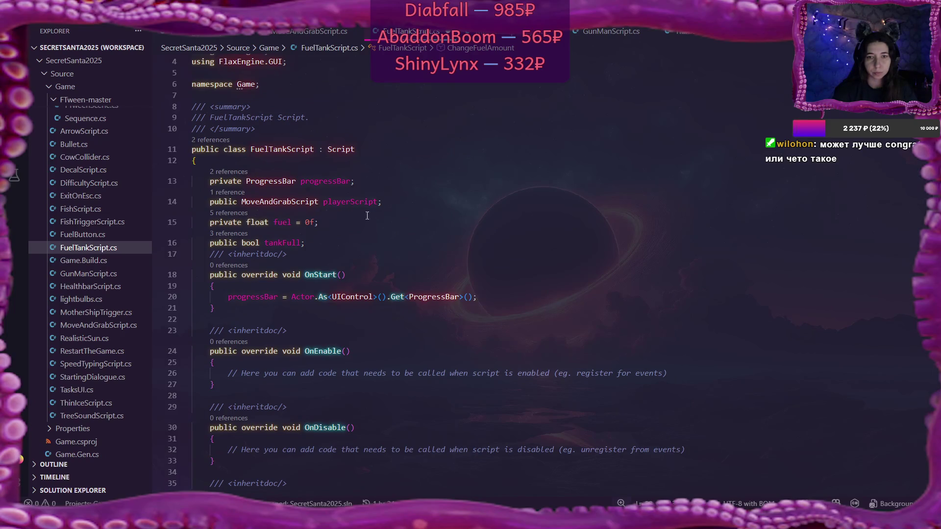
{"action": "key", "text": "Return"}
{"action": "type", "text": "p"}
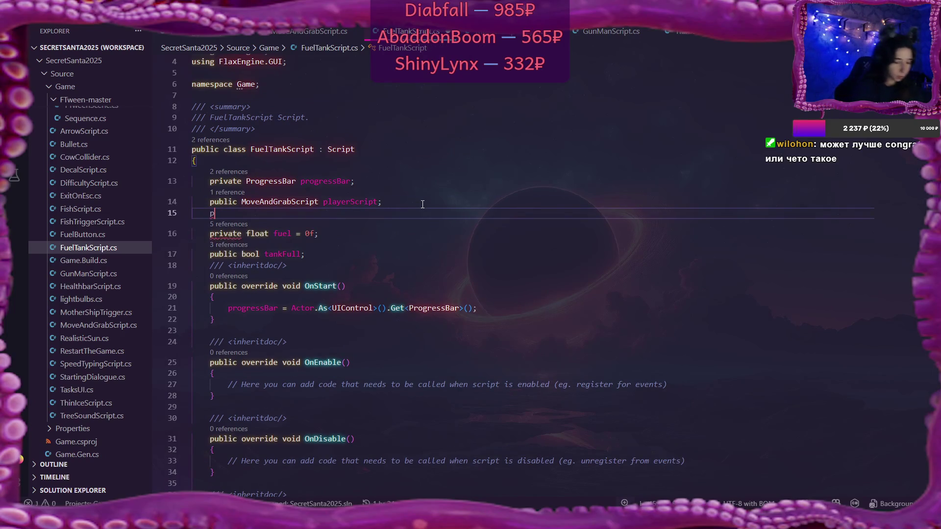
{"action": "type", "text": "ublic "}
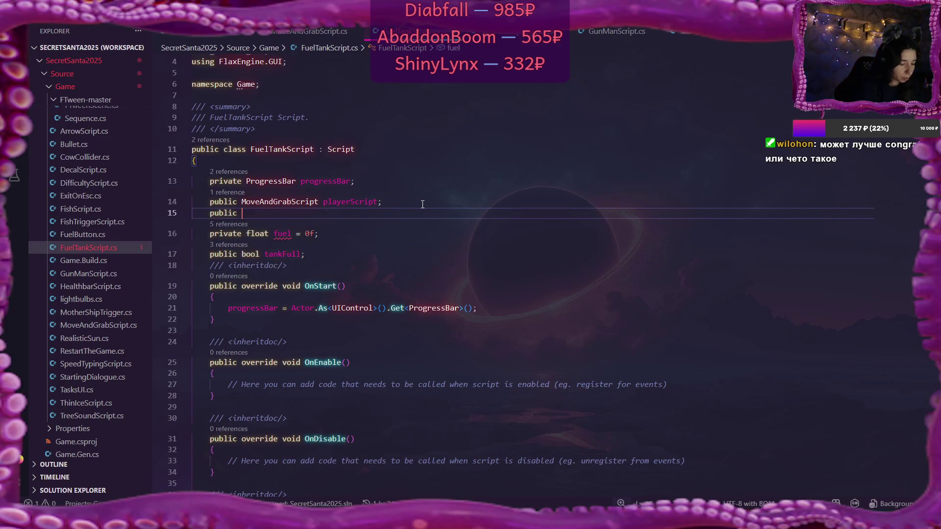
{"action": "type", "text": "Aud"}
{"action": "key", "text": "Down"}
{"action": "key", "text": "Down"}
{"action": "key", "text": "Down"}
{"action": "key", "text": "Down"}
{"action": "key", "text": "Down"}
{"action": "key", "text": "Down"}
{"action": "key", "text": "Tab"}
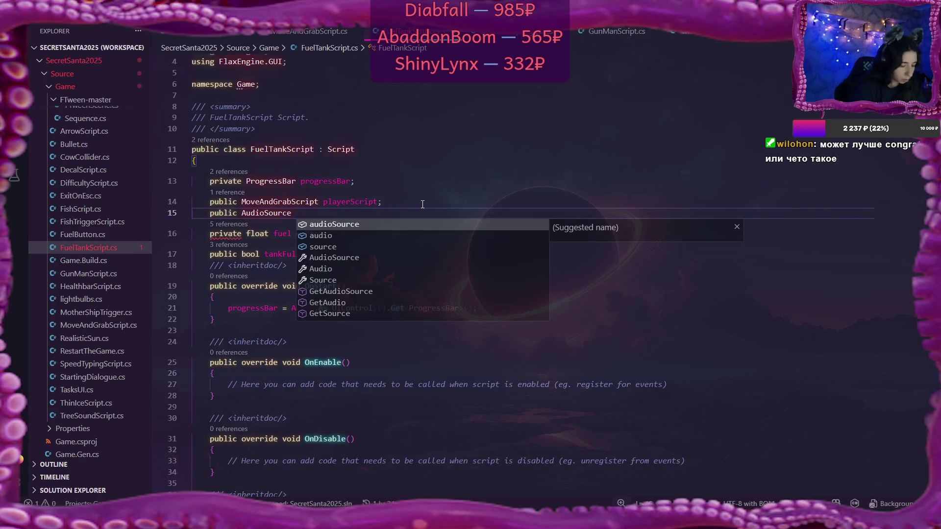
{"action": "type", "text": "fu"}
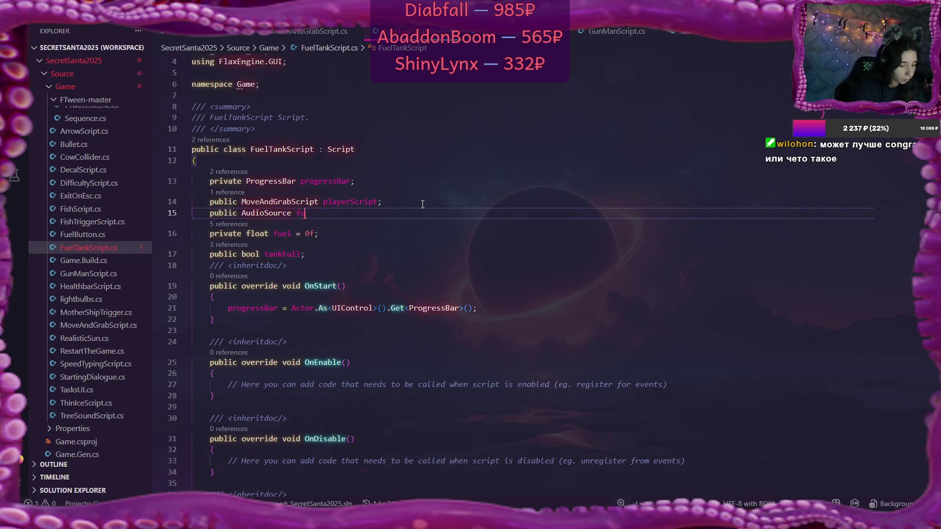
{"action": "type", "text": "lltankS"}
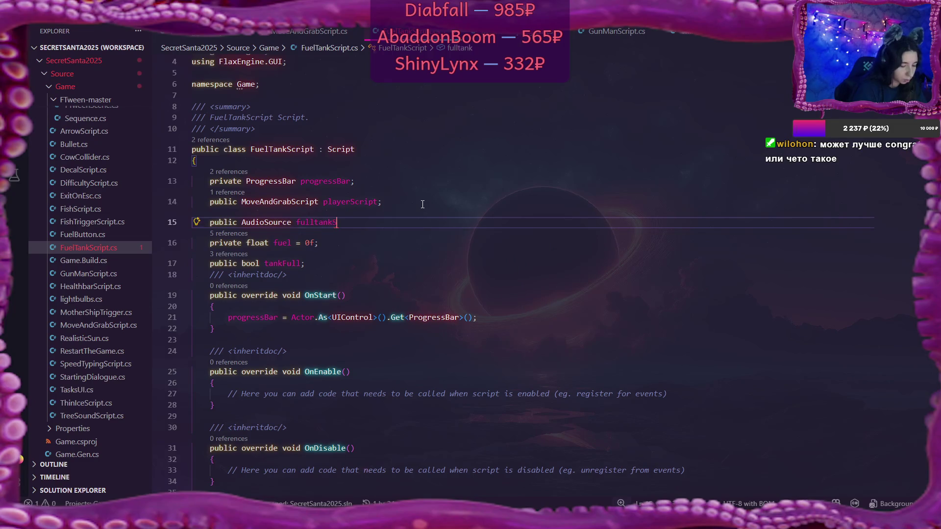
{"action": "type", "text": ";"}
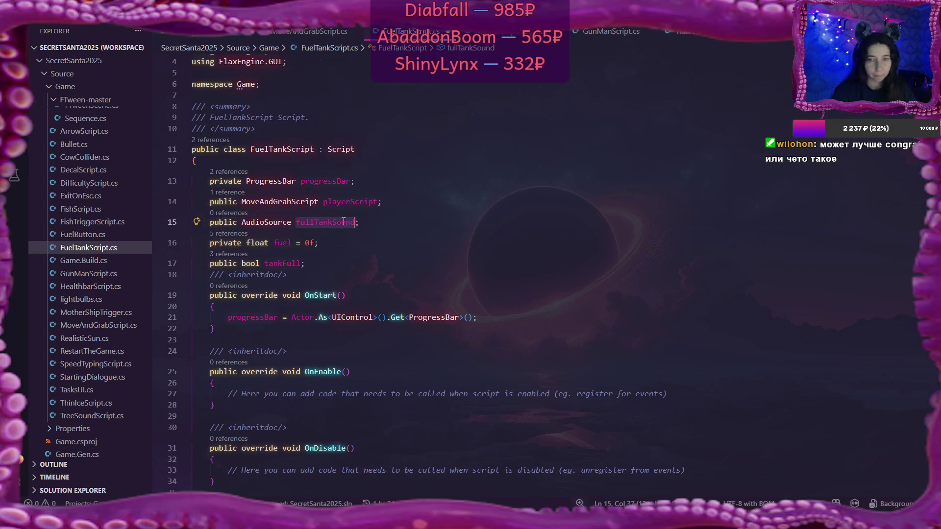
Step: Call fullTankSound.Play() in the fuel >= 100 block, indented to match, and reselect FuelTank
{"action": "scroll", "coordinate": [366, 304], "scroll_direction": "down", "scroll_amount": 10}
{"action": "scroll", "coordinate": [366, 304], "scroll_direction": "down", "scroll_amount": 3}
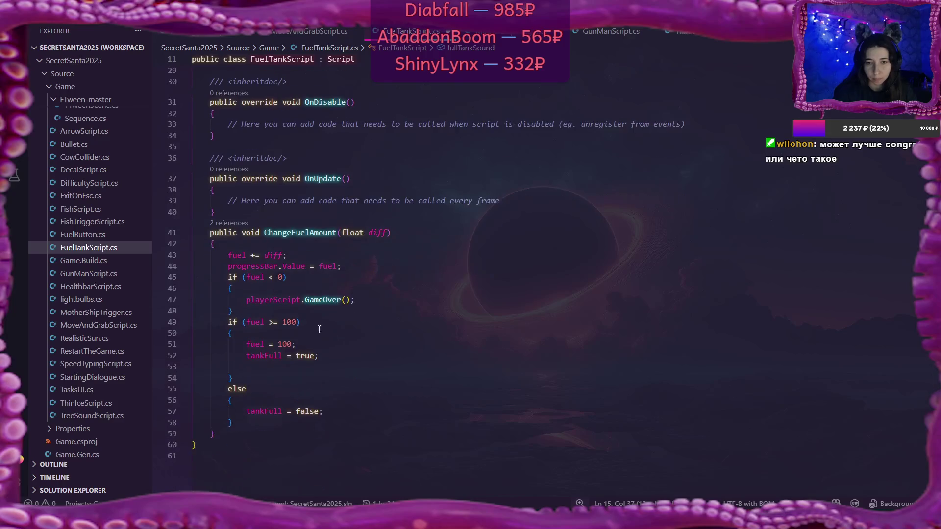
{"action": "left_click", "coordinate": [255, 364]}
{"action": "type", "text": "fullTankSound"}
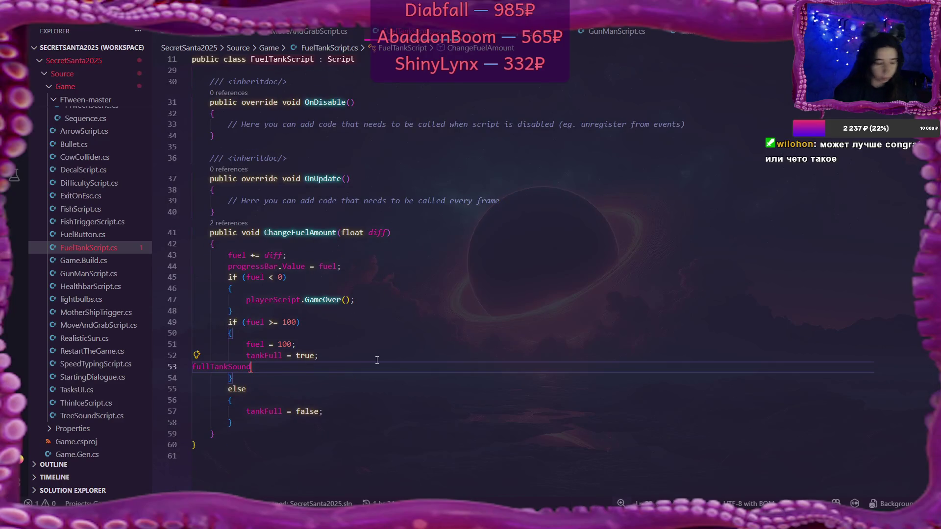
{"action": "type", "text": "."}
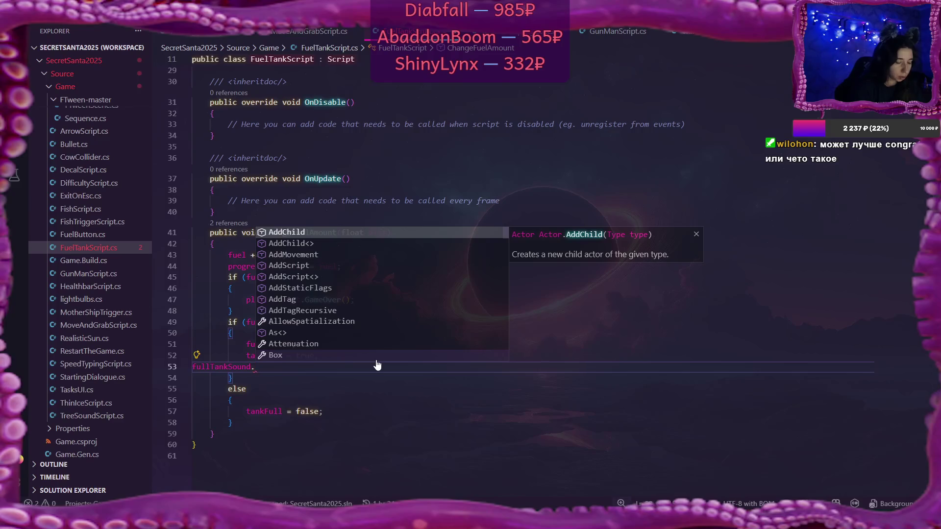
{"action": "type", "text": "Play"}
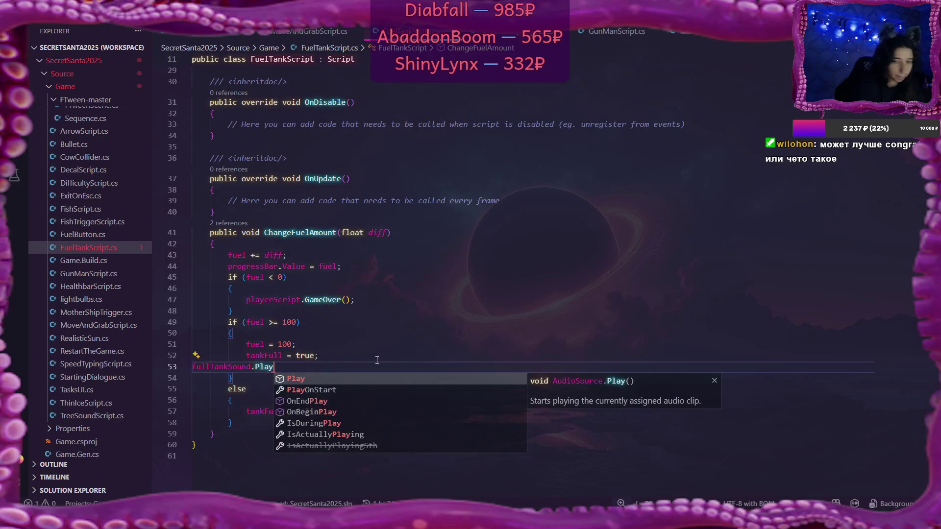
{"action": "type", "text": "();"}
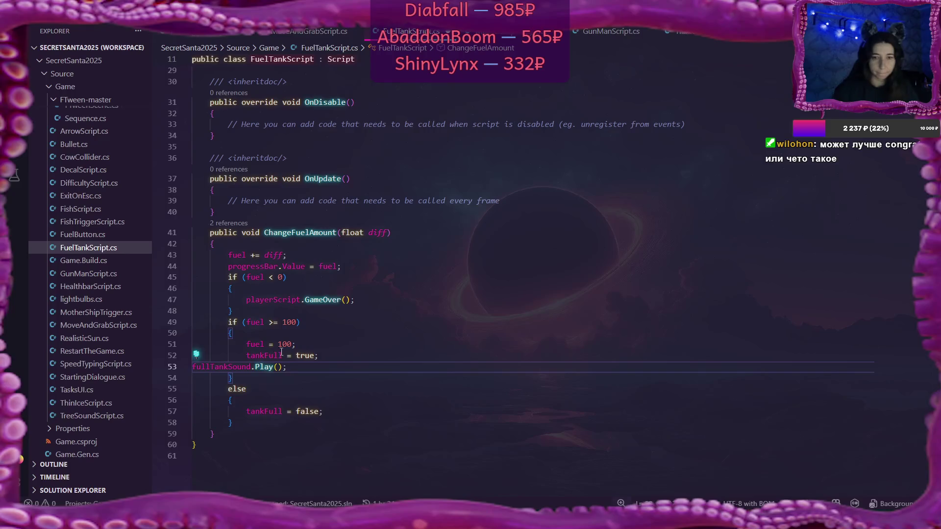
{"action": "left_click", "coordinate": [194, 367]}
{"action": "key", "text": "Tab"}
{"action": "key", "text": "Tab"}
{"action": "key", "text": "Tab"}
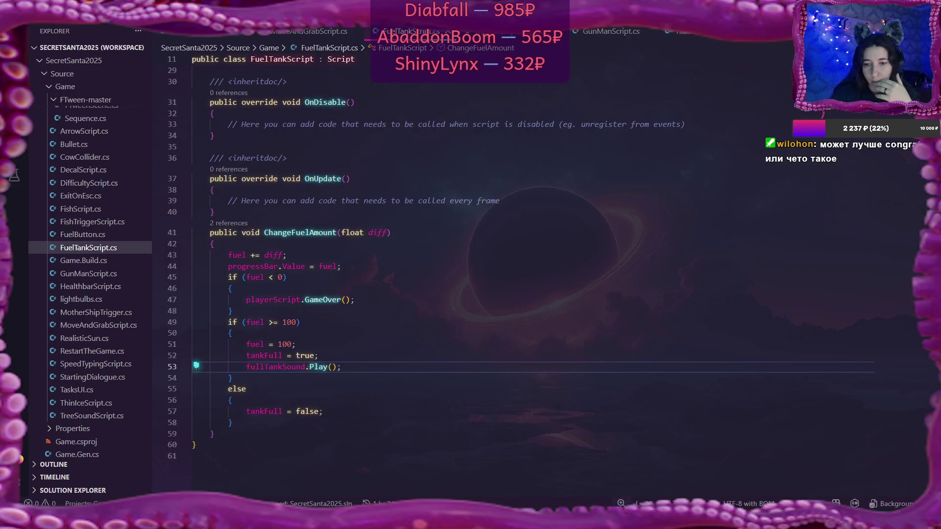
{"action": "key", "text": "alt+Tab"}
{"action": "left_click", "coordinate": [71, 159]}
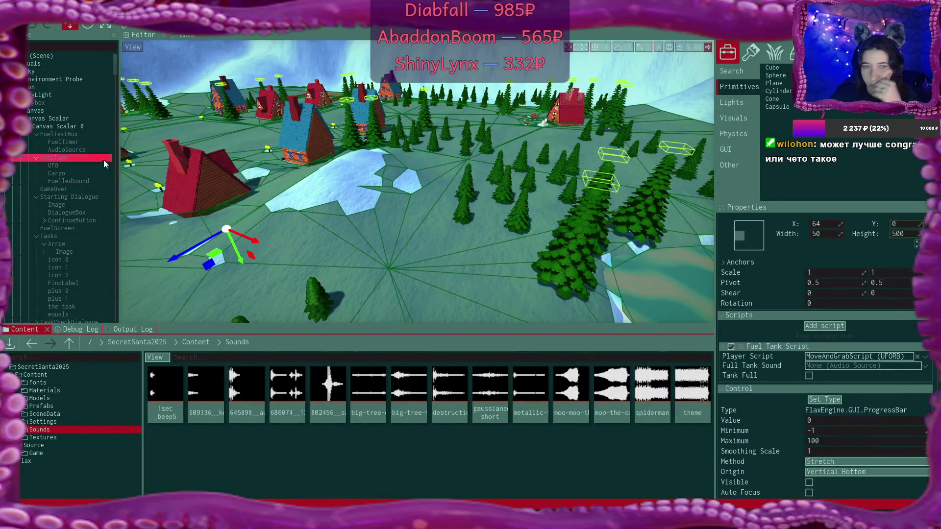
Step: Set FuelledSound as the Fuel Tank Script's Full Tank Sound and open the Debug Log
{"action": "left_click_drag", "start_coordinate": [70, 180], "coordinate": [839, 369]}
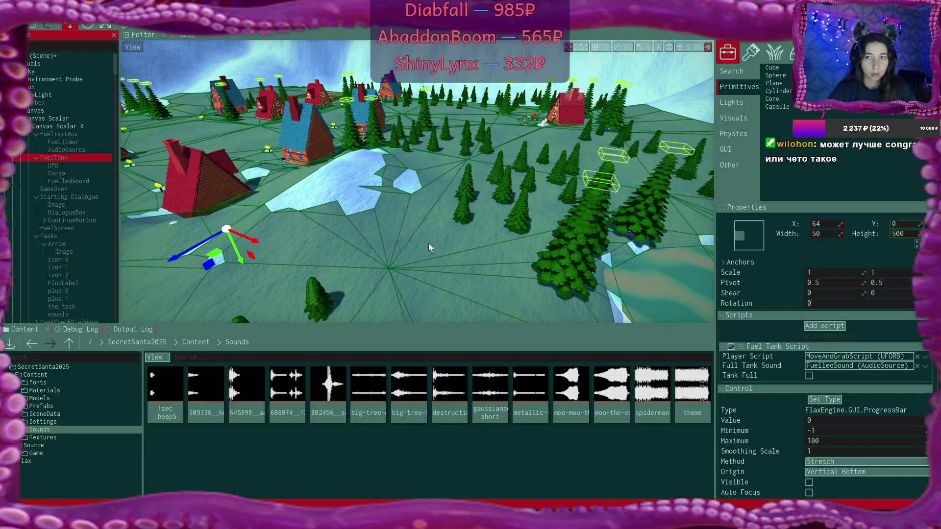
{"action": "left_click", "coordinate": [196, 343]}
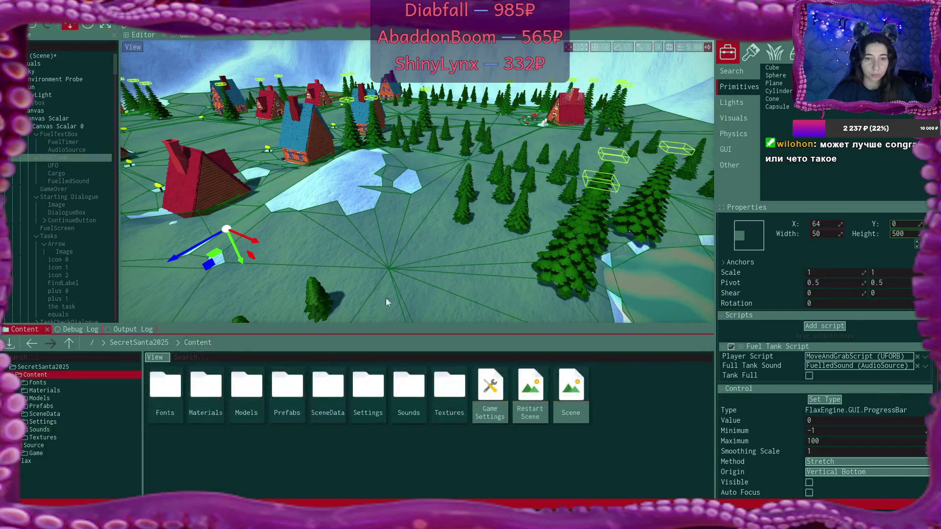
{"action": "mouse_move", "coordinate": [434, 240]}
{"action": "left_mouse_down"}
{"action": "mouse_move", "coordinate": [407, 225]}
{"action": "mouse_move", "coordinate": [227, 187]}
{"action": "left_mouse_up"}
{"action": "left_click", "coordinate": [83, 329]}
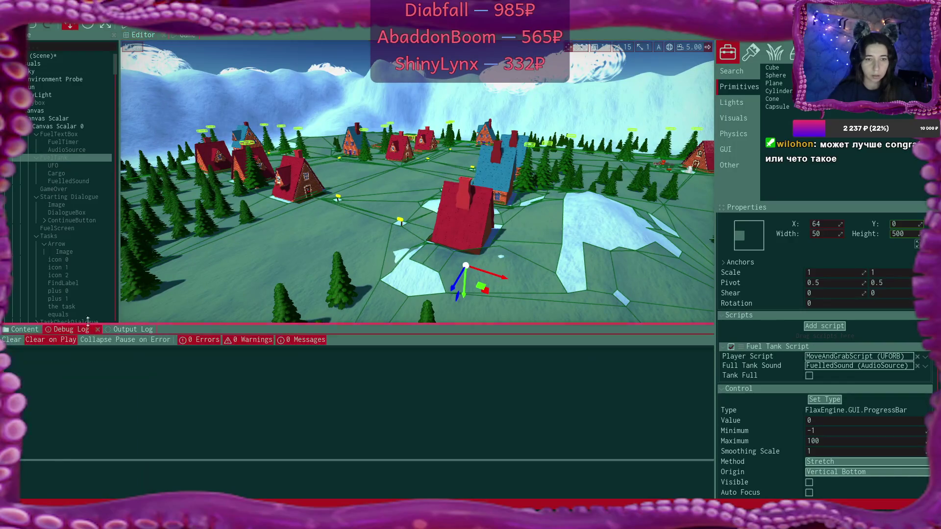
Step: Play the game on I TYPE SLOW, click through the intro dialogue and start refuelling the UFO
{"action": "left_click", "coordinate": [126, 25]}
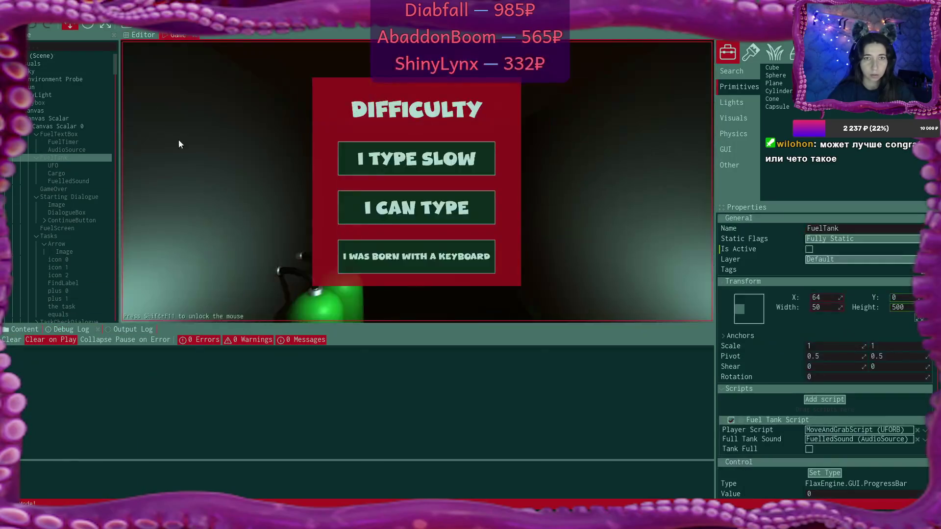
{"action": "left_click", "coordinate": [431, 156]}
{"action": "left_click", "coordinate": [542, 234]}
{"action": "left_click", "coordinate": [543, 235]}
{"action": "left_click", "coordinate": [543, 235]}
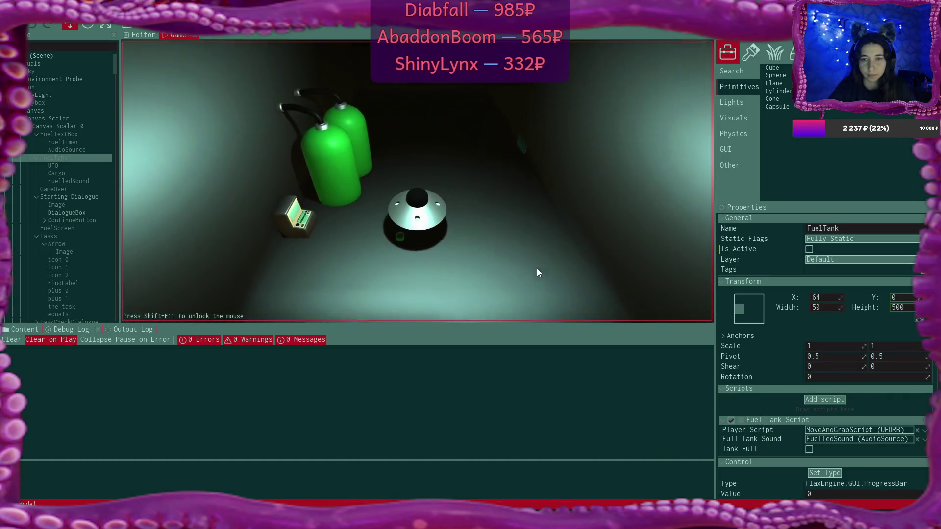
{"action": "left_click", "coordinate": [416, 286]}
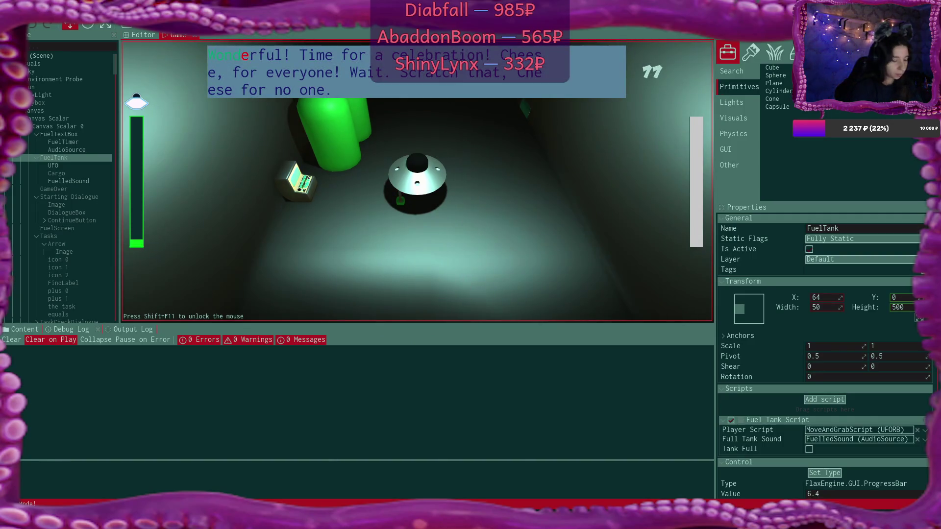
{"action": "key", "text": "XF86AudioRaiseVolume"}
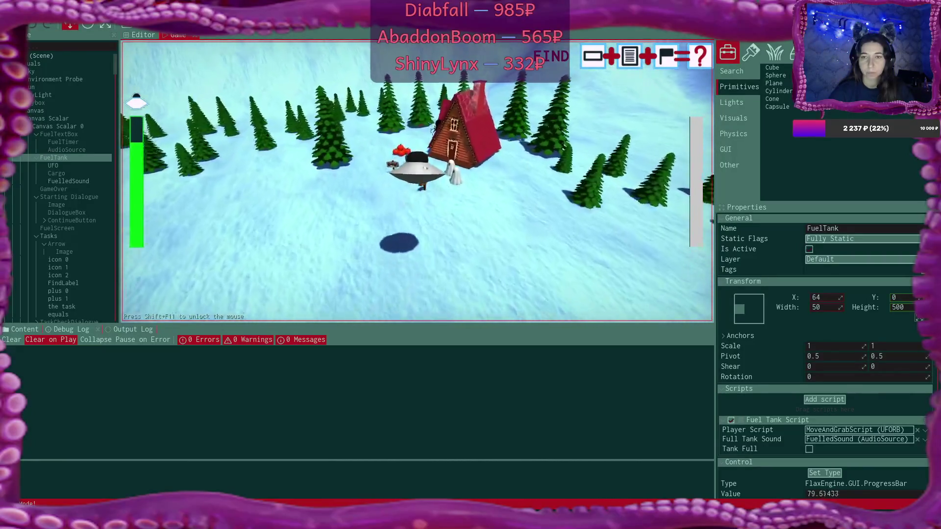
Step: With the tractor beam on, fly the UFO past the house and around the icy pond, climbing above it
{"action": "key", "text": "space"}
{"action": "key", "text": "w"}
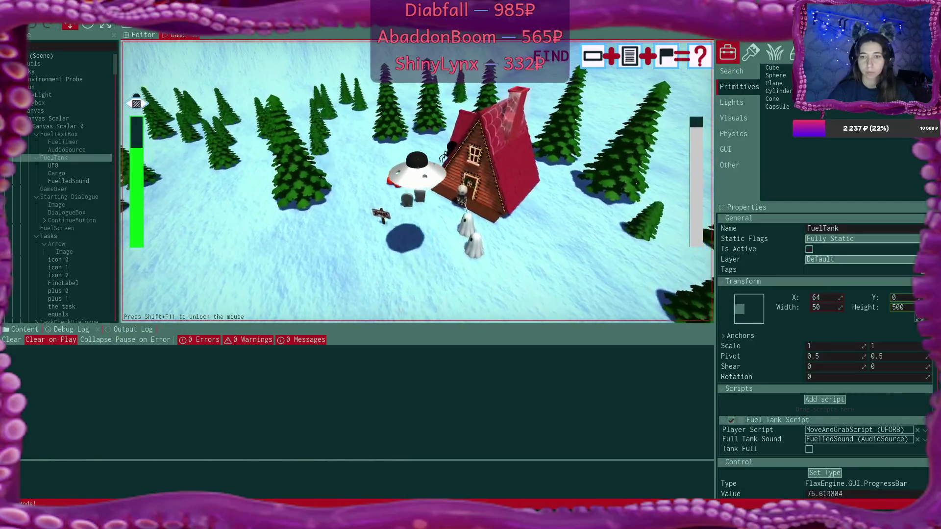
{"action": "key", "text": "d"}
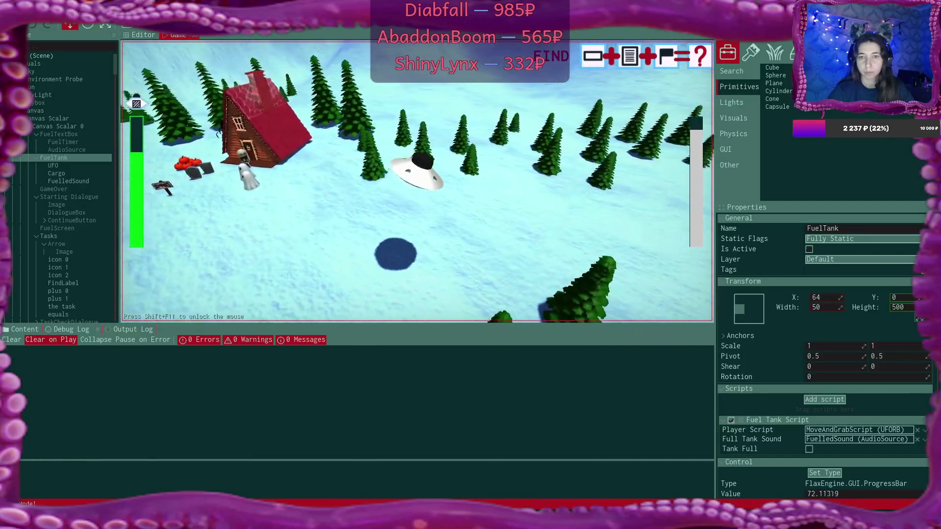
{"action": "key", "text": "d"}
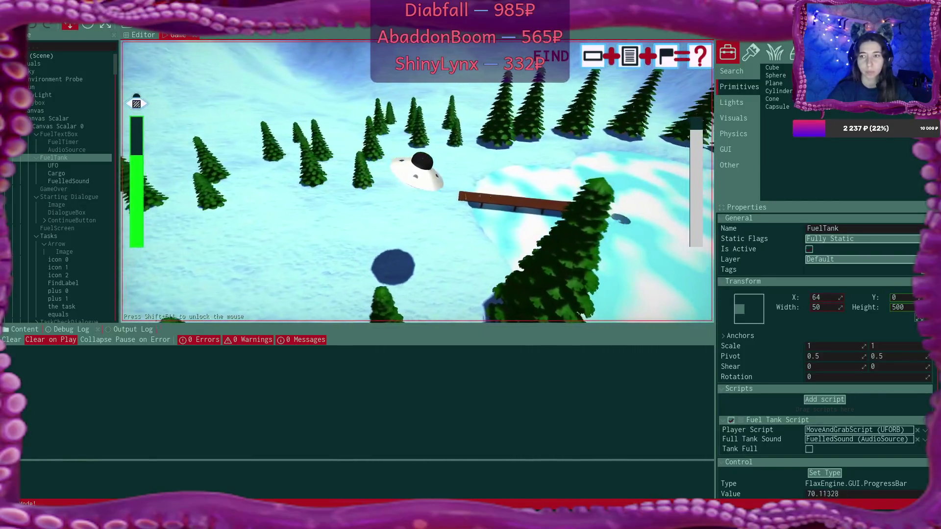
{"action": "key", "text": "a"}
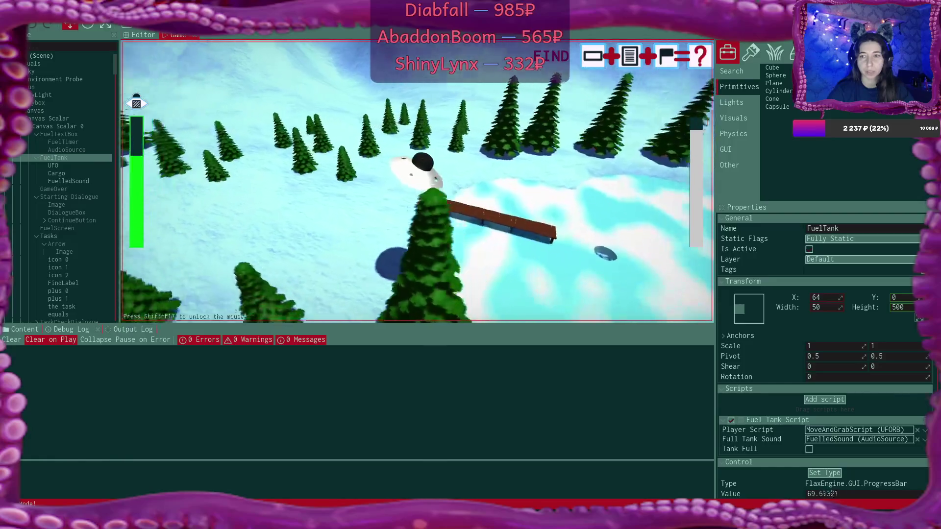
{"action": "key", "text": "w"}
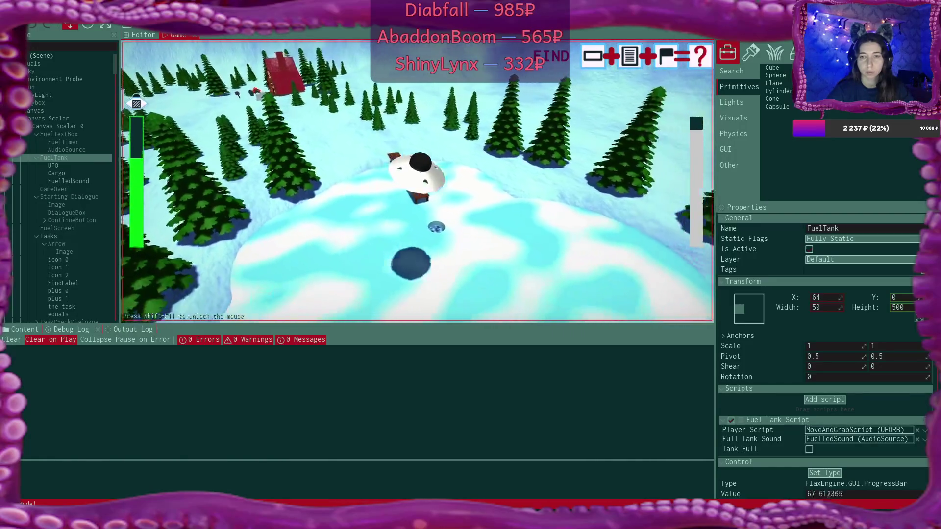
{"action": "key", "text": "a"}
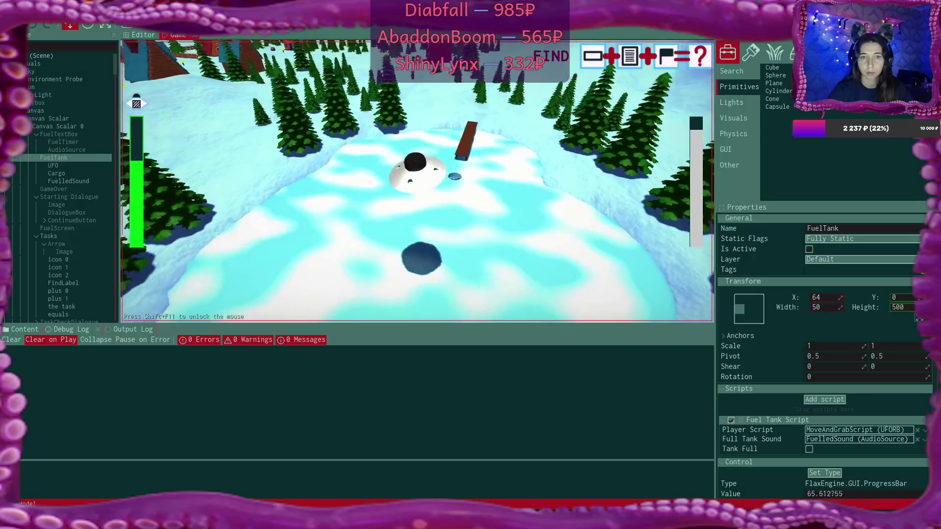
{"action": "key", "text": "d"}
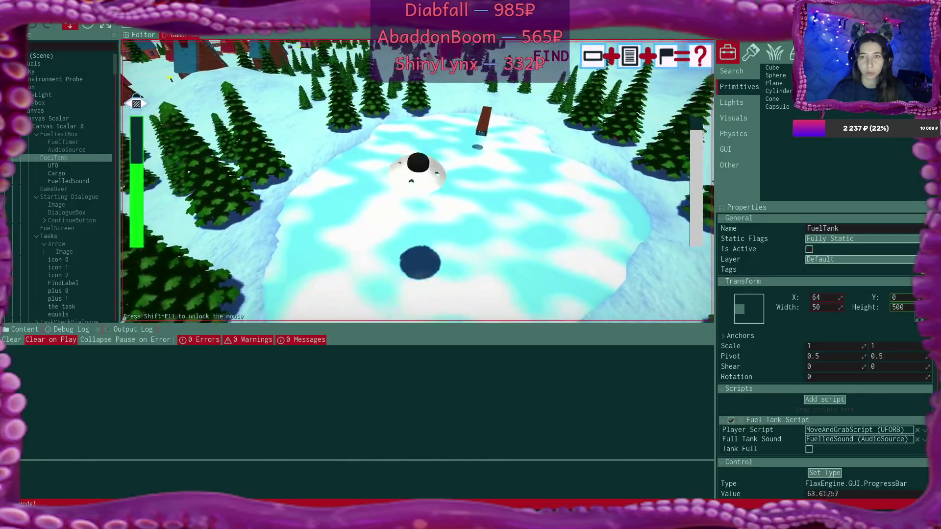
{"action": "key", "text": "d"}
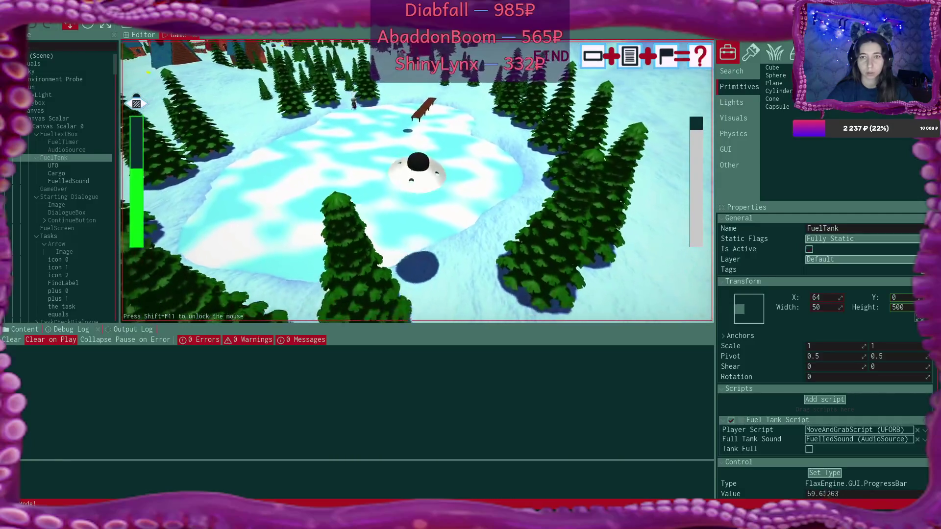
{"action": "key", "text": "s"}
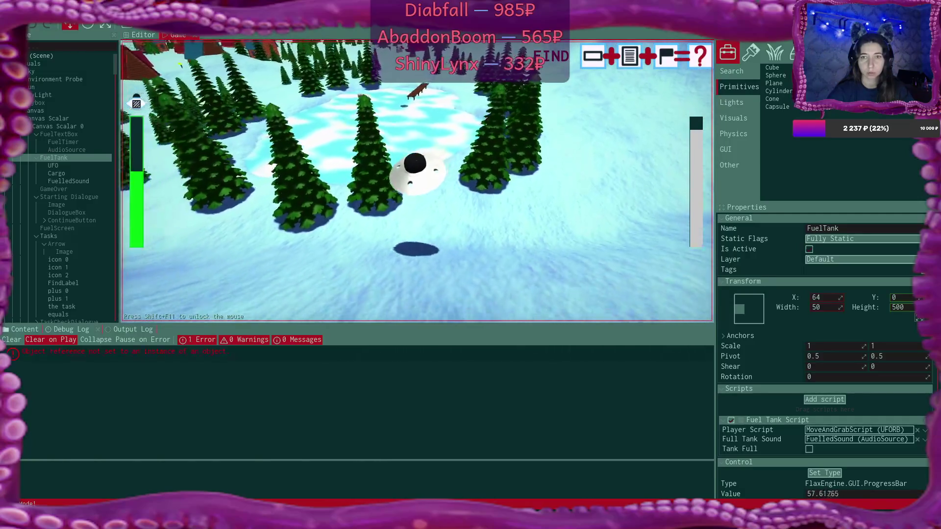
{"action": "key", "text": "space"}
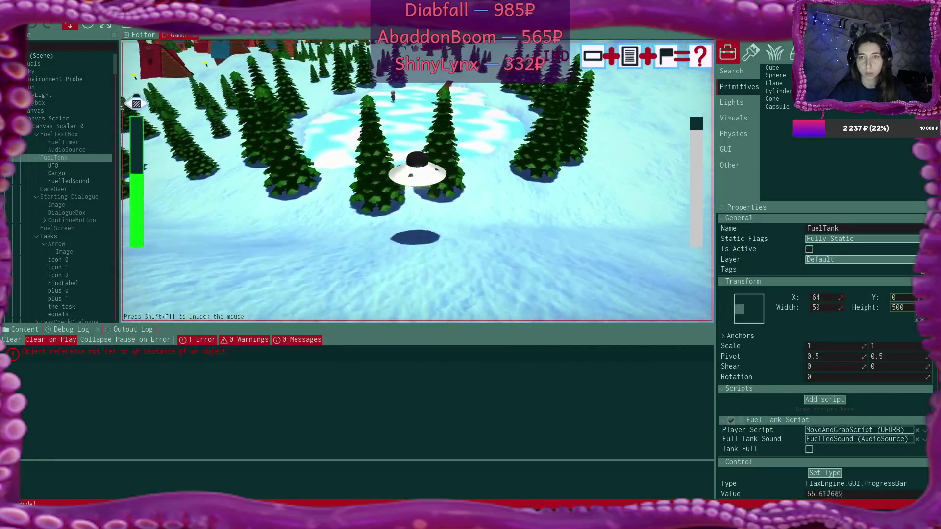
{"action": "key", "text": "space"}
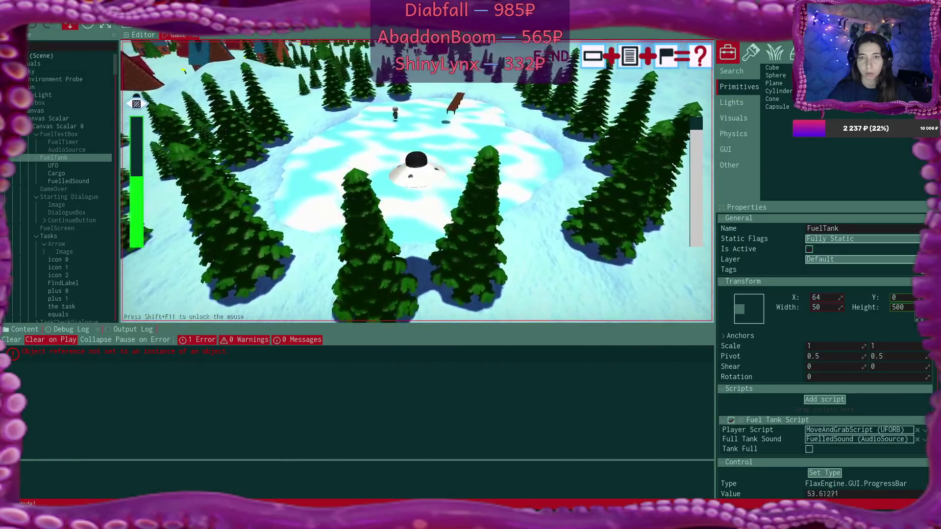
{"action": "key", "text": "space"}
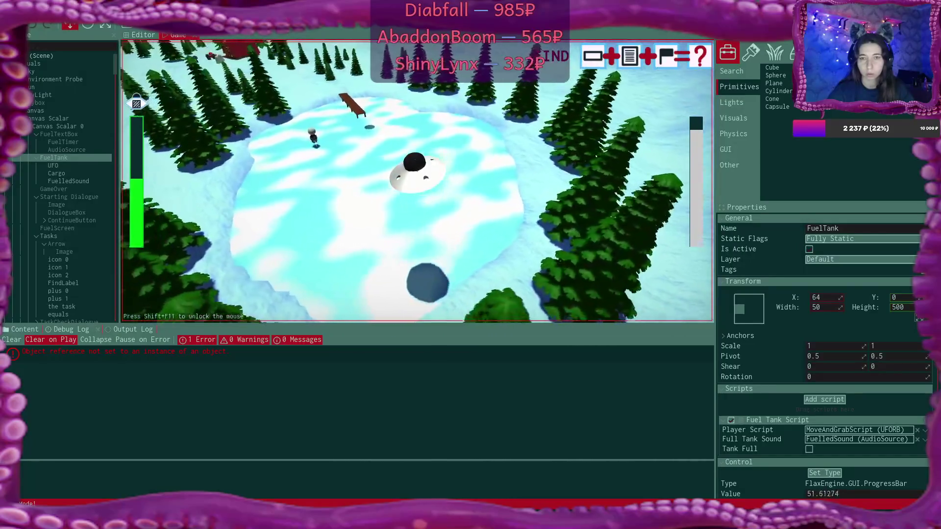
Step: Sweep the UFO over the pond, then open the null-reference error's stack trace in the Debug Log
{"action": "key", "text": "d"}
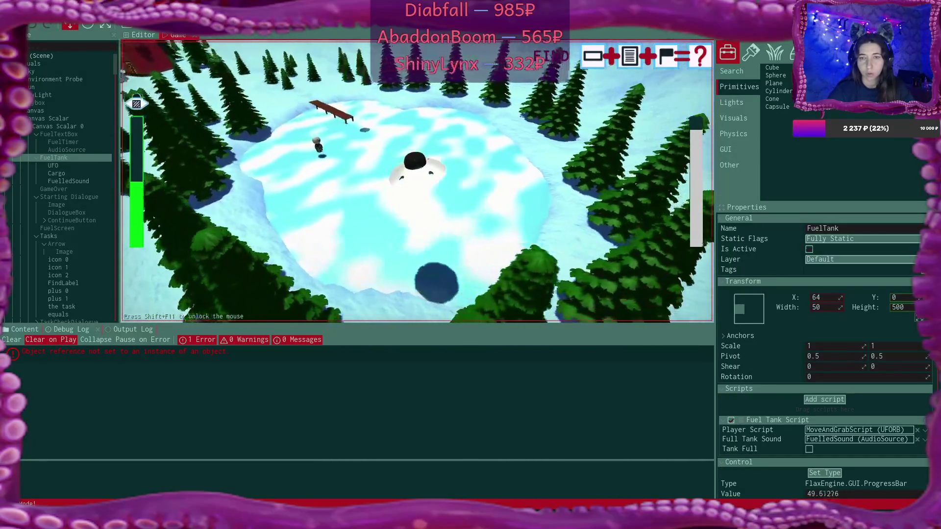
{"action": "key", "text": "d"}
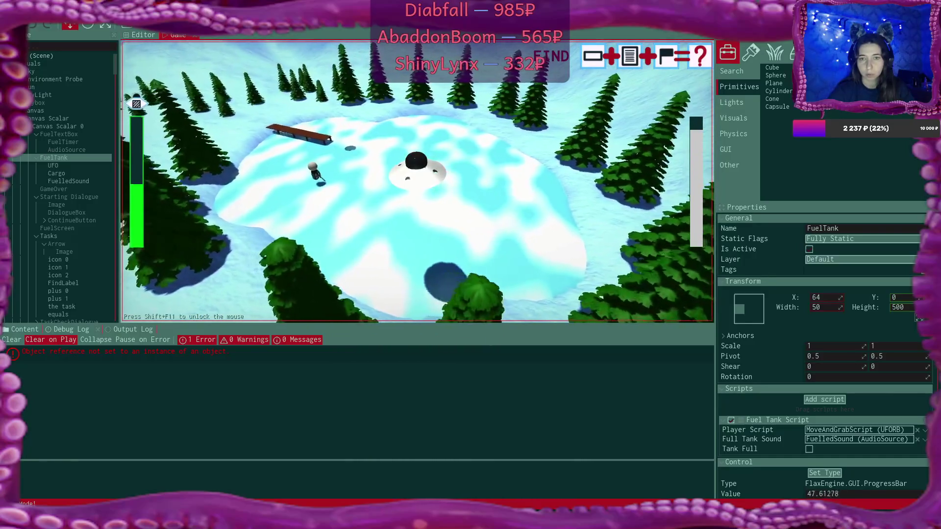
{"action": "key", "text": "a"}
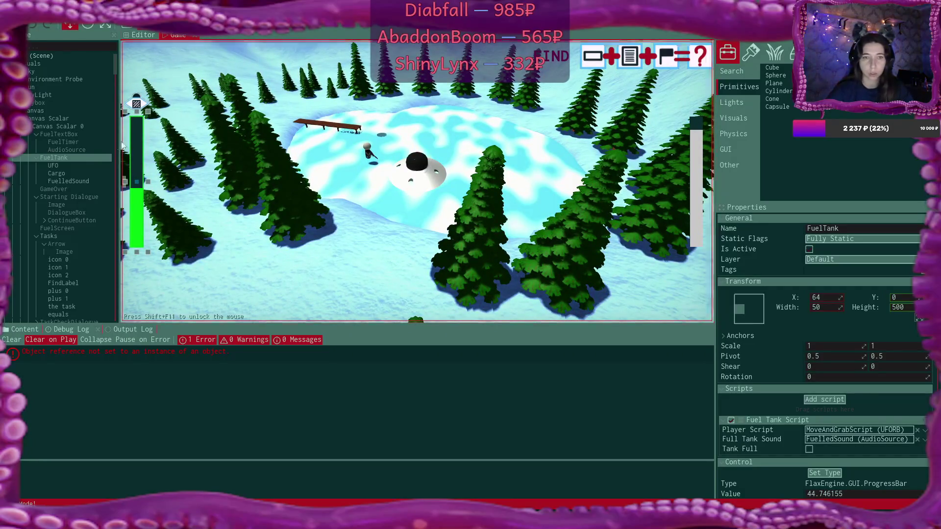
{"action": "left_click", "coordinate": [193, 357]}
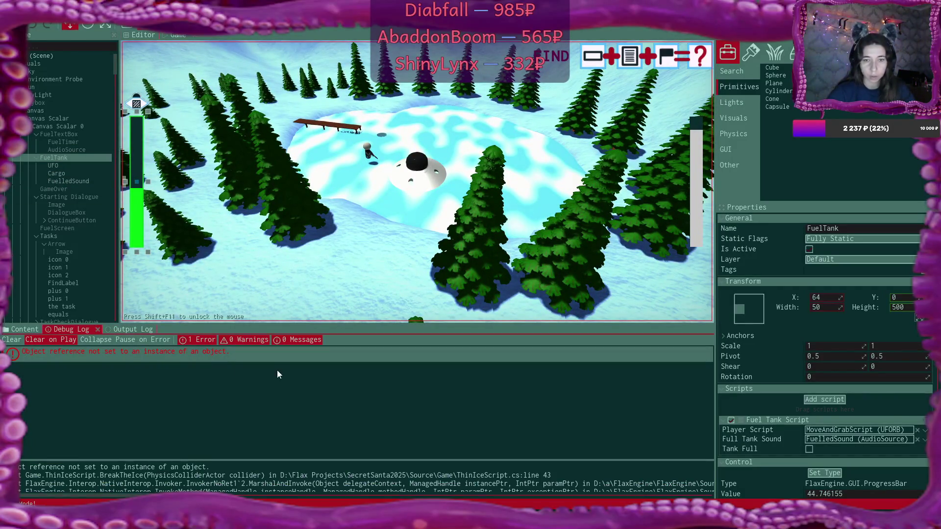
{"action": "mouse_move", "coordinate": [420, 460]}
{"action": "left_mouse_down"}
{"action": "mouse_move", "coordinate": [426, 428]}
{"action": "mouse_move", "coordinate": [434, 446]}
{"action": "left_mouse_up"}
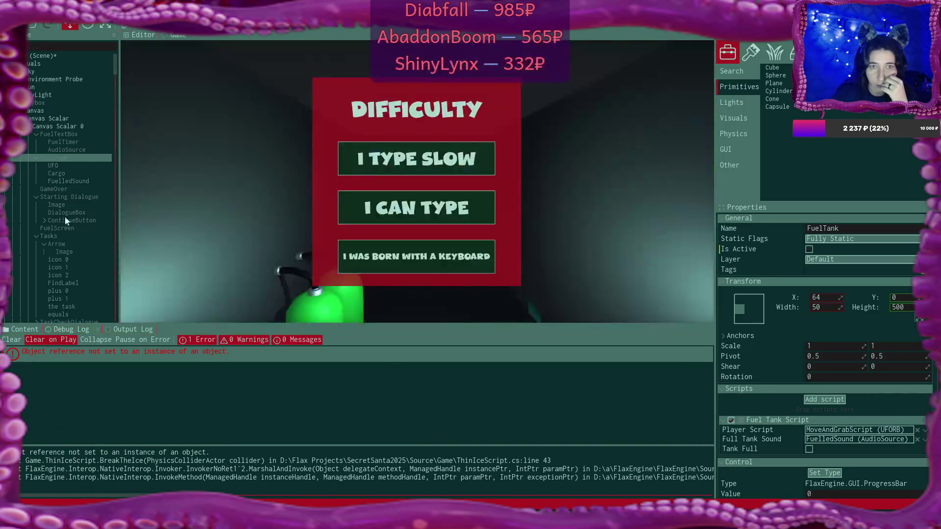
Step: Expand Ice in the Scene tree and select its ThinIceTrigger child to show its Thin Ice Script fields
{"action": "scroll", "coordinate": [64, 235], "scroll_direction": "down", "scroll_amount": 3}
{"action": "scroll", "coordinate": [65, 235], "scroll_direction": "down", "scroll_amount": 10}
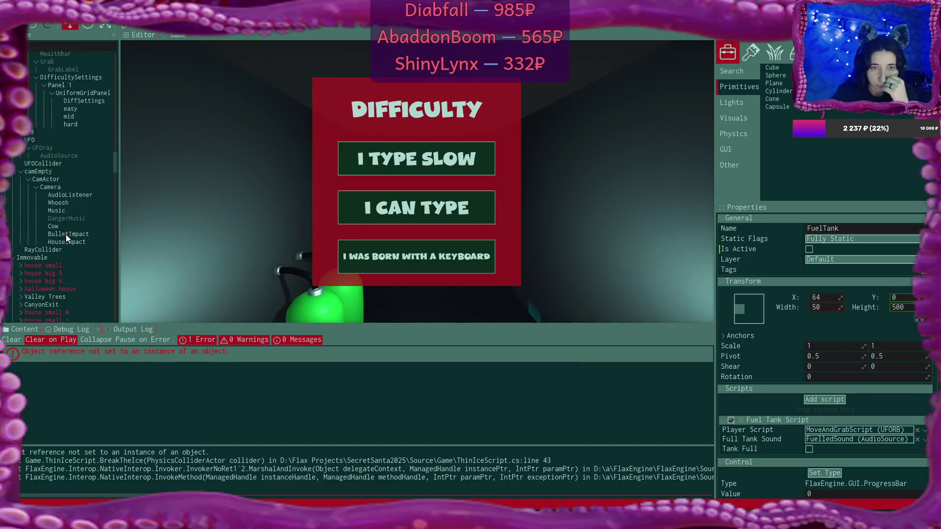
{"action": "scroll", "coordinate": [66, 234], "scroll_direction": "down", "scroll_amount": 10}
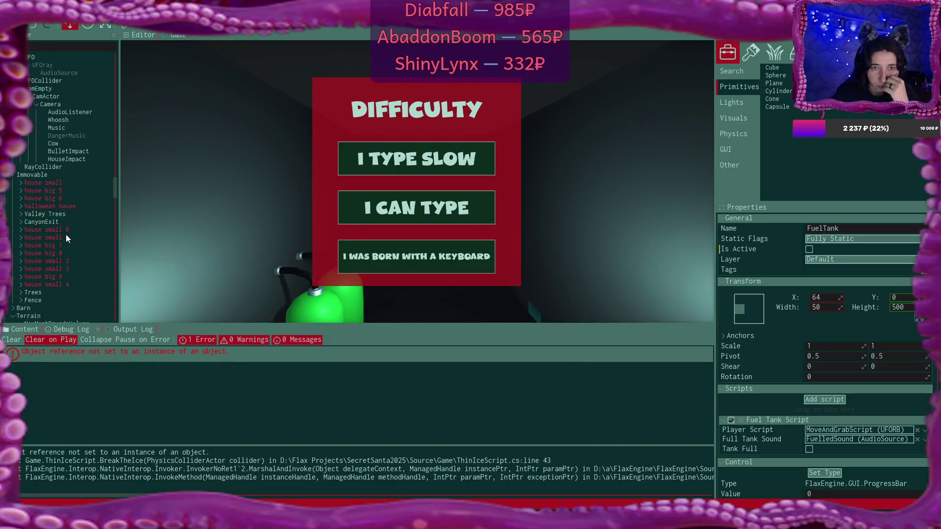
{"action": "scroll", "coordinate": [65, 234], "scroll_direction": "down", "scroll_amount": 5}
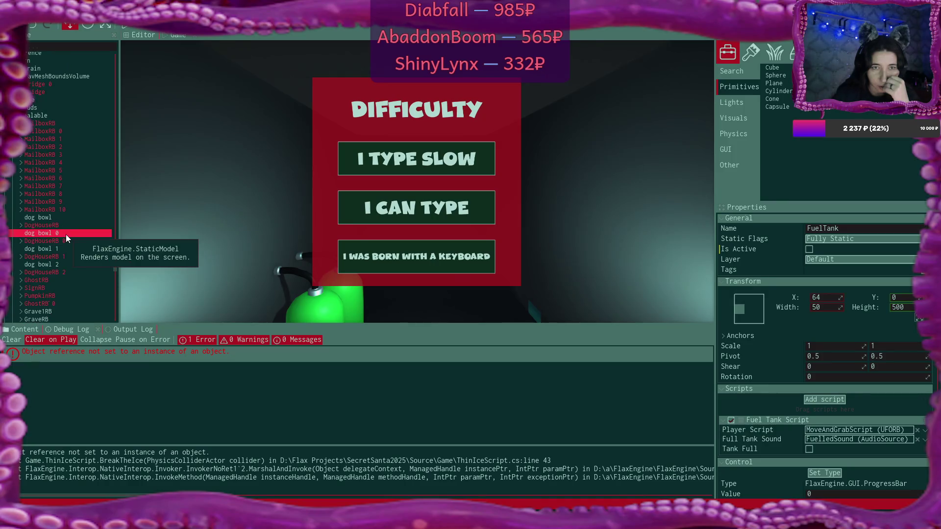
{"action": "scroll", "coordinate": [66, 234], "scroll_direction": "down", "scroll_amount": 8}
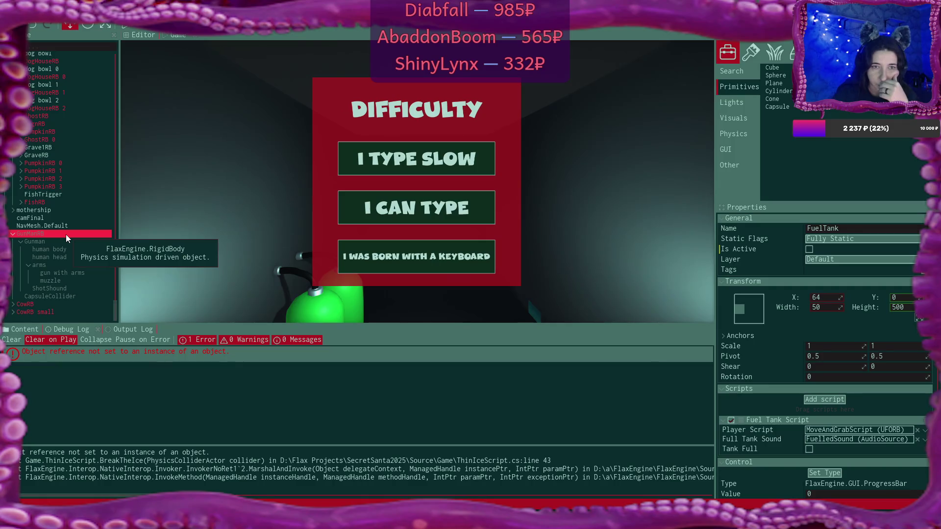
{"action": "scroll", "coordinate": [66, 234], "scroll_direction": "up", "scroll_amount": 12}
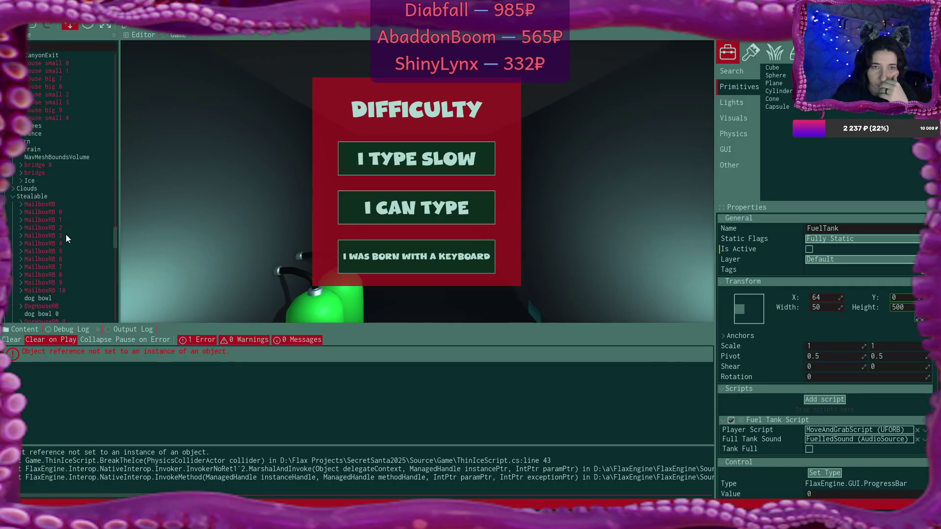
{"action": "scroll", "coordinate": [65, 234], "scroll_direction": "up", "scroll_amount": 5}
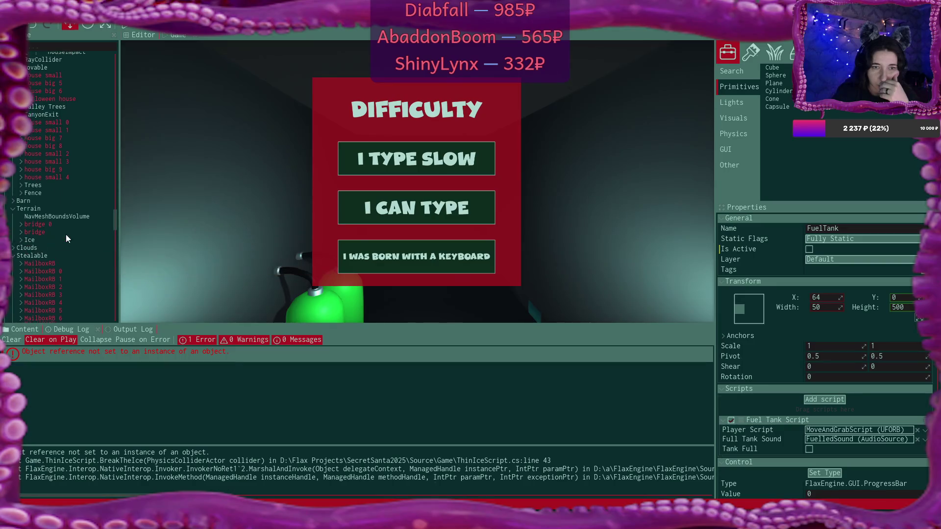
{"action": "left_click", "coordinate": [45, 281]}
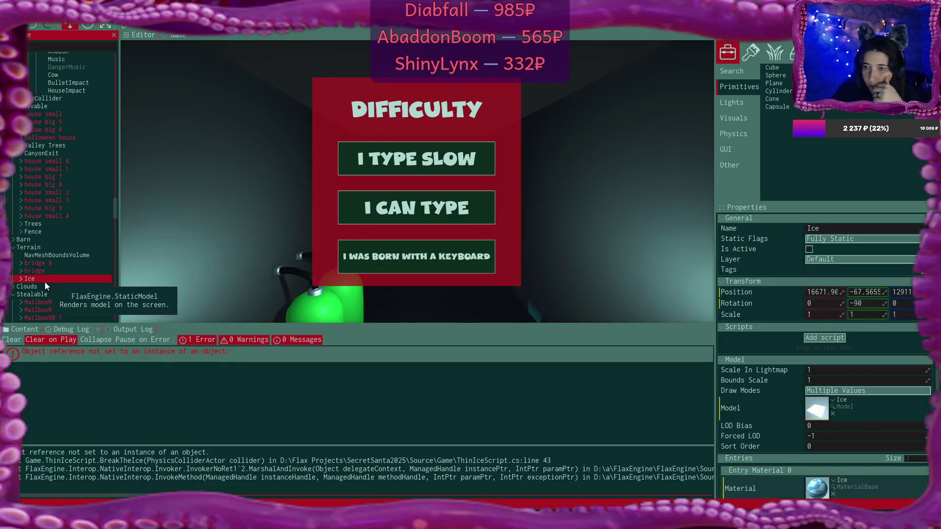
{"action": "double_click", "coordinate": [45, 282]}
{"action": "scroll", "coordinate": [75, 261], "scroll_direction": "down", "scroll_amount": 1}
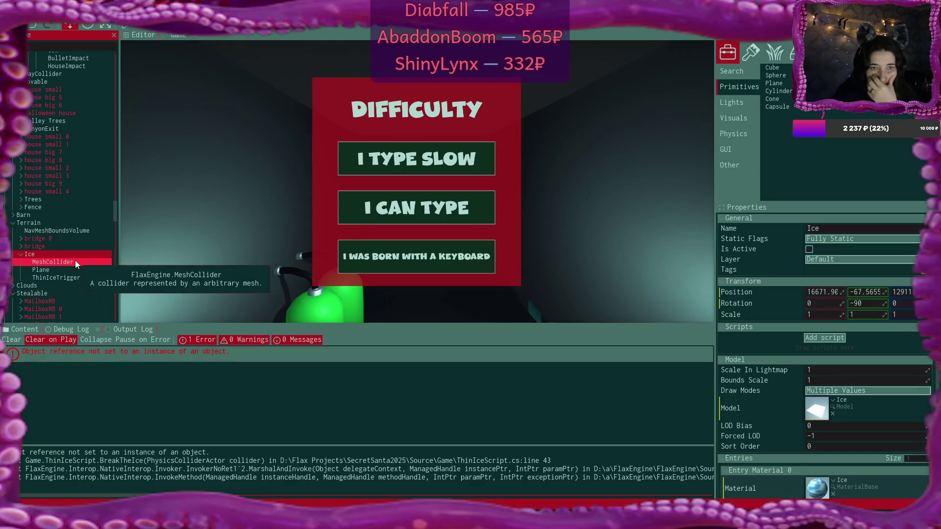
{"action": "left_click", "coordinate": [66, 277]}
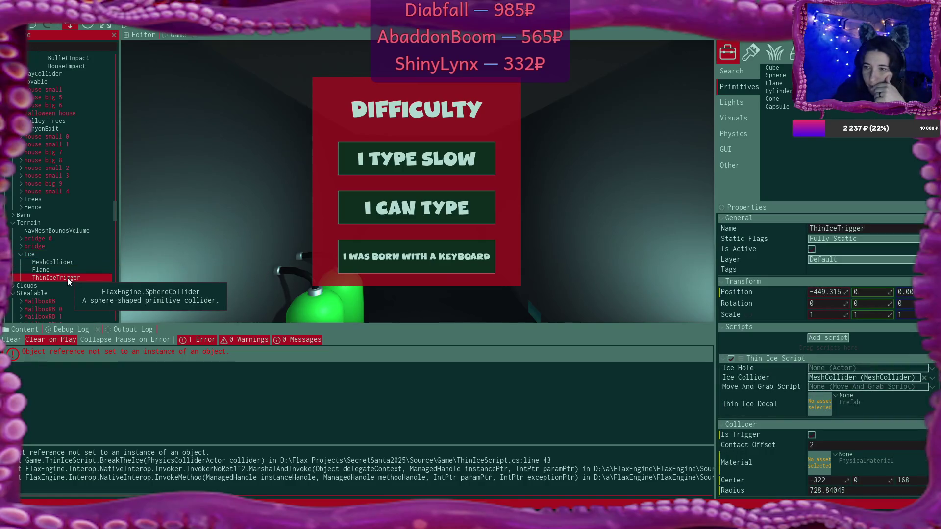
Step: Assign the IceHole Decal prefab and UFORB's MoveAndGrabScript to ThinIceTrigger's Thin Ice Script fields
{"action": "left_click", "coordinate": [24, 329]}
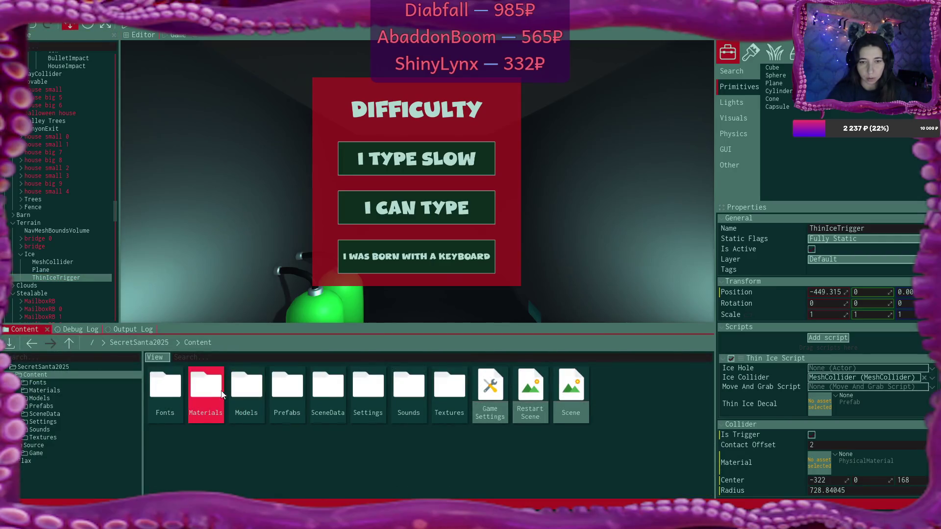
{"action": "double_click", "coordinate": [206, 387]}
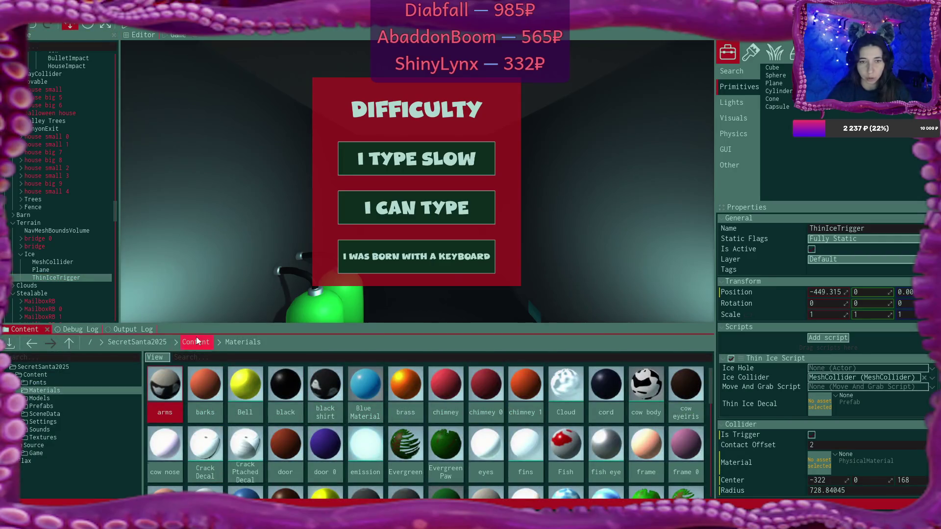
{"action": "left_click", "coordinate": [196, 339]}
{"action": "double_click", "coordinate": [289, 390]}
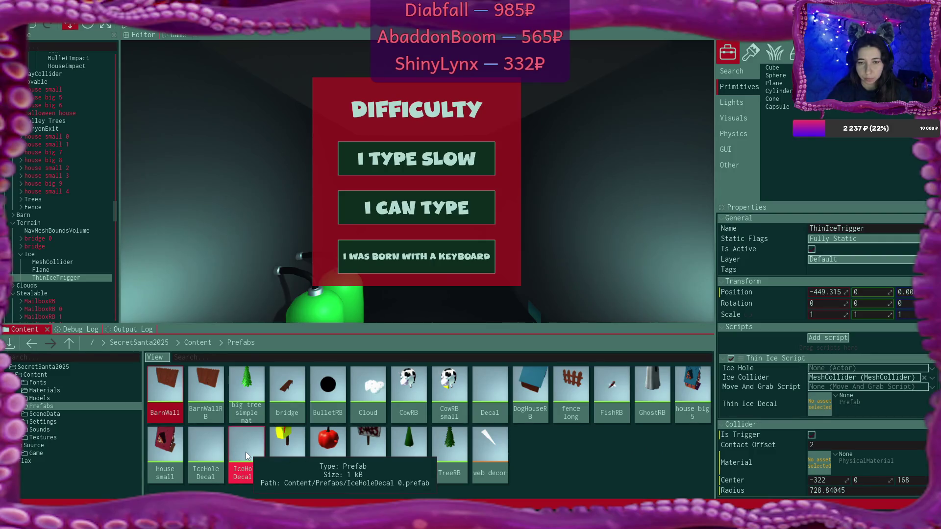
{"action": "left_click", "coordinate": [207, 451]}
{"action": "left_click_drag", "start_coordinate": [205, 447], "coordinate": [808, 349]}
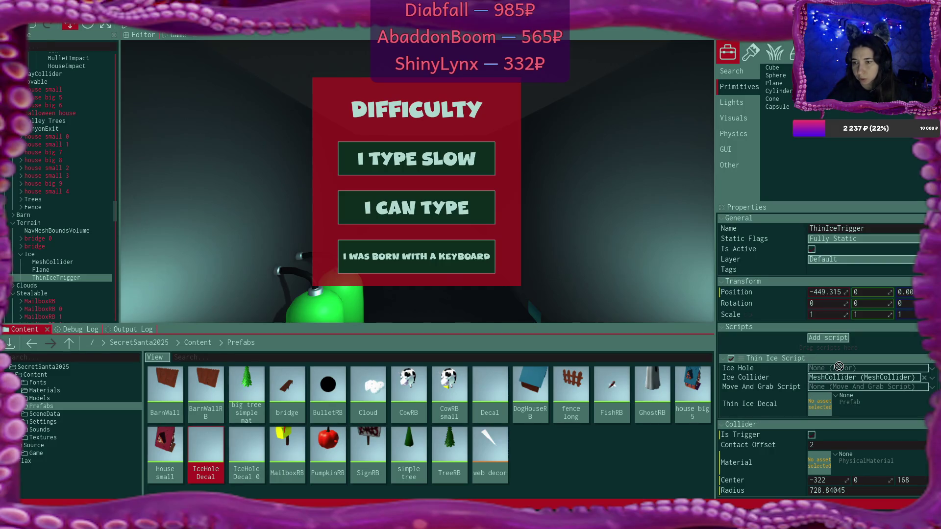
{"action": "left_click_drag", "start_coordinate": [294, 444], "coordinate": [207, 446]}
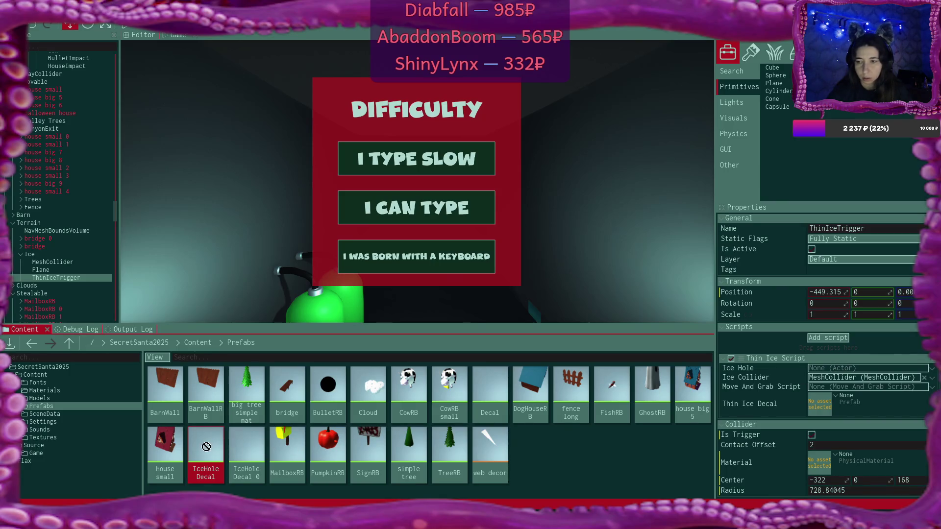
{"action": "left_click_drag", "start_coordinate": [773, 433], "coordinate": [819, 405]}
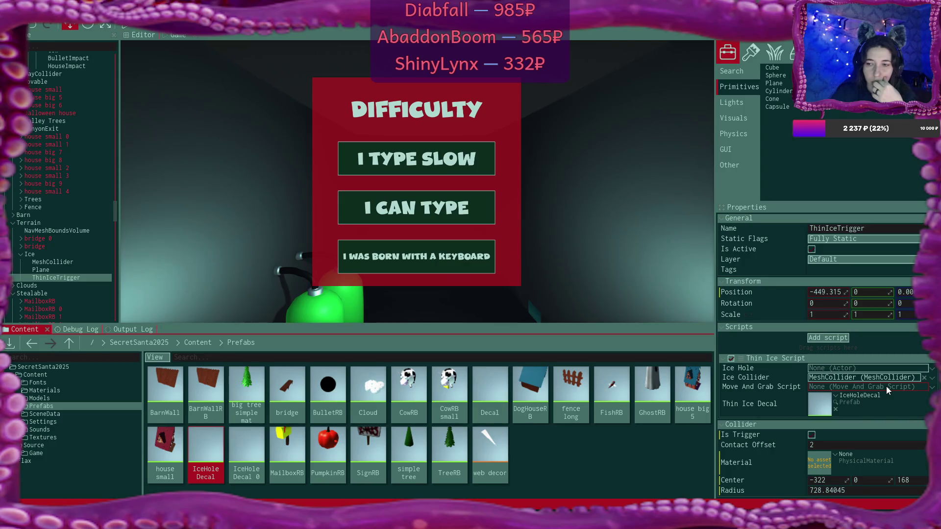
{"action": "left_click", "coordinate": [886, 386]}
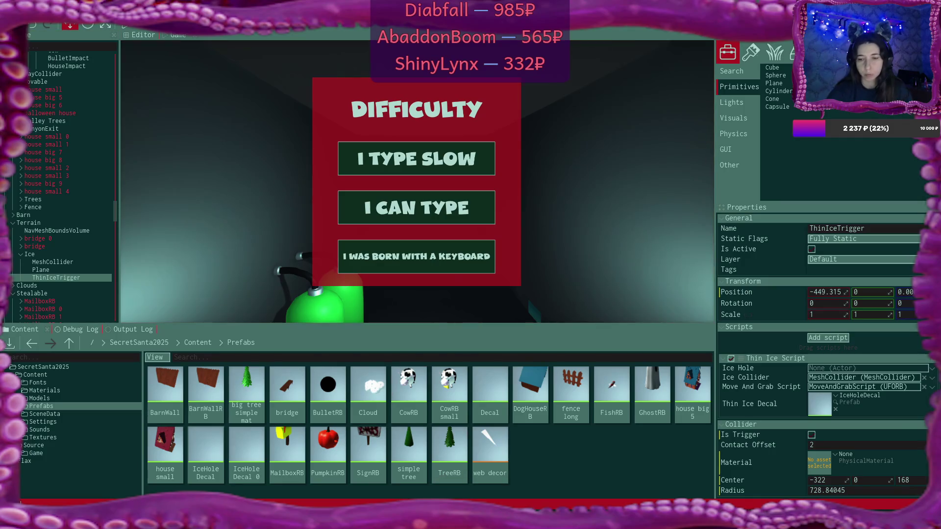
{"action": "key", "text": "alt+Tab"}
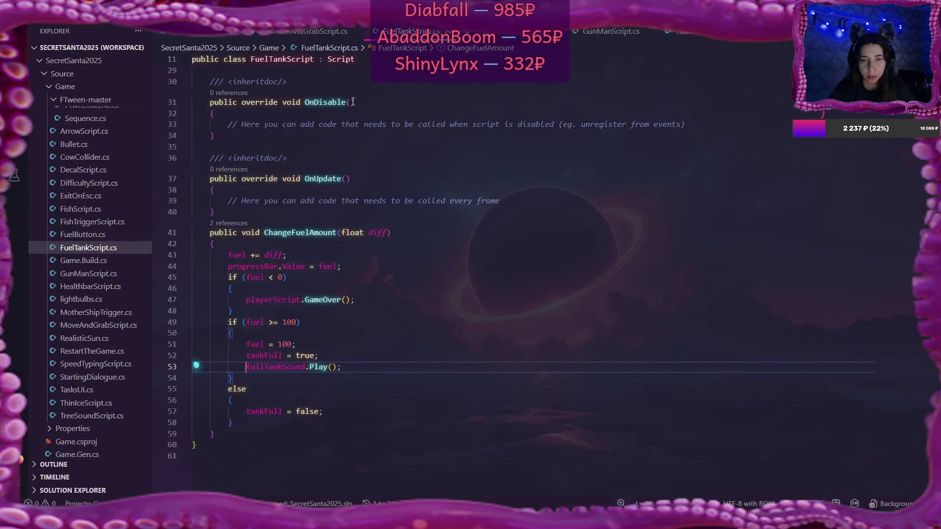
Step: In ThinIceScript.cs, add a new 'private Actor ;' line below the public Actor fields
{"action": "left_click", "coordinate": [686, 31]}
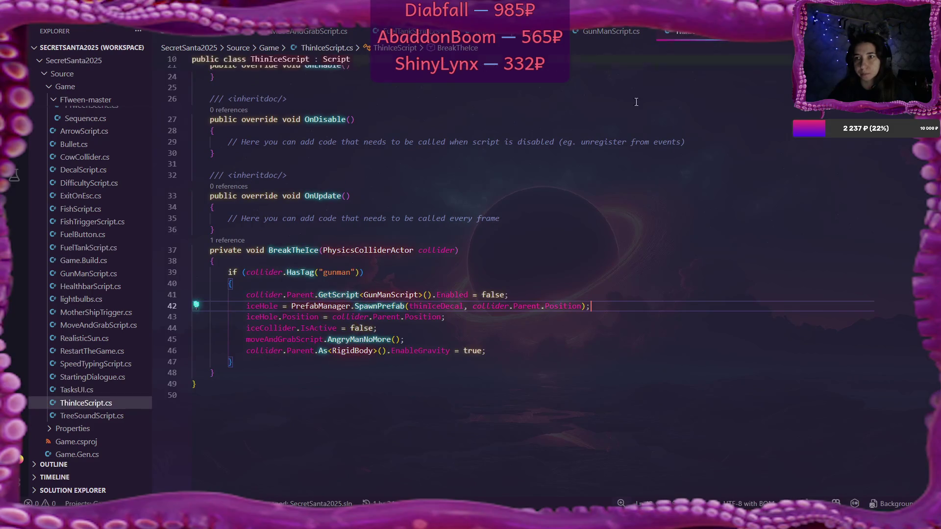
{"action": "double_click", "coordinate": [265, 306]}
{"action": "scroll", "coordinate": [425, 293], "scroll_direction": "up", "scroll_amount": 8}
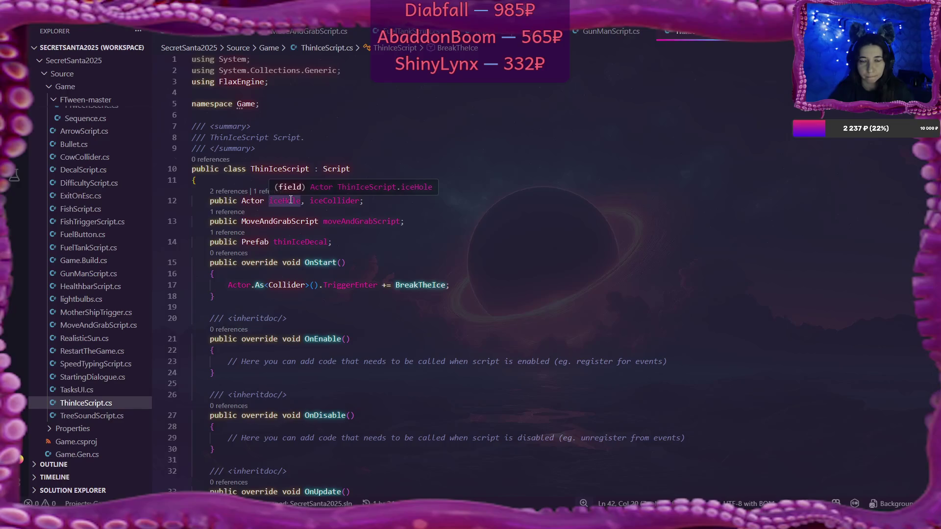
{"action": "left_click", "coordinate": [394, 203]}
{"action": "key", "text": "Return"}
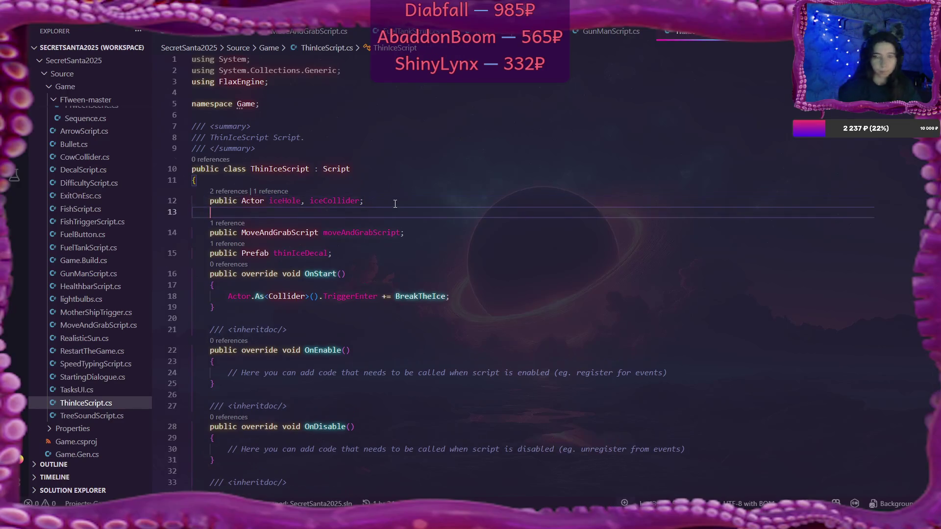
{"action": "type", "text": "зкшмфеу ф"}
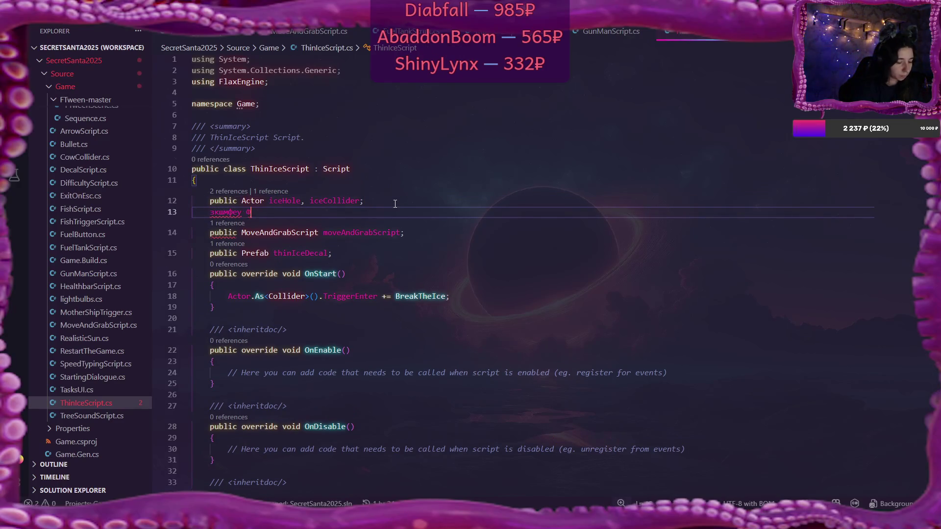
{"action": "type", "text": "сещк"}
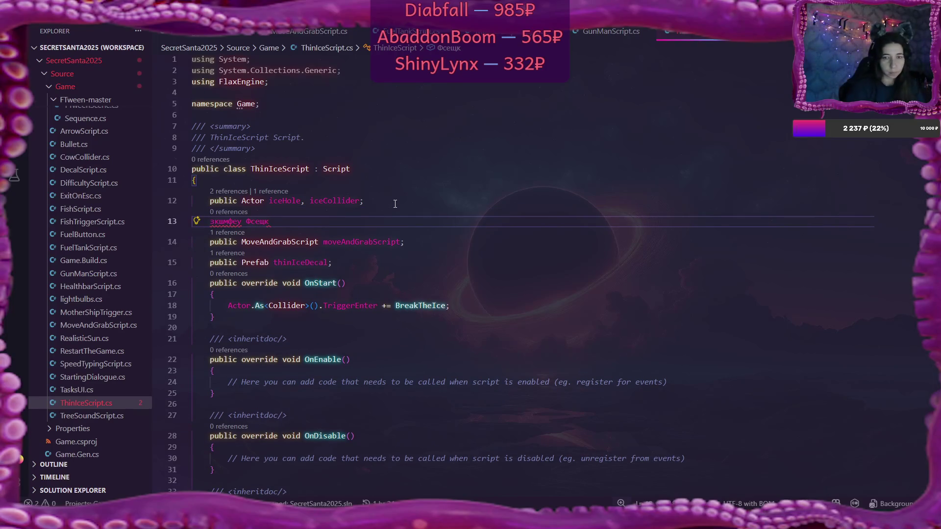
{"action": "key", "text": "ctrl+BackSpace"}
{"action": "key", "text": "ctrl+BackSpace"}
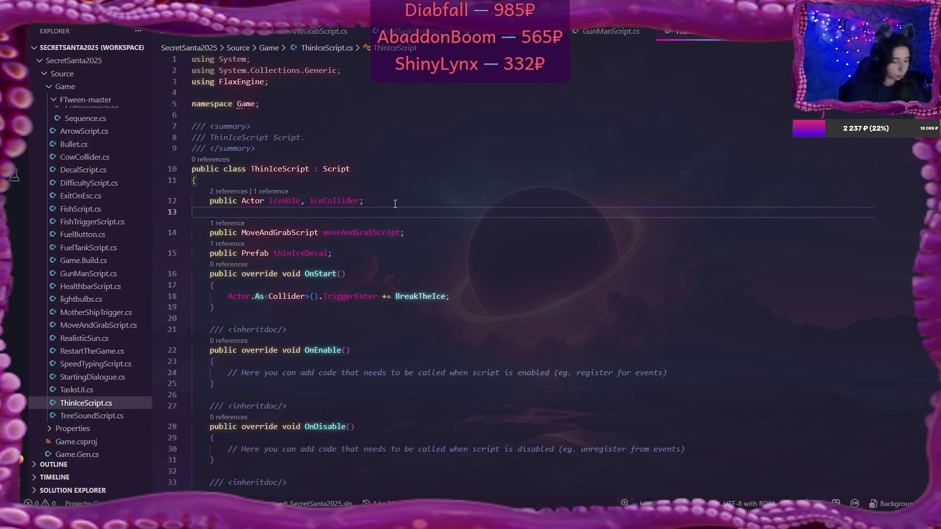
{"action": "type", "text": "private A"}
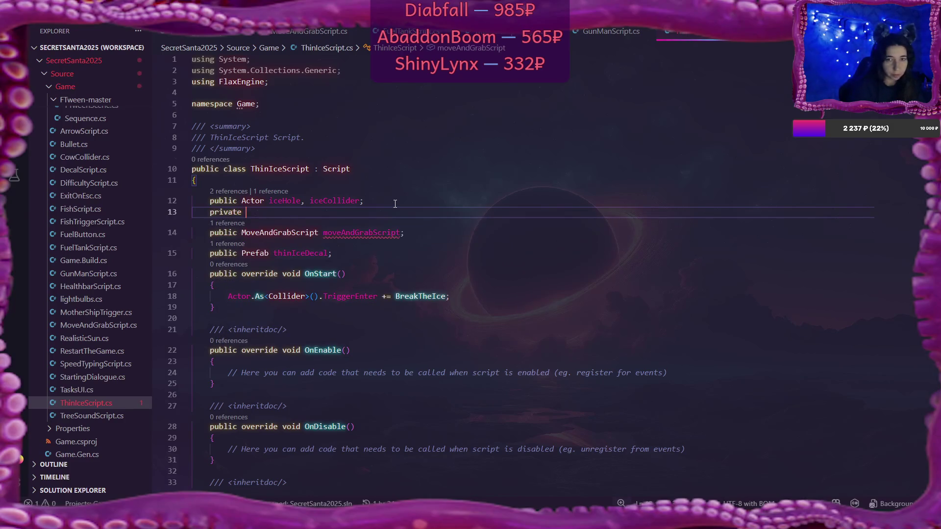
{"action": "type", "text": "ctor"}
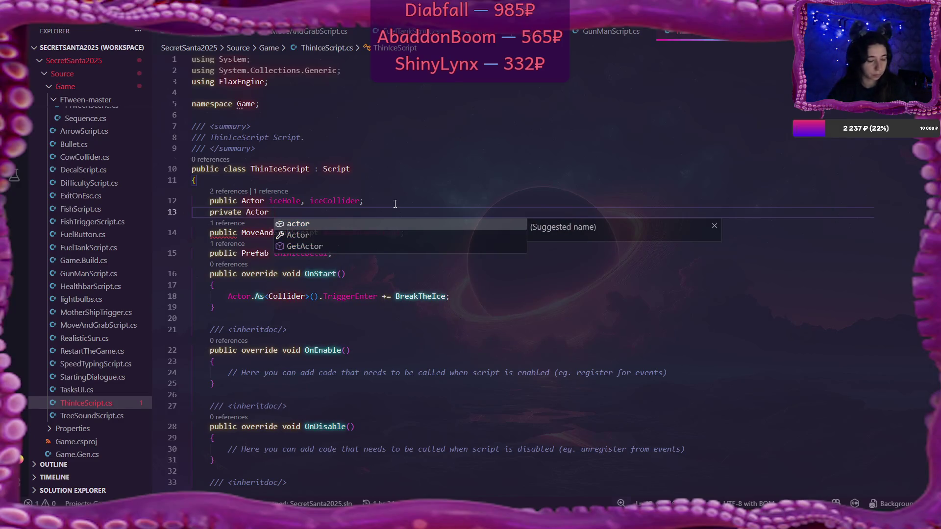
{"action": "key", "text": "Escape"}
{"action": "type", "text": ";"}
Step: Move iceHole out of the public Actor declaration into the new private Actor line
{"action": "double_click", "coordinate": [284, 200]}
{"action": "key", "text": "ctrl+x"}
{"action": "key", "text": "Delete"}
{"action": "key", "text": "Delete"}
{"action": "key", "text": "Down"}
{"action": "key", "text": "Right"}
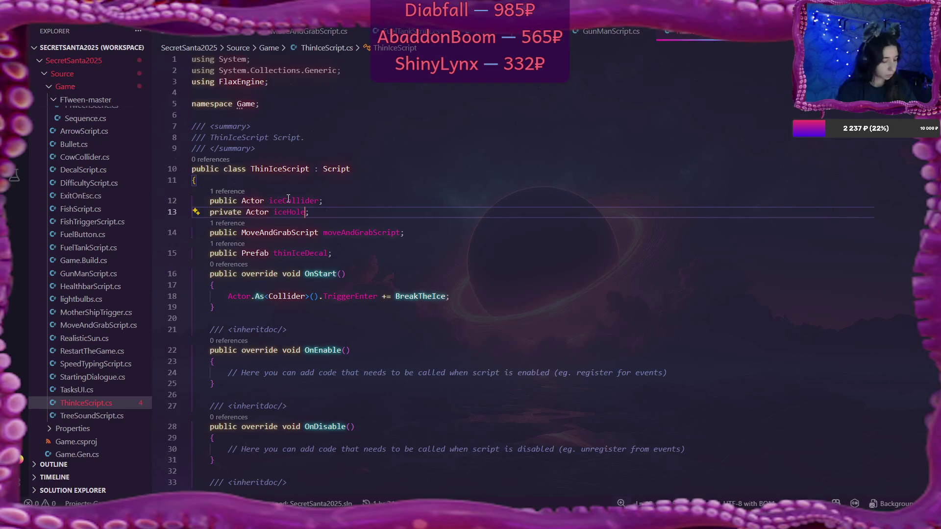
{"action": "key", "text": "alt+Tab"}
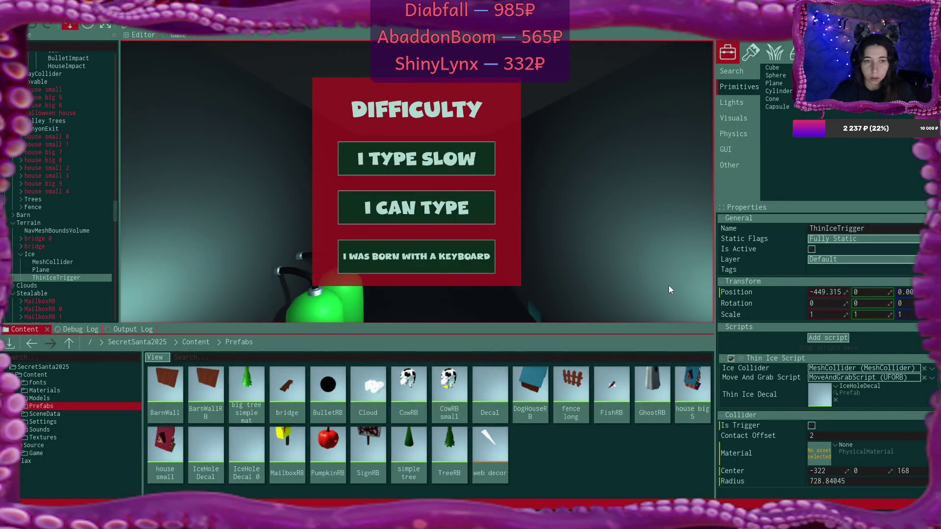
Step: Open GunManRB's BulletRB prefab, inspect its SphereCollider settings, and close the prefab
{"action": "scroll", "coordinate": [86, 219], "scroll_direction": "down", "scroll_amount": 10}
{"action": "scroll", "coordinate": [86, 220], "scroll_direction": "down", "scroll_amount": 5}
{"action": "left_click", "coordinate": [43, 234]}
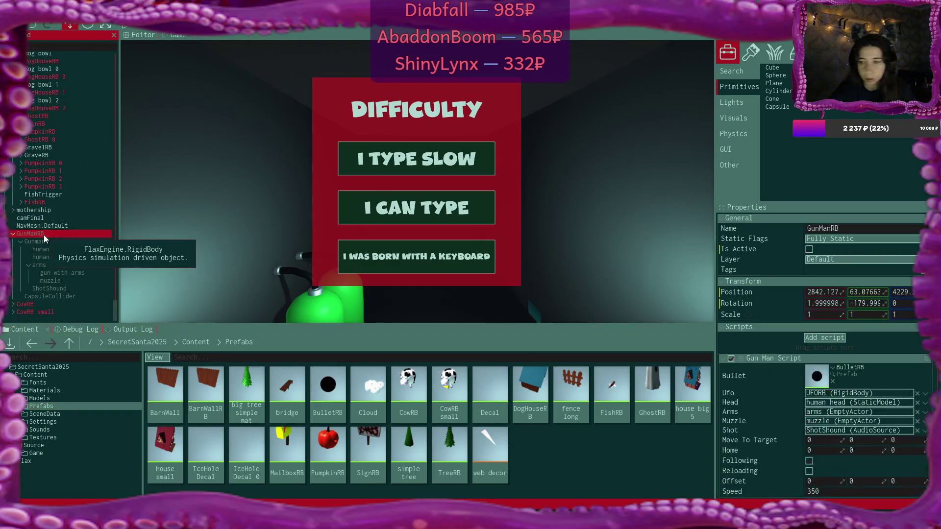
{"action": "scroll", "coordinate": [833, 282], "scroll_direction": "down", "scroll_amount": 5}
{"action": "scroll", "coordinate": [844, 280], "scroll_direction": "up", "scroll_amount": 3}
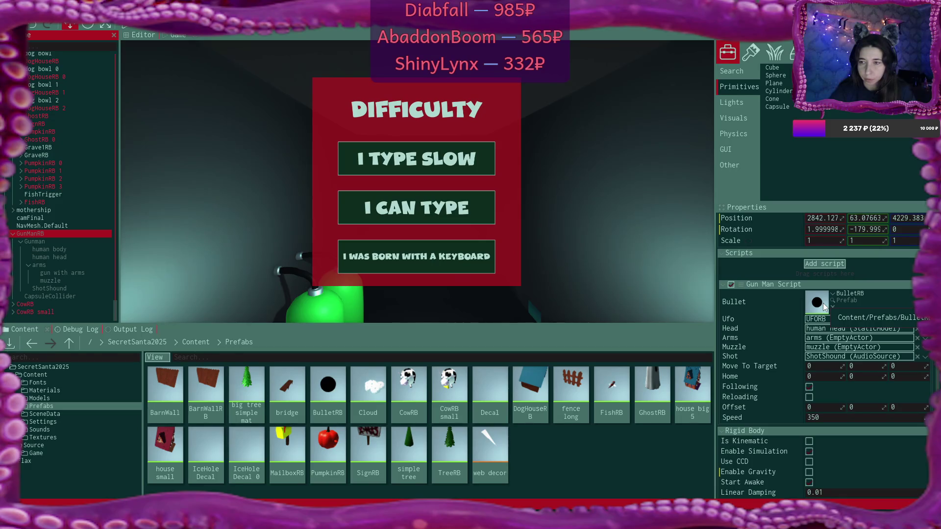
{"action": "double_click", "coordinate": [327, 387]}
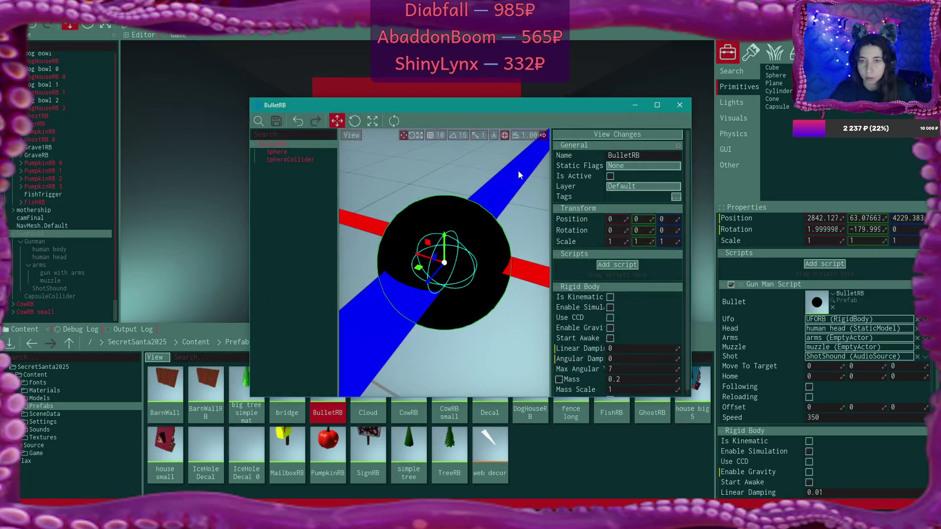
{"action": "scroll", "coordinate": [626, 196], "scroll_direction": "down", "scroll_amount": 1}
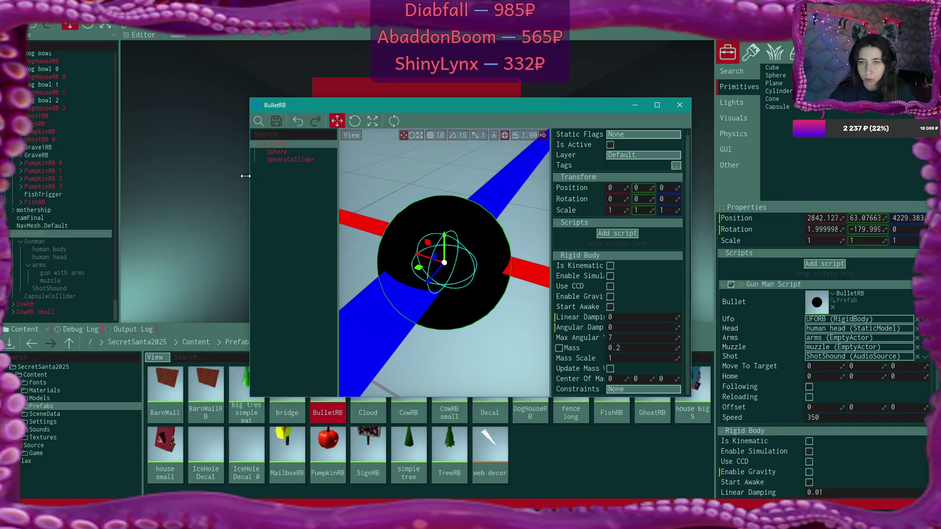
{"action": "left_click", "coordinate": [269, 158]}
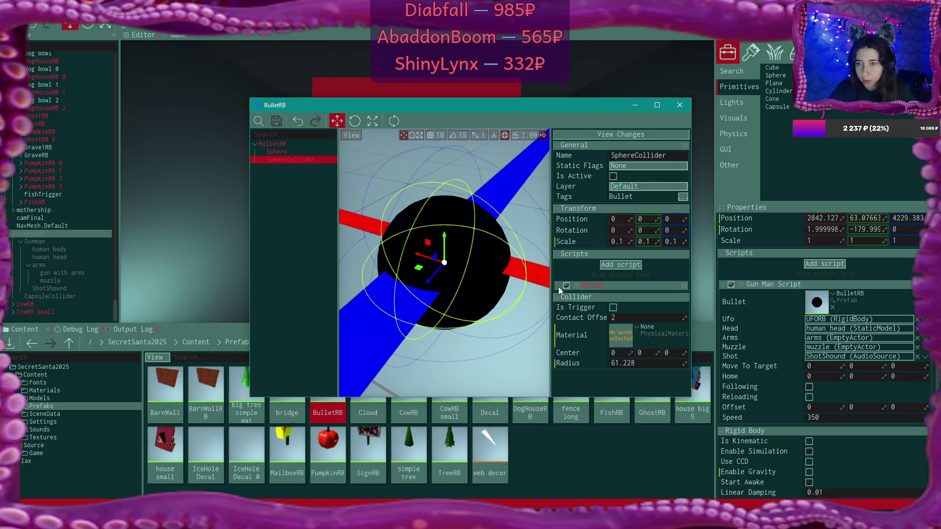
{"action": "left_click", "coordinate": [680, 104]}
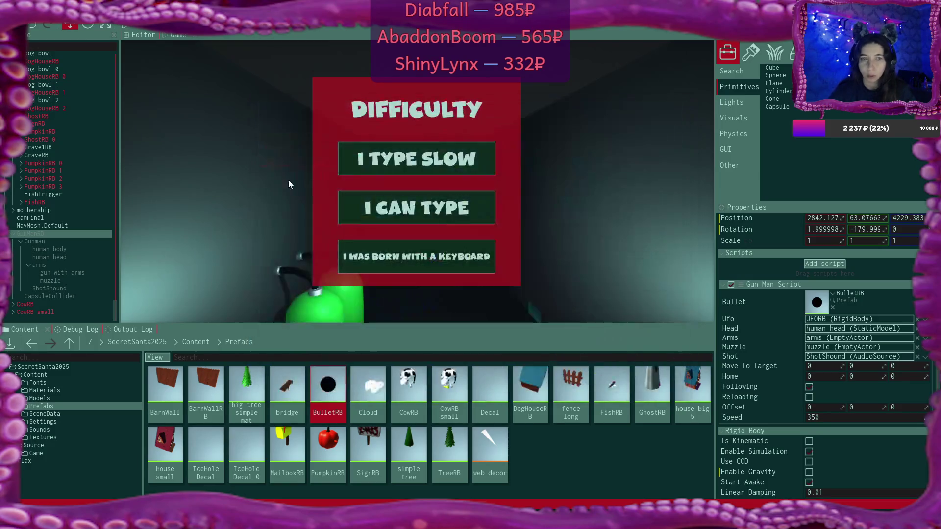
Step: Select UFORB in the Scene tree to view its Move And Grab Script settings
{"action": "scroll", "coordinate": [58, 133], "scroll_direction": "up", "scroll_amount": 15}
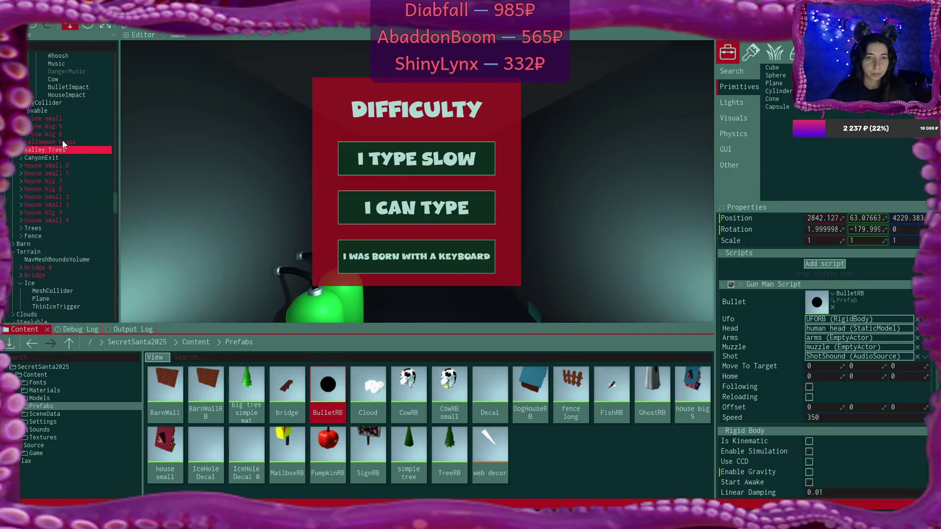
{"action": "scroll", "coordinate": [64, 145], "scroll_direction": "down", "scroll_amount": 5}
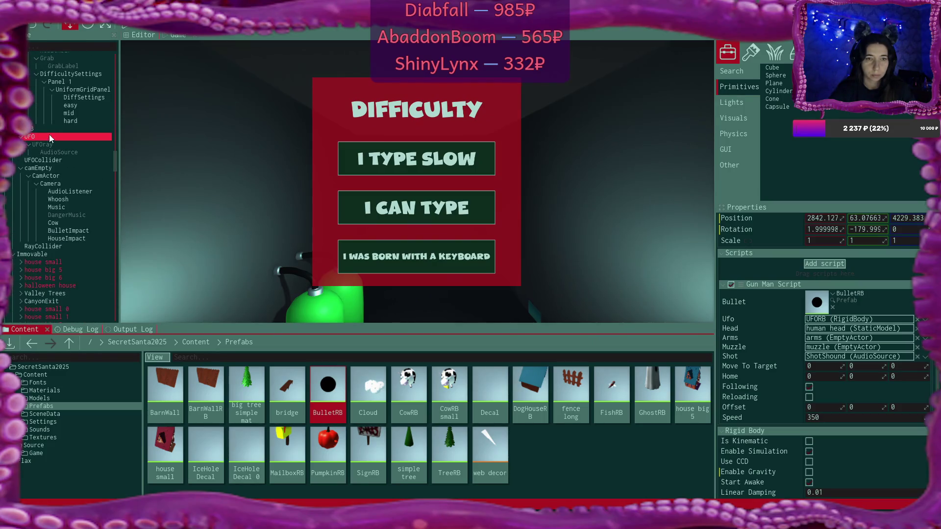
{"action": "left_click", "coordinate": [46, 128]}
{"action": "scroll", "coordinate": [819, 226], "scroll_direction": "down", "scroll_amount": 10}
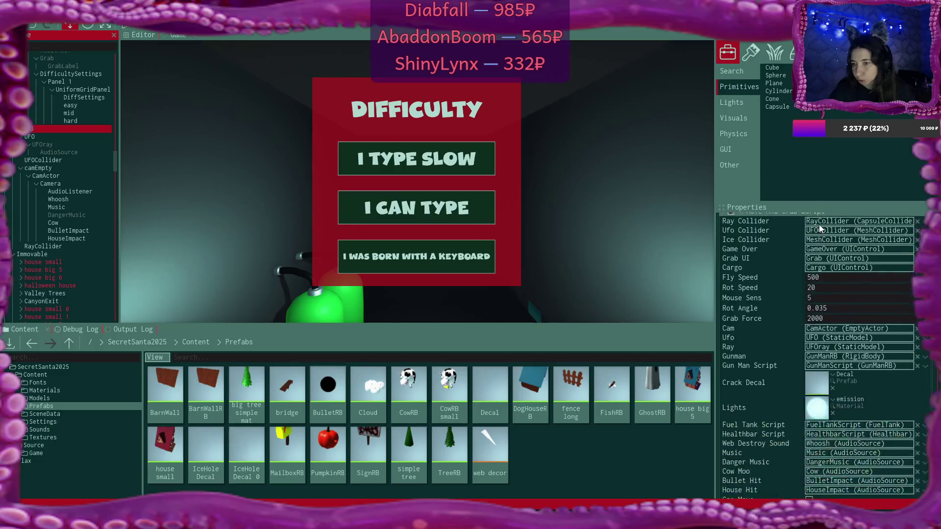
Step: Start Play mode with the Debug Log visible and choose the I TYPE SLOW difficulty
{"action": "key", "text": "F5"}
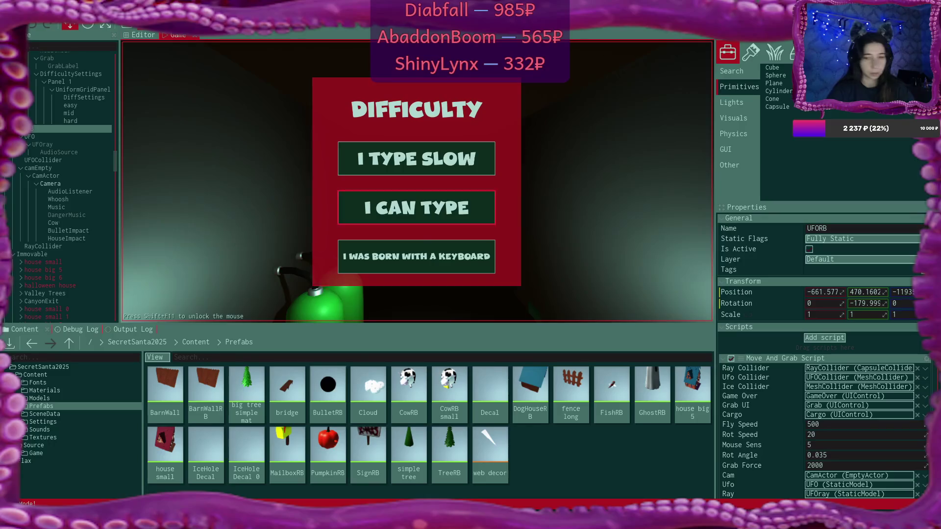
{"action": "left_click", "coordinate": [71, 329]}
{"action": "left_click", "coordinate": [422, 166]}
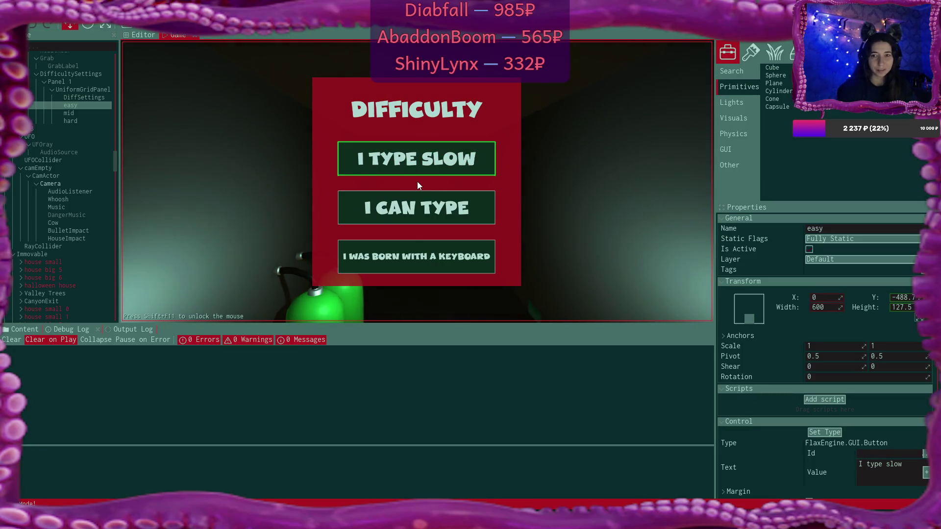
{"action": "left_click", "coordinate": [417, 182]}
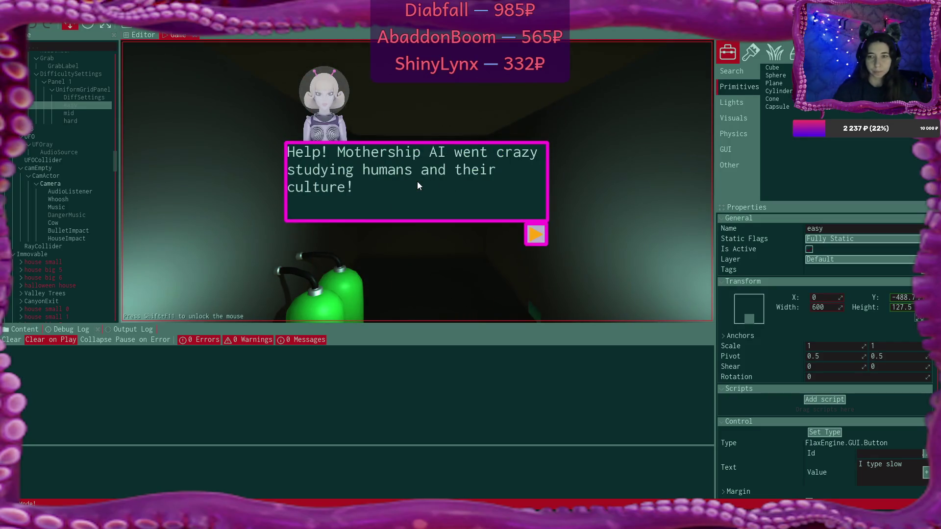
Step: Restart the playtest on I TYPE SLOW and click through all of the alien's opening dialogue
{"action": "key", "text": "F5"}
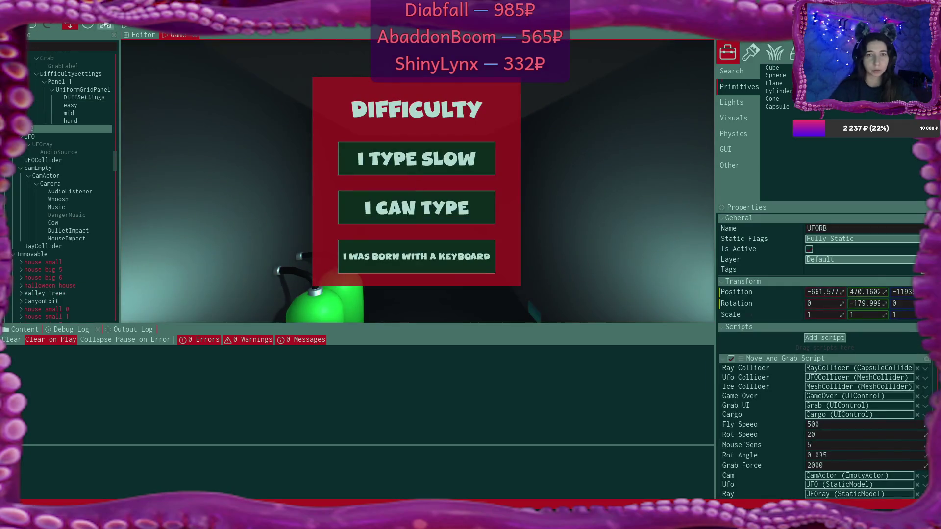
{"action": "left_click", "coordinate": [123, 27]}
{"action": "left_click", "coordinate": [416, 159]}
{"action": "left_click", "coordinate": [537, 233]}
{"action": "left_click", "coordinate": [536, 236]}
{"action": "left_click", "coordinate": [536, 237]}
{"action": "left_click", "coordinate": [537, 238]}
{"action": "left_click", "coordinate": [537, 238]}
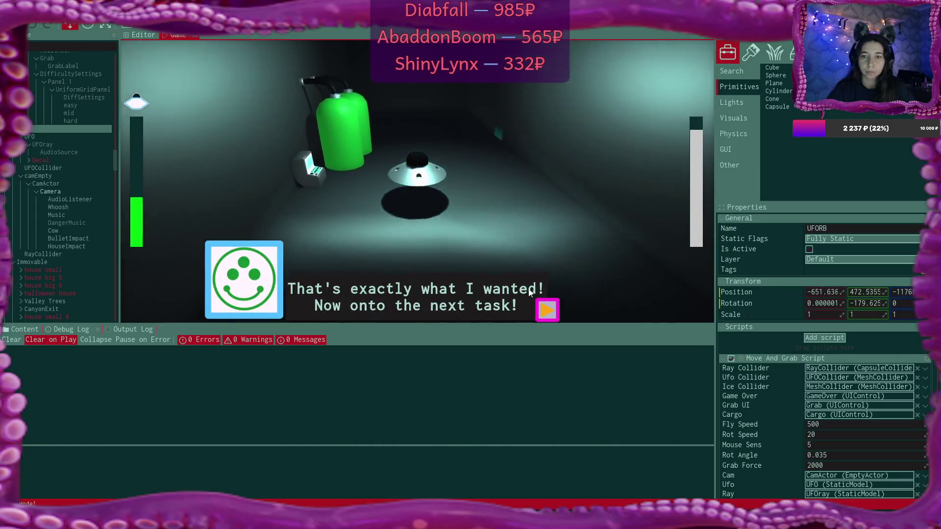
Step: After the fuel task is approved, advance to the "Men are but flesh and blood…" typing prompt
{"action": "left_click", "coordinate": [548, 307]}
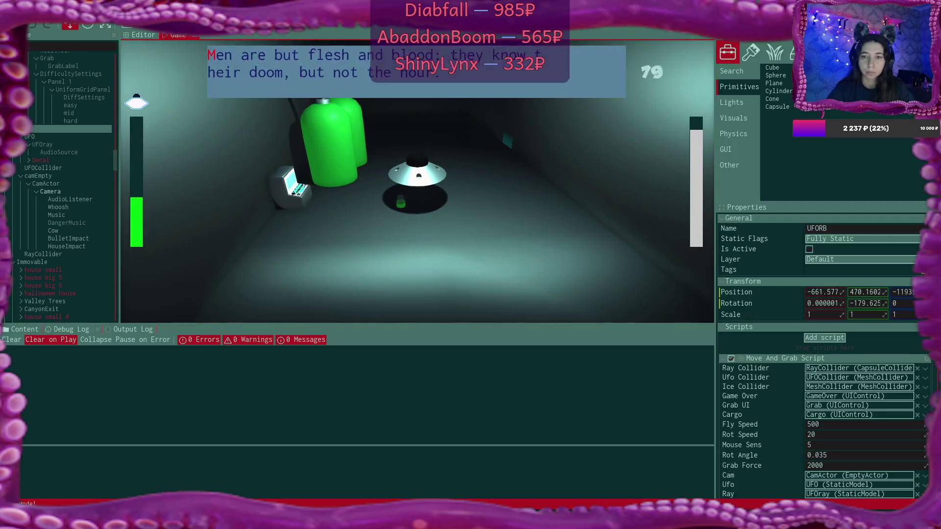